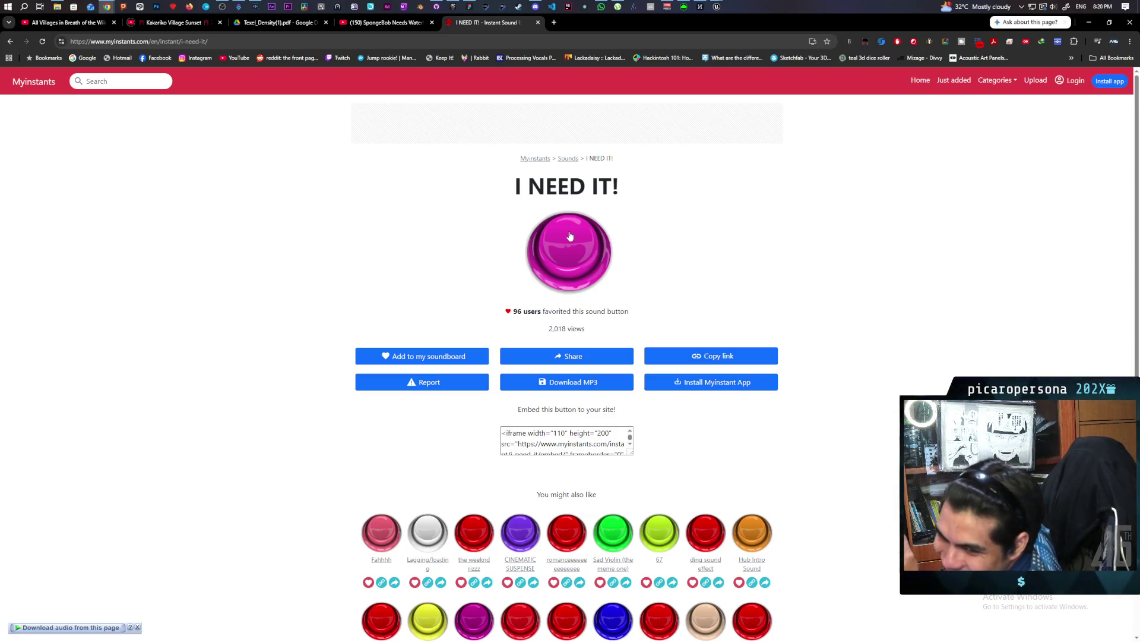
Play the I NEED IT! sound, then search for 'i don't need it i don't need it i need it sound'.
{"action": "left_click", "coordinate": [570, 236]}
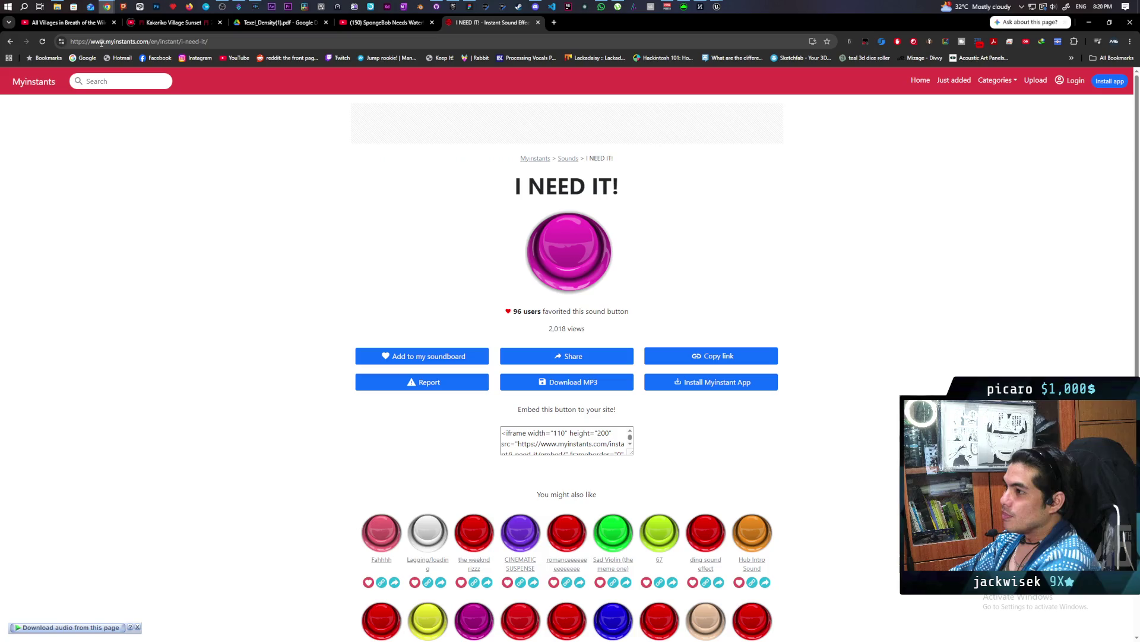
{"action": "left_click", "coordinate": [184, 42]}
{"action": "type", "text": "idont need it"}
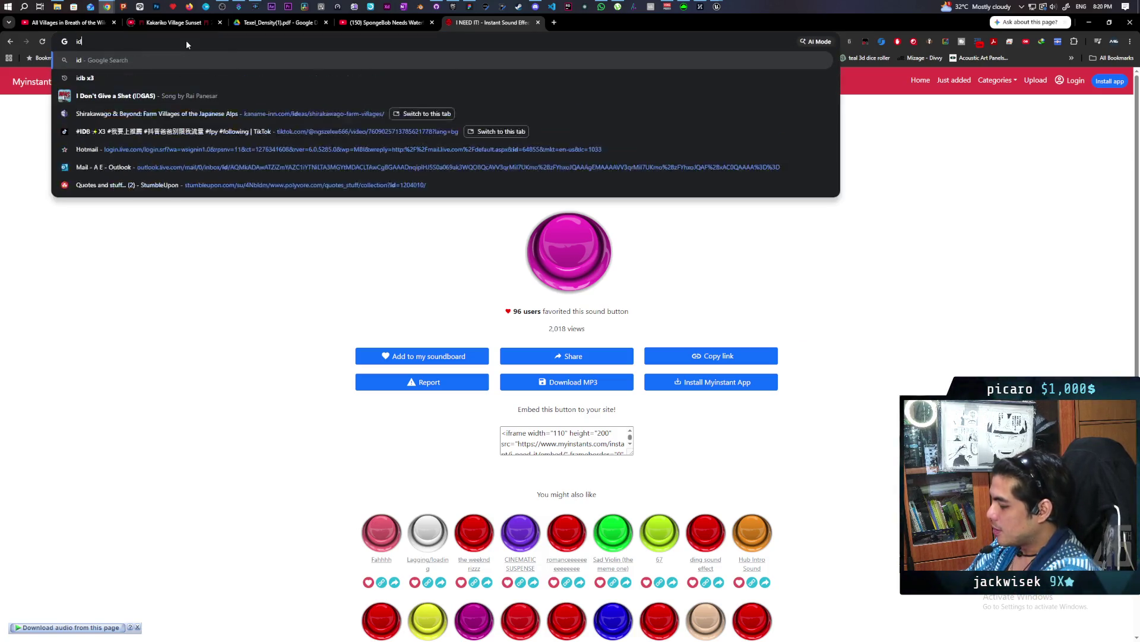
{"action": "type", "text": " i dont need it i need it"}
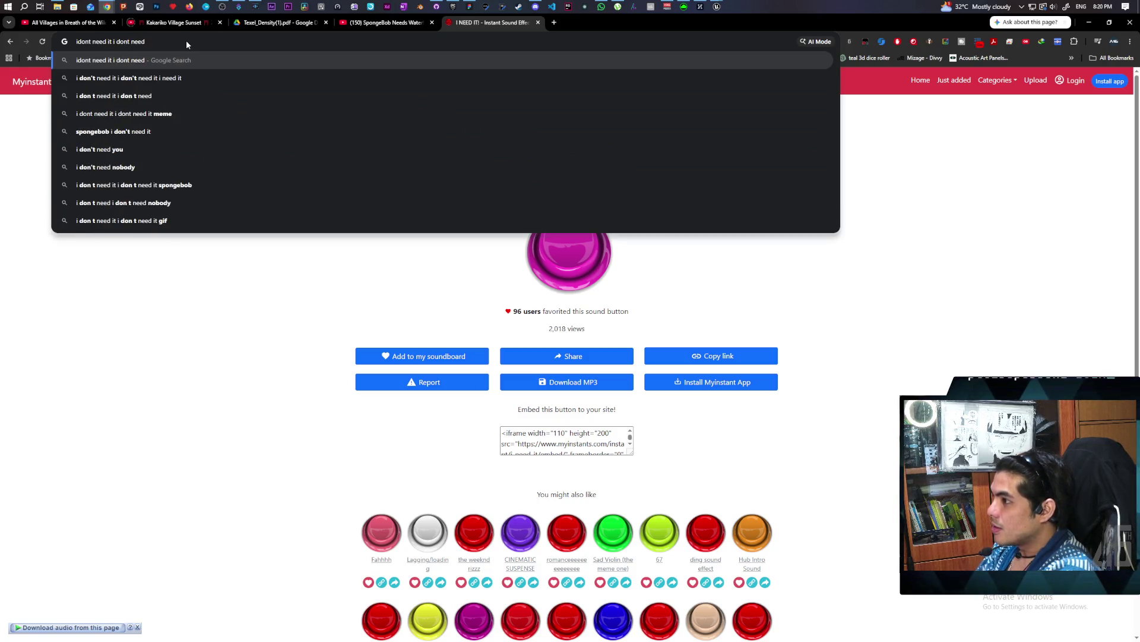
{"action": "key", "text": "Down"}
{"action": "type", "text": "sound"}
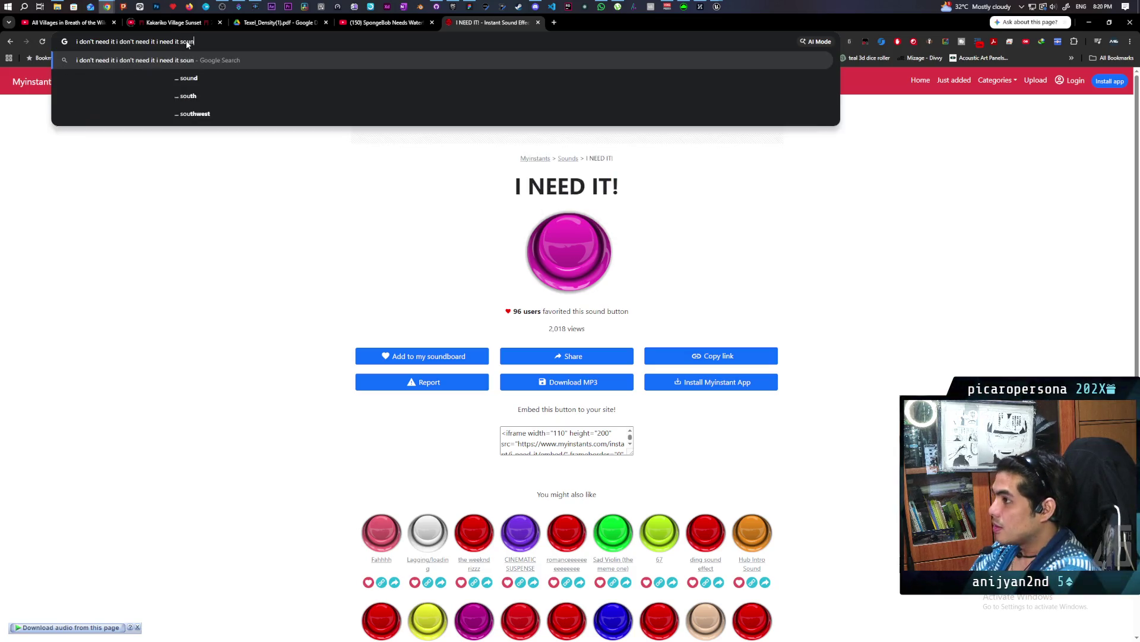
{"action": "key", "text": "Return"}
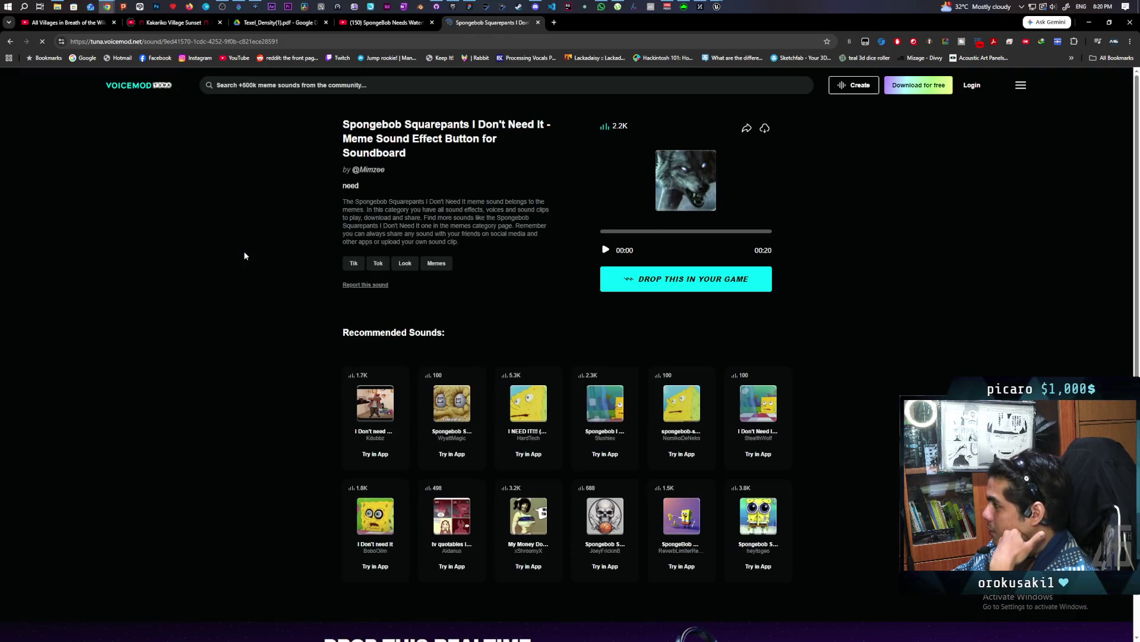
Play the I Don't Need It sound, download it as an mp3 and show it in Downloads.
{"action": "left_click", "coordinate": [605, 250]}
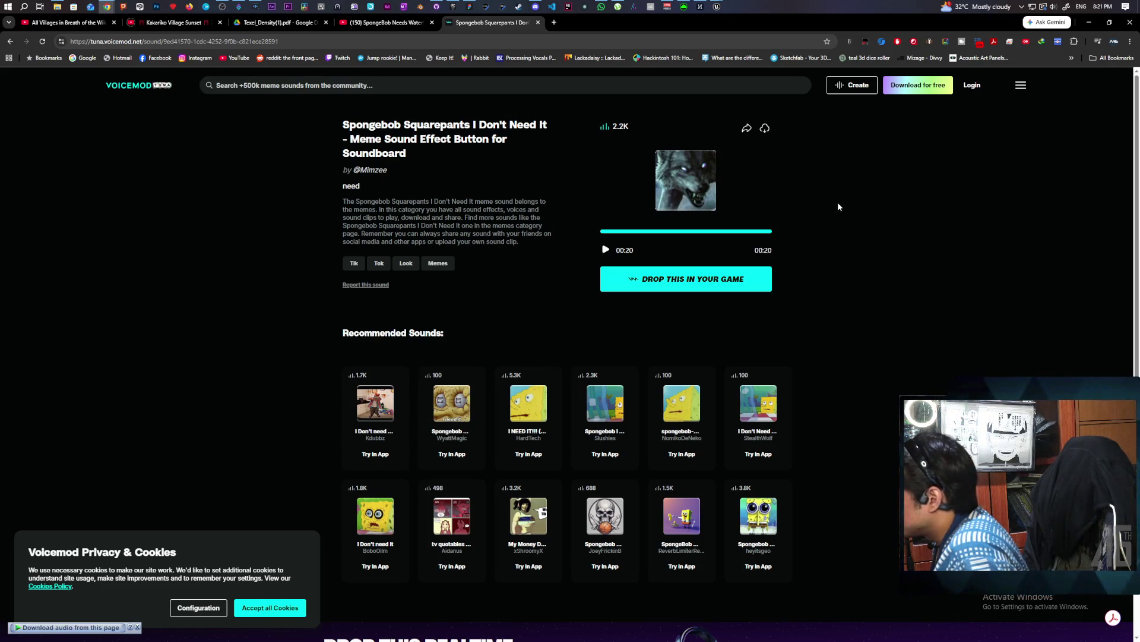
{"action": "left_click", "coordinate": [766, 130]}
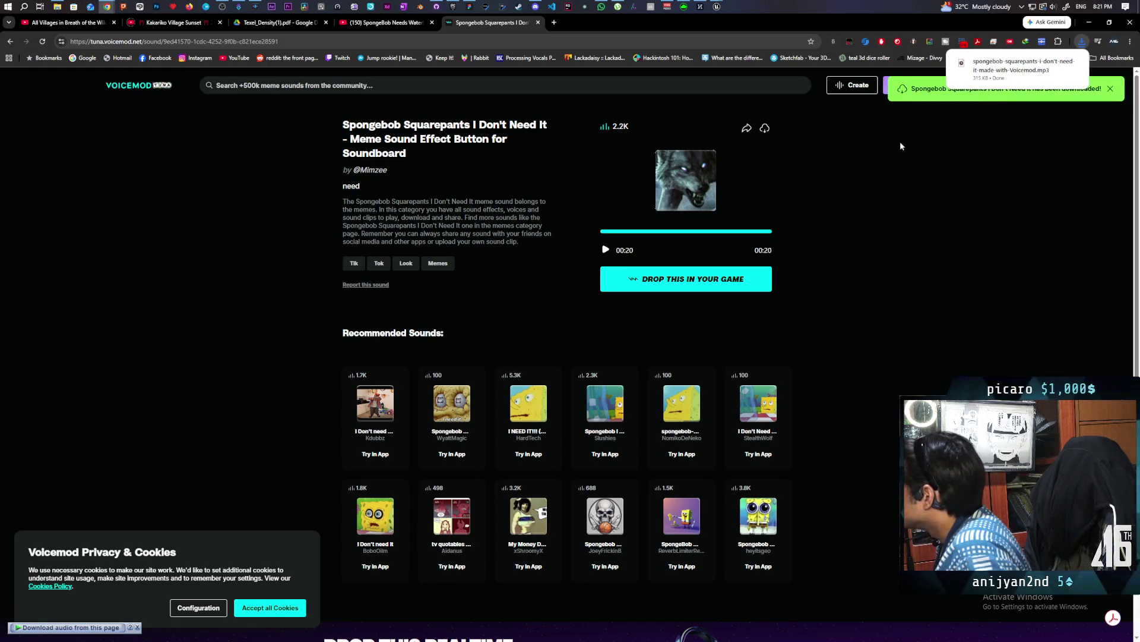
{"action": "left_click", "coordinate": [1061, 63]}
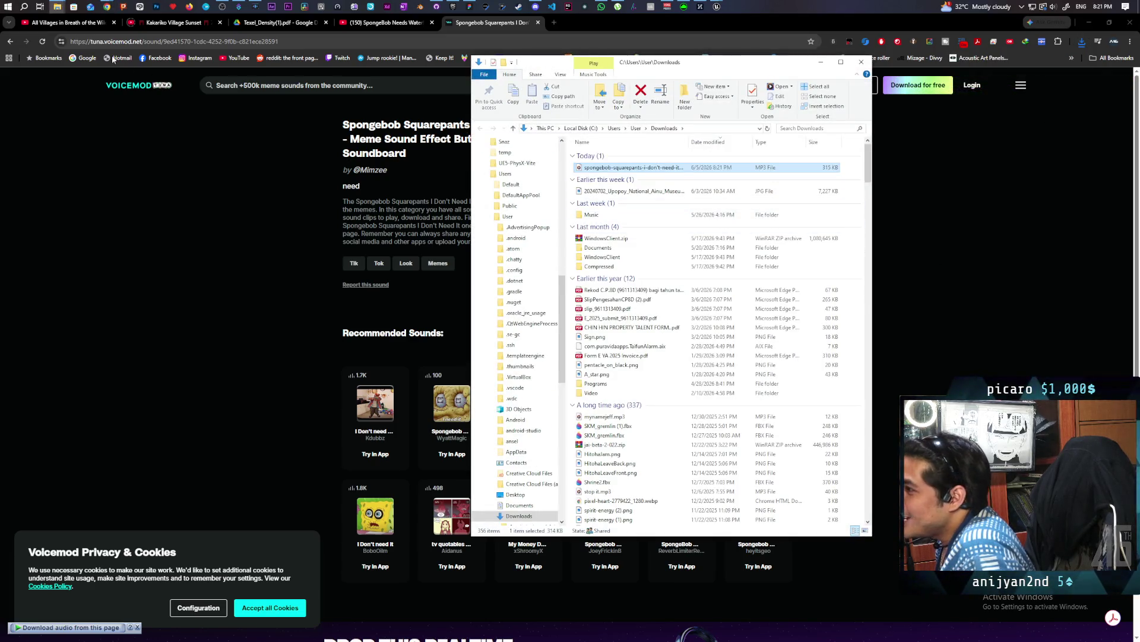
Launch Audacity from Windows Search and move its window beside the Downloads folder.
{"action": "left_click", "coordinate": [24, 6]}
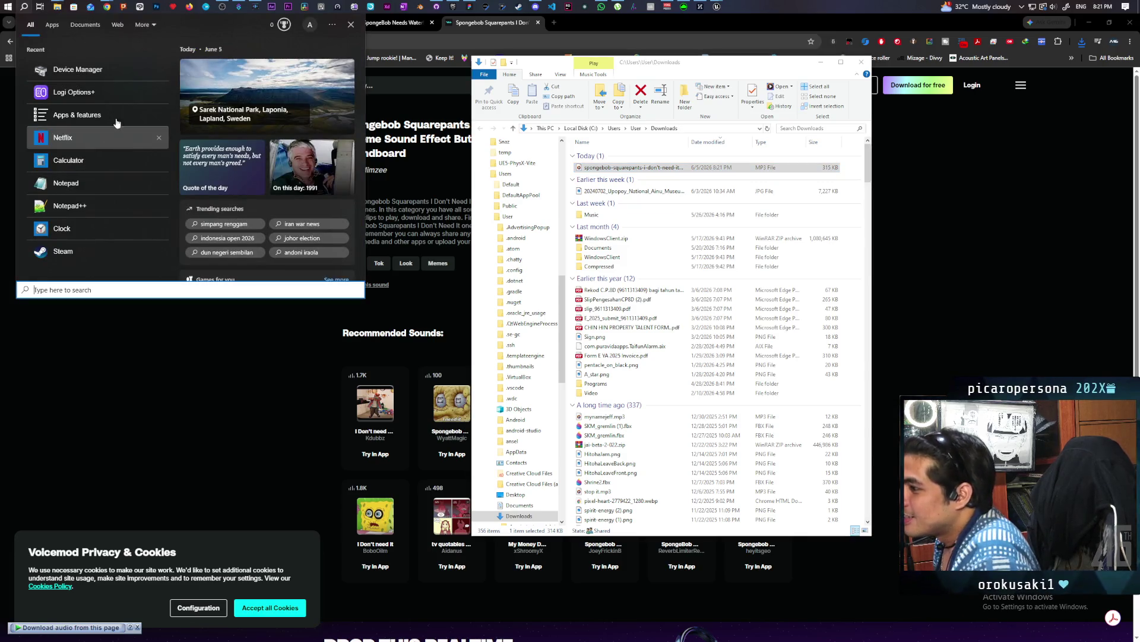
{"action": "type", "text": "audaci"}
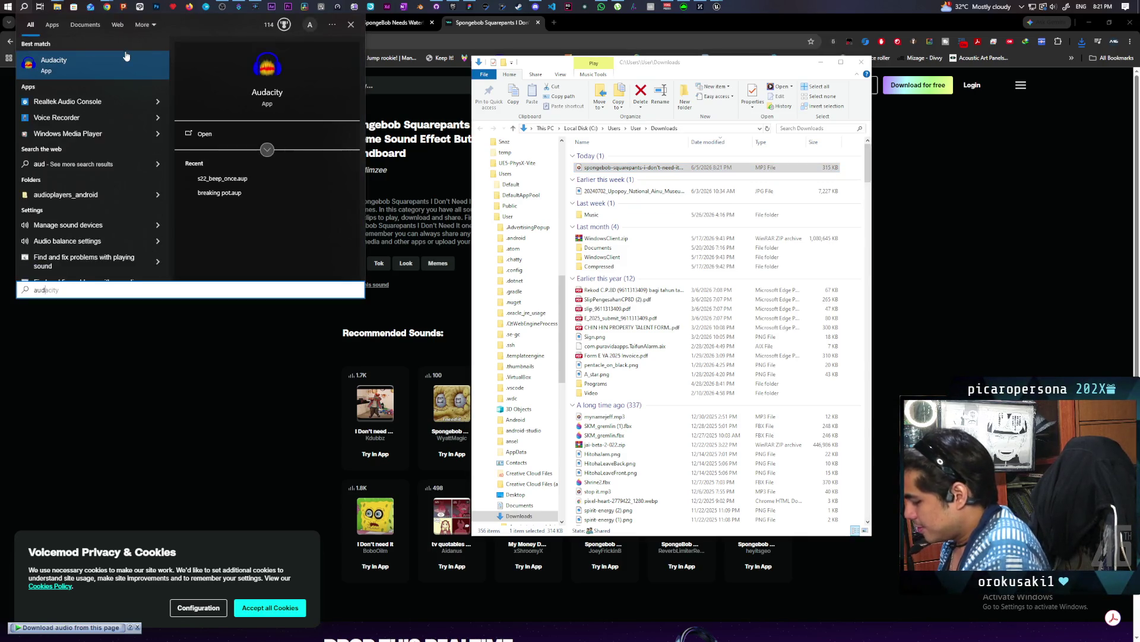
{"action": "left_click", "coordinate": [66, 65]}
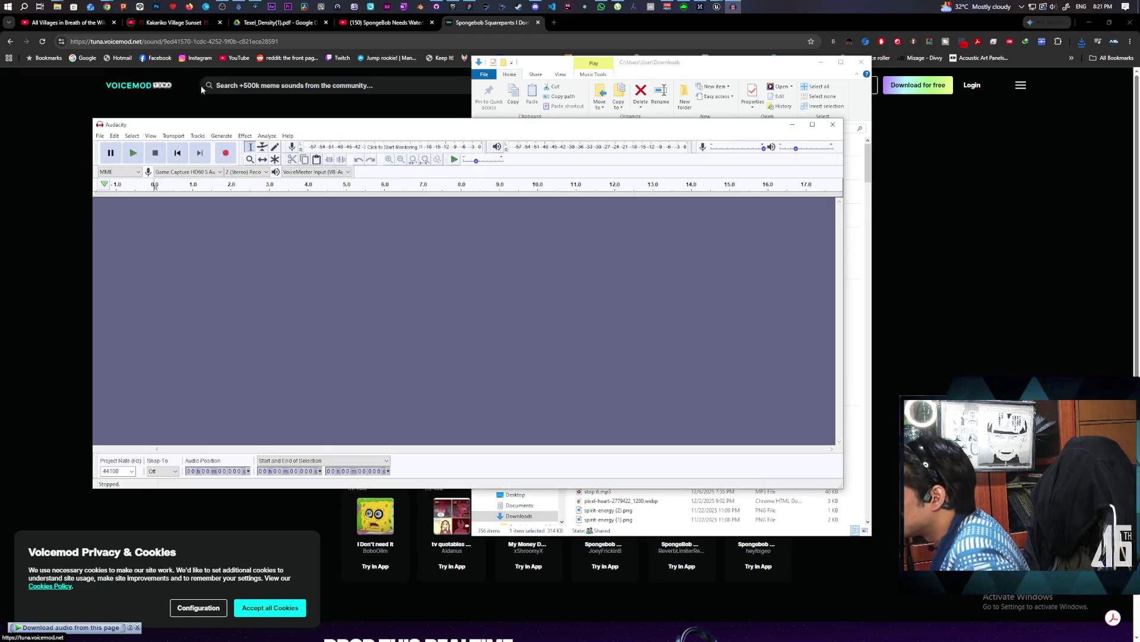
{"action": "mouse_move", "coordinate": [196, 124]}
{"action": "left_mouse_down"}
{"action": "mouse_move", "coordinate": [236, 224]}
{"action": "mouse_move", "coordinate": [271, 236]}
{"action": "left_mouse_up"}
Import the Spongebob mp3 into Audacity and play it, jumping to around 10 seconds.
{"action": "left_click_drag", "start_coordinate": [586, 168], "coordinate": [347, 351]}
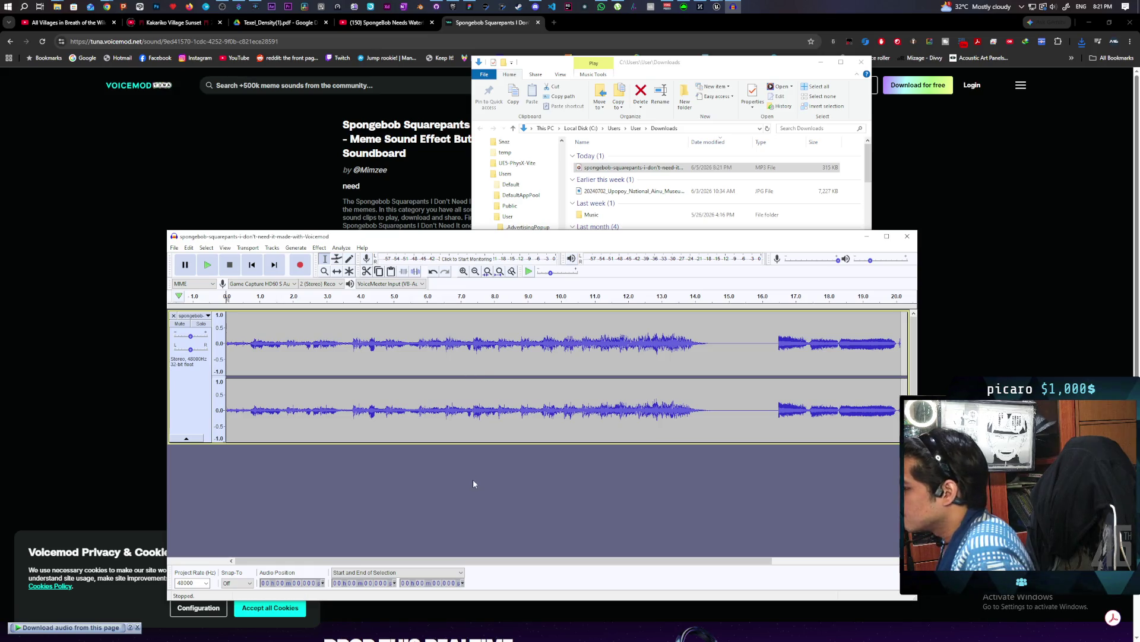
{"action": "mouse_move", "coordinate": [389, 561]}
{"action": "left_mouse_down"}
{"action": "mouse_move", "coordinate": [554, 565]}
{"action": "mouse_move", "coordinate": [329, 542]}
{"action": "left_mouse_up"}
{"action": "key", "text": "space"}
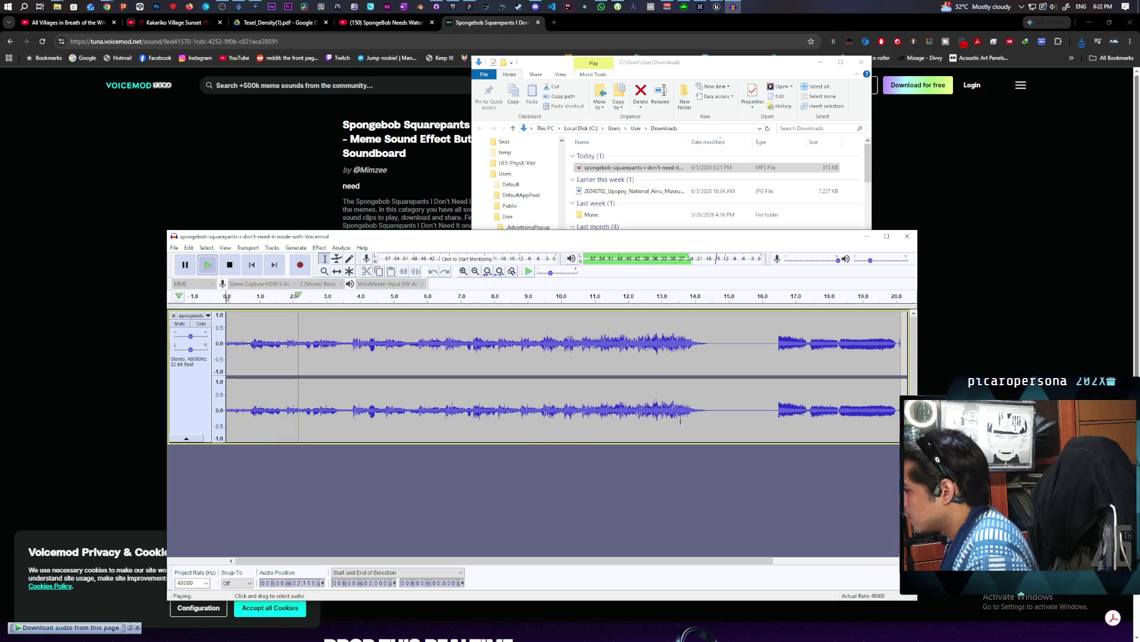
{"action": "left_click", "coordinate": [560, 307]}
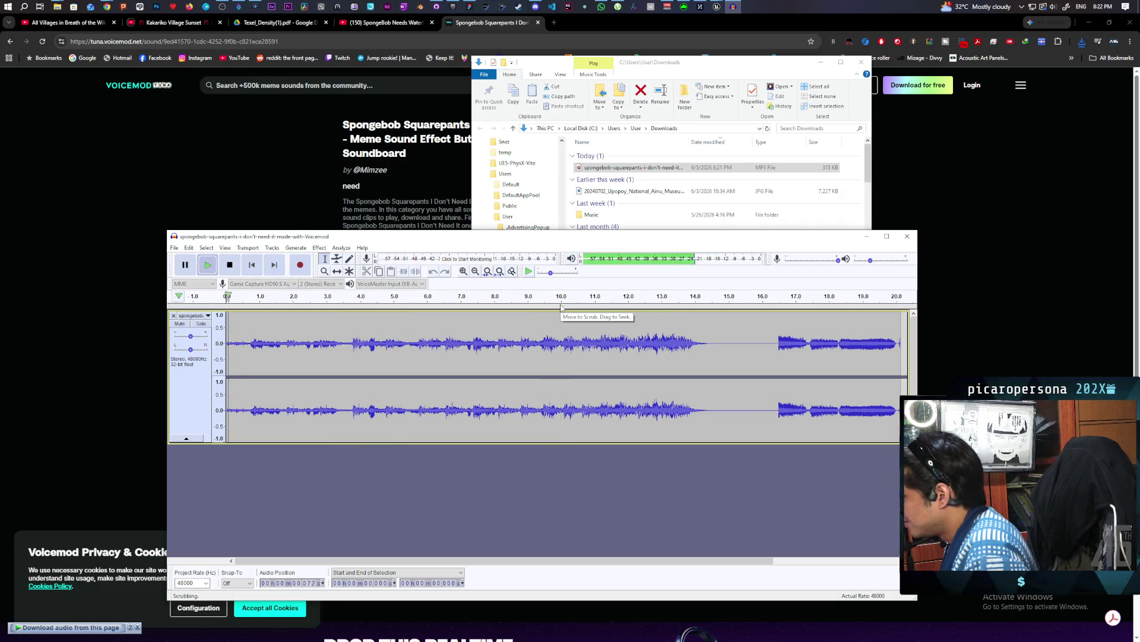
{"action": "key", "text": "space"}
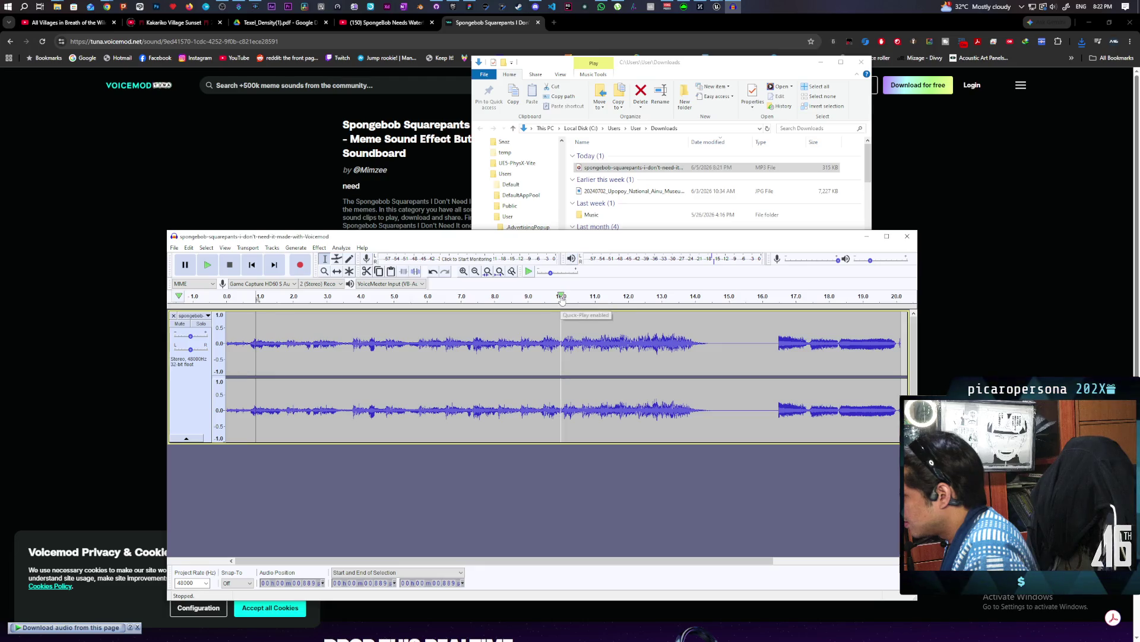
Replay the passage starting around 10–11 seconds several times to audition it.
{"action": "left_click", "coordinate": [564, 298]}
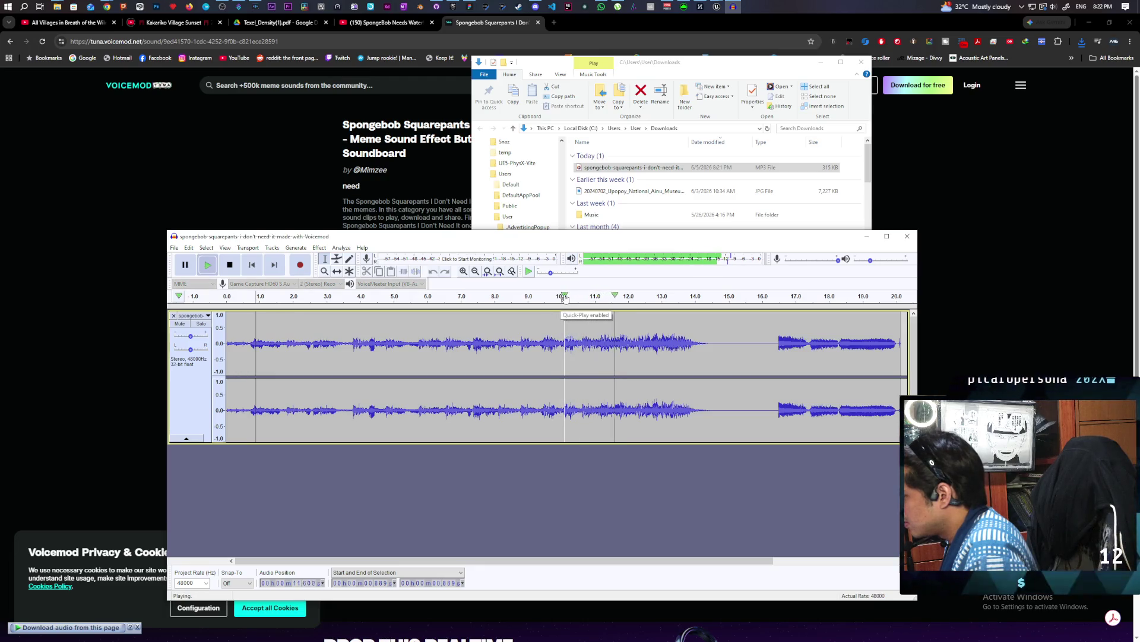
{"action": "left_click", "coordinate": [595, 297]}
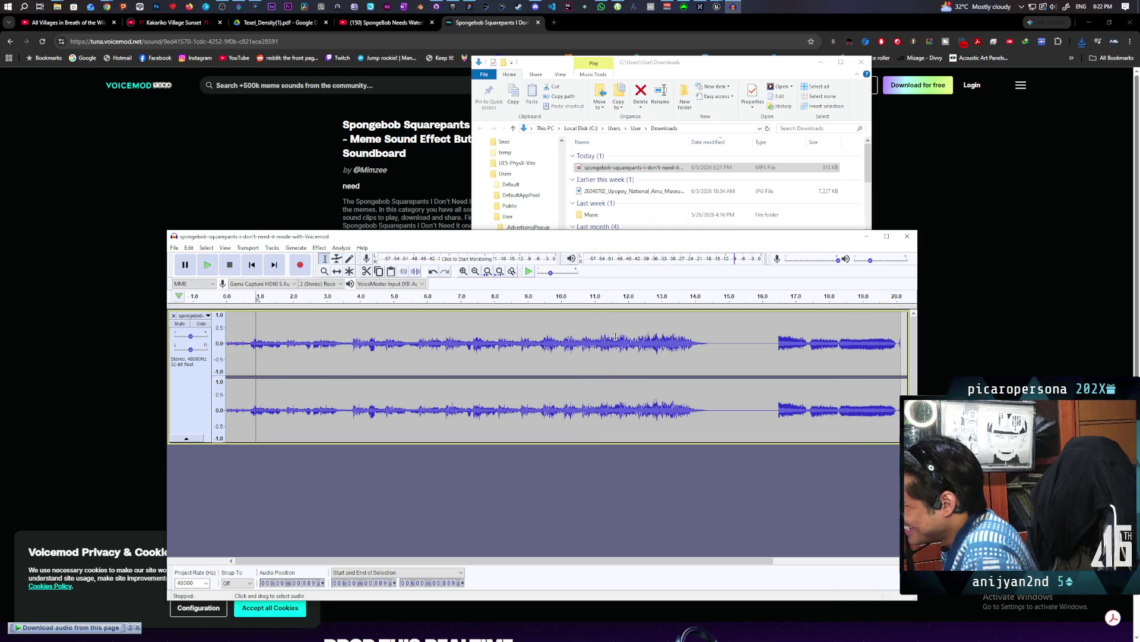
{"action": "left_click", "coordinate": [596, 297]}
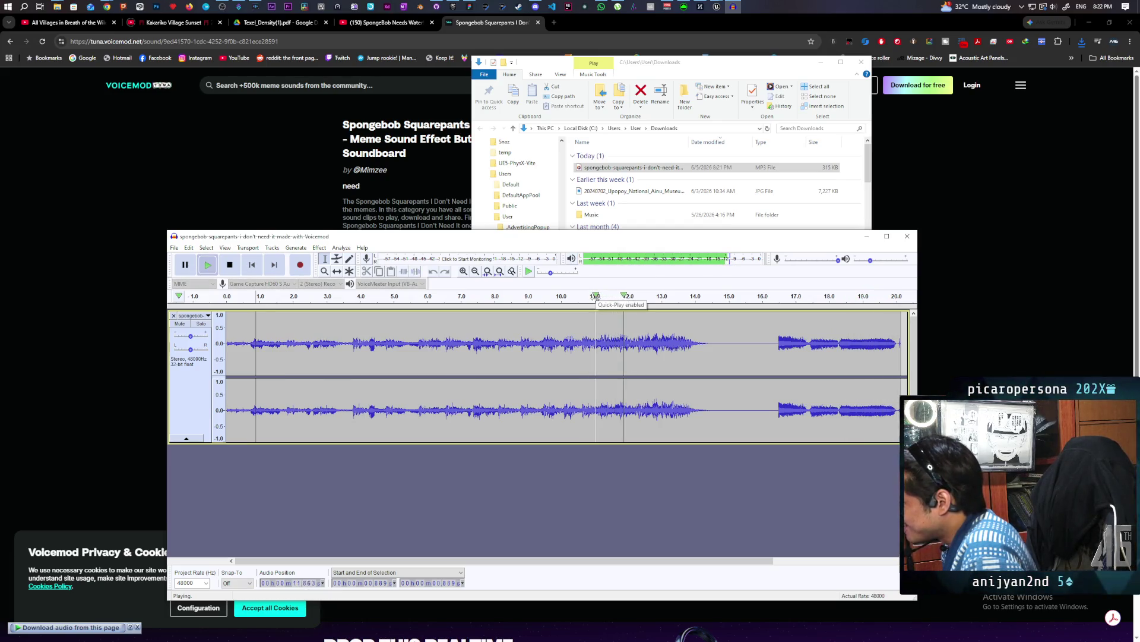
{"action": "left_click", "coordinate": [595, 296]}
{"action": "left_click", "coordinate": [596, 297]}
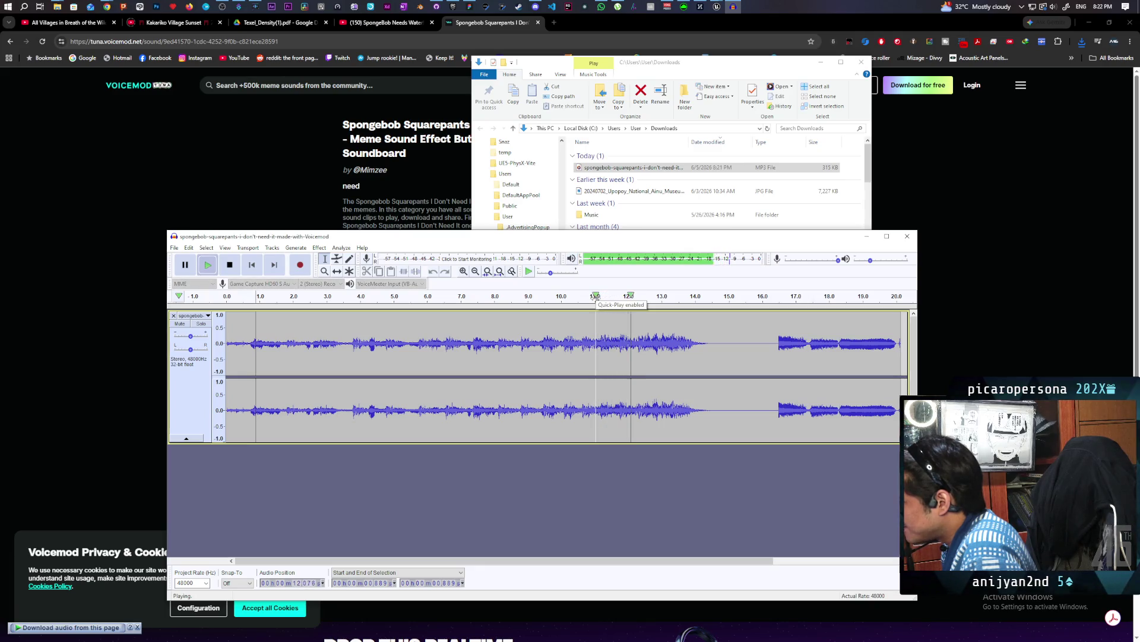
{"action": "left_click", "coordinate": [597, 298]}
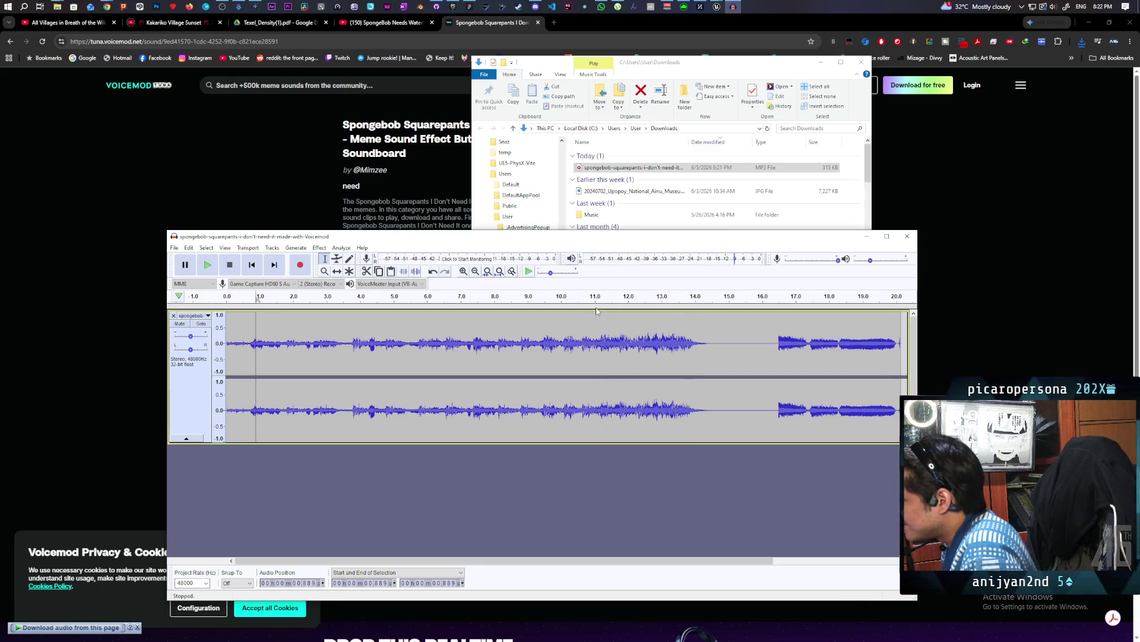
{"action": "left_click", "coordinate": [598, 300]}
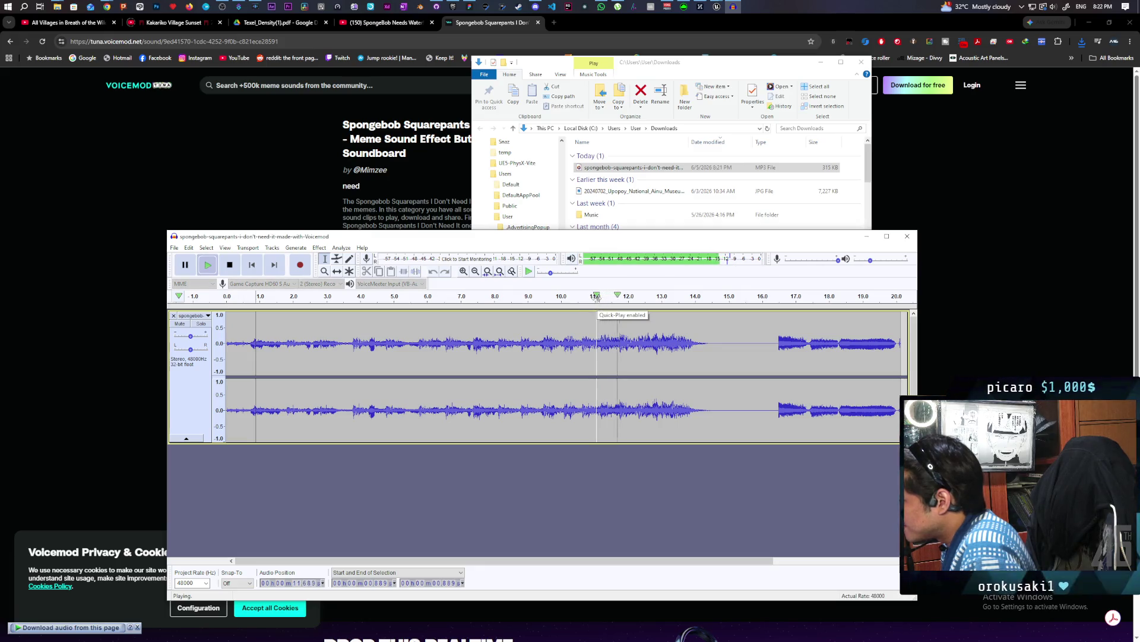
{"action": "left_click", "coordinate": [598, 299]}
{"action": "left_click", "coordinate": [588, 298]}
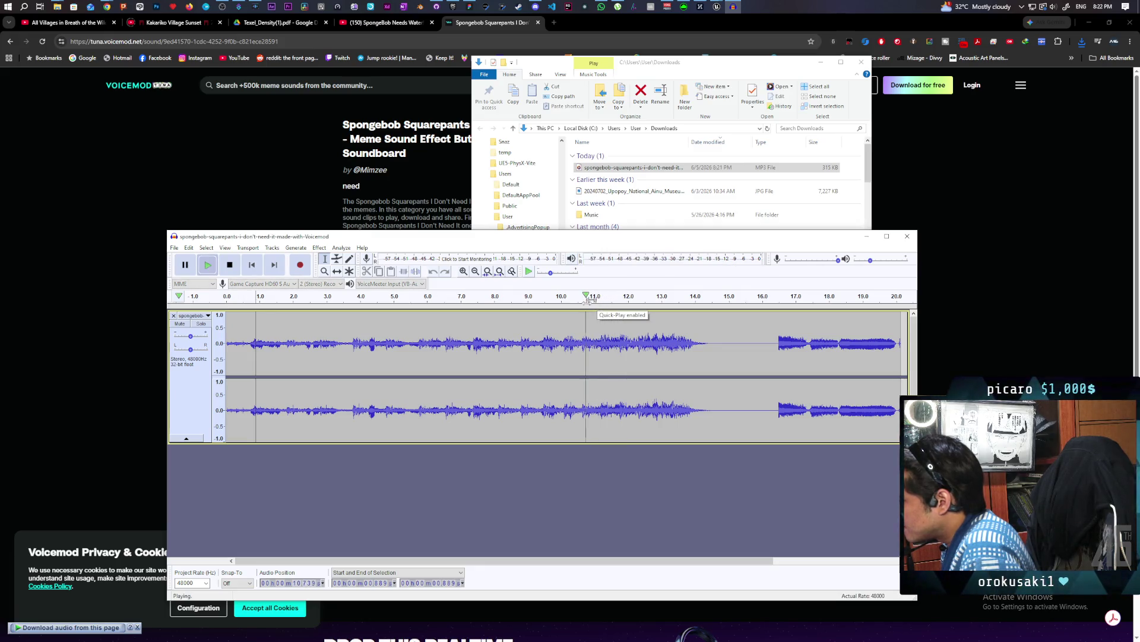
{"action": "left_click", "coordinate": [595, 300]}
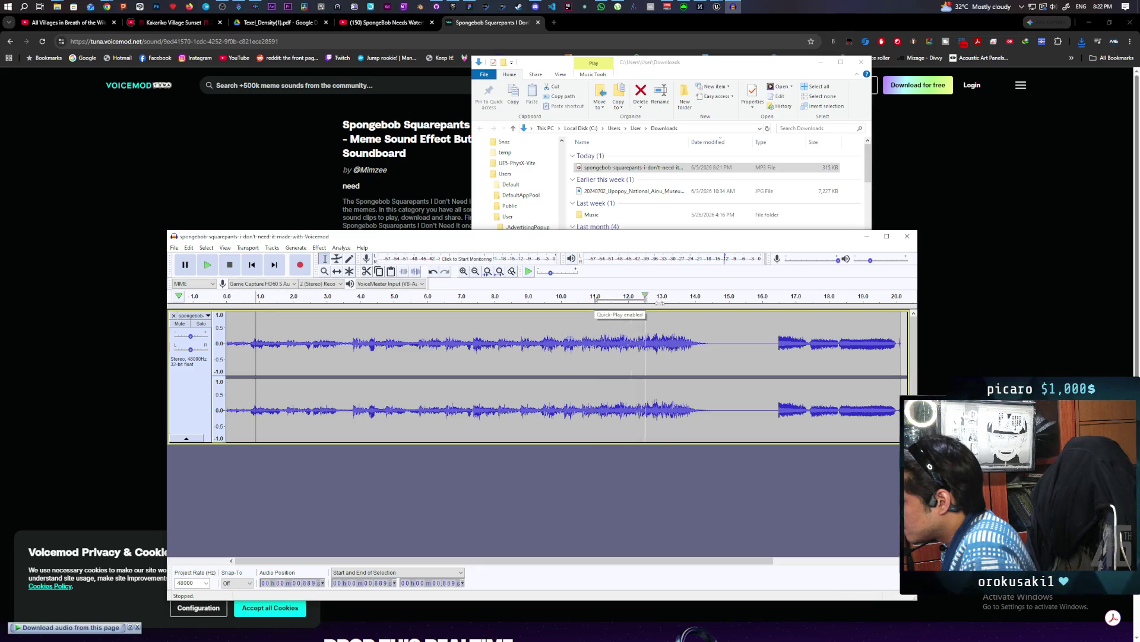
{"action": "left_click", "coordinate": [595, 299]}
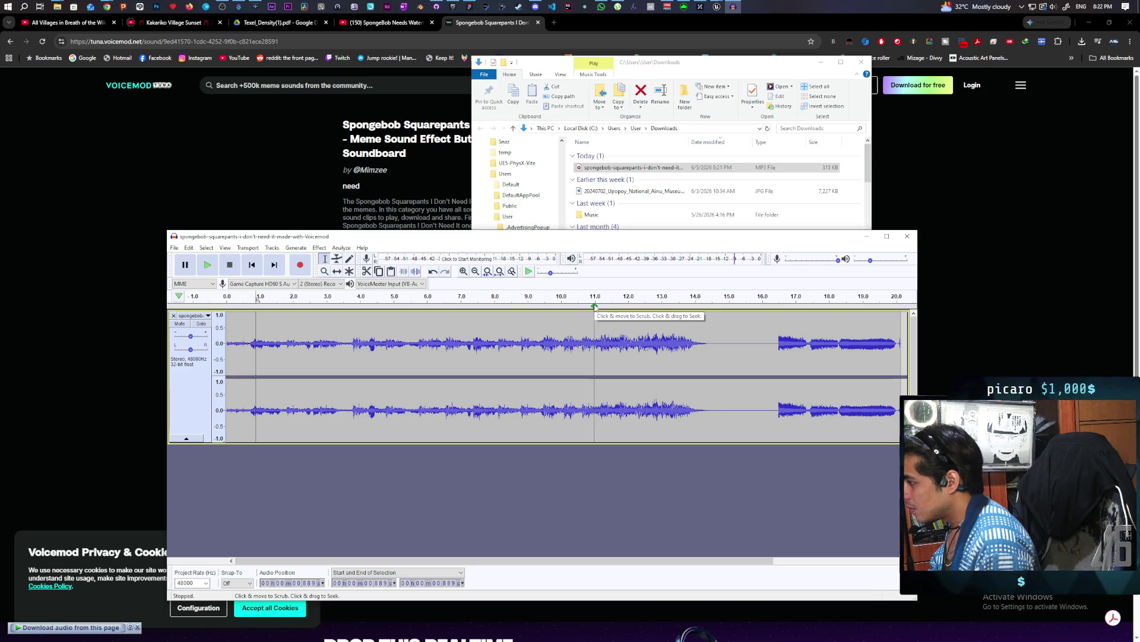
Dismiss the no-audio-selected warning and replay the clip from about 11 seconds.
{"action": "left_click", "coordinate": [367, 271]}
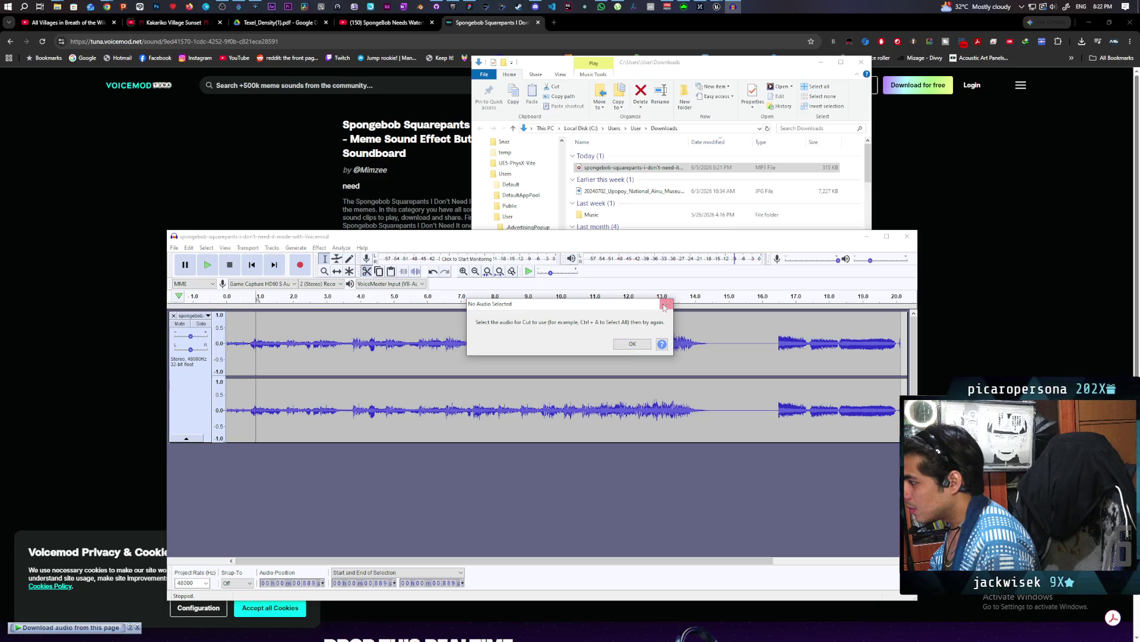
{"action": "left_click", "coordinate": [666, 304]}
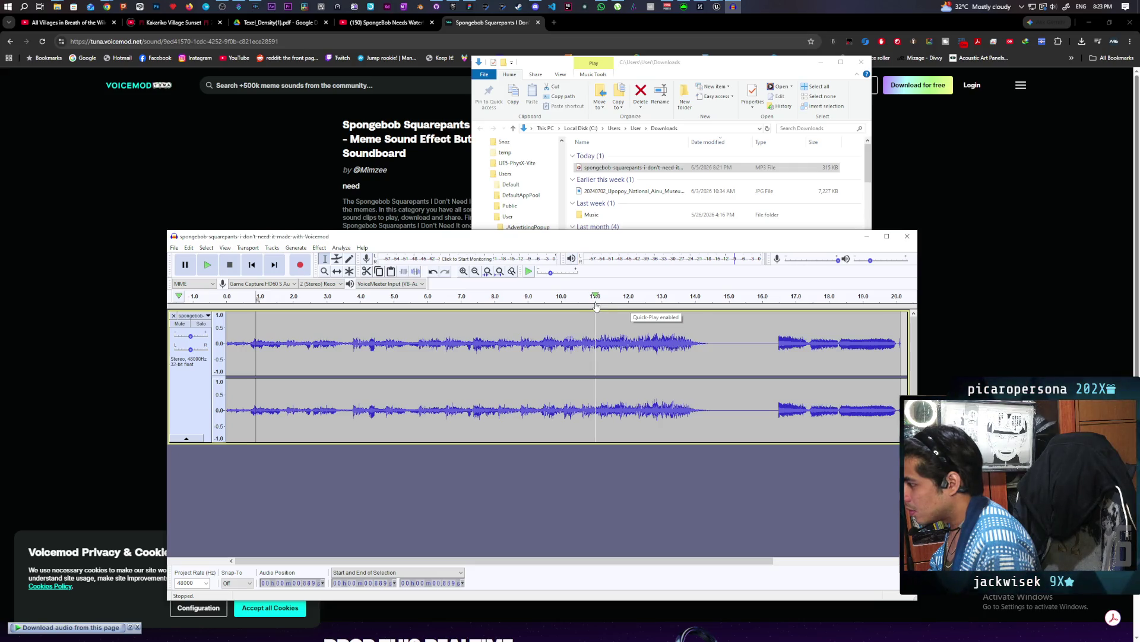
{"action": "left_click", "coordinate": [596, 299]}
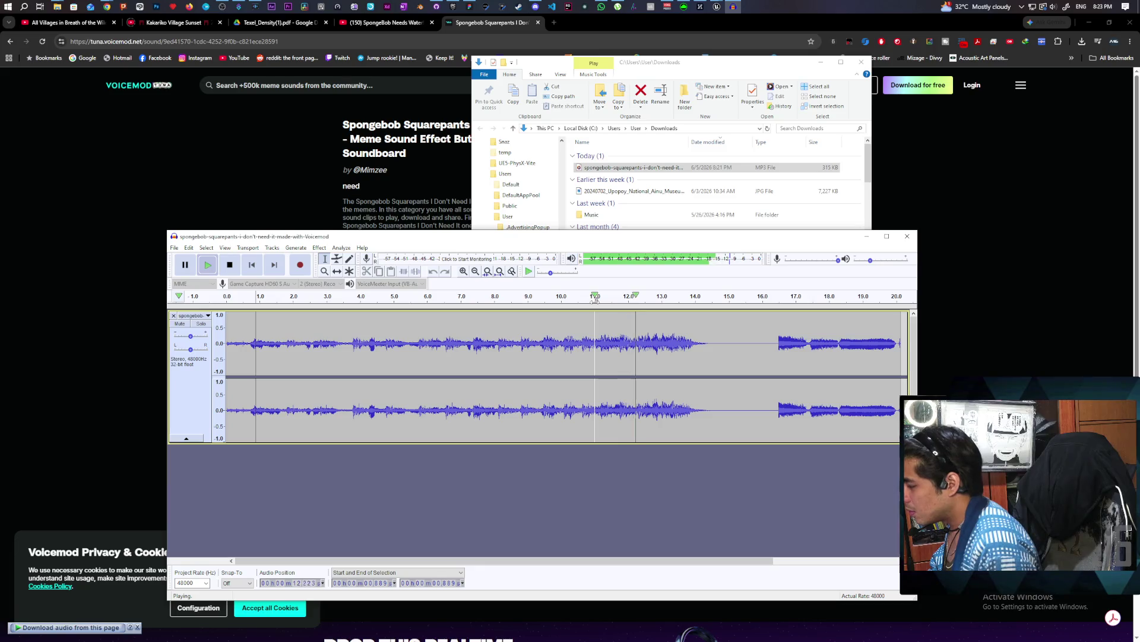
{"action": "left_click", "coordinate": [595, 299]}
Trial-cut everything from about 11 seconds to the end, then undo the cut.
{"action": "left_click_drag", "start_coordinate": [597, 319], "coordinate": [612, 328]}
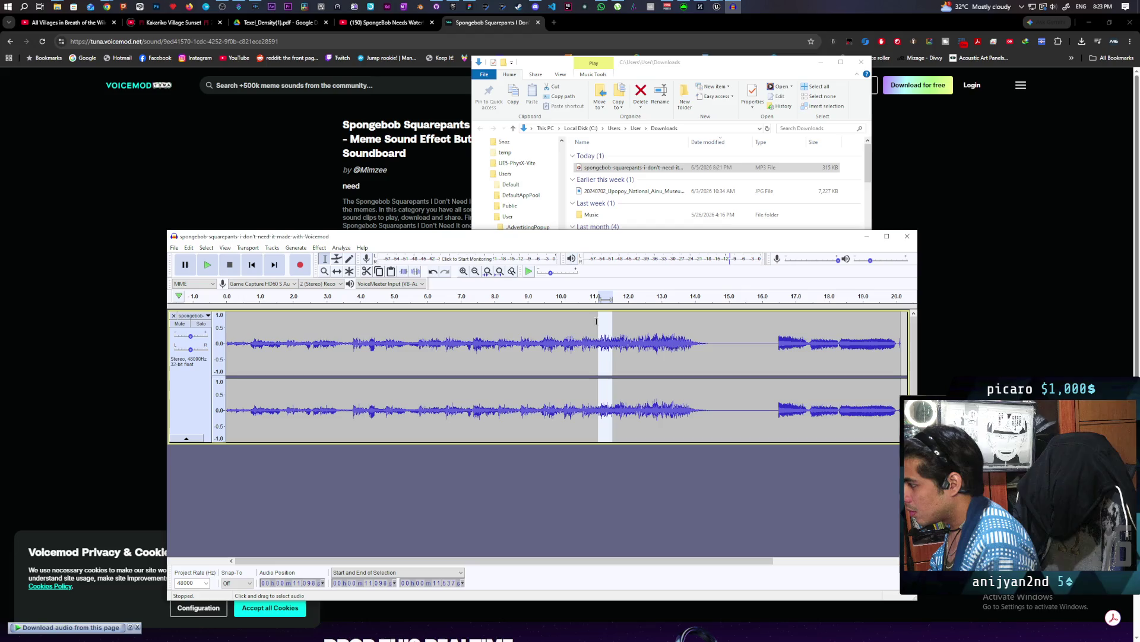
{"action": "left_click", "coordinate": [596, 321]}
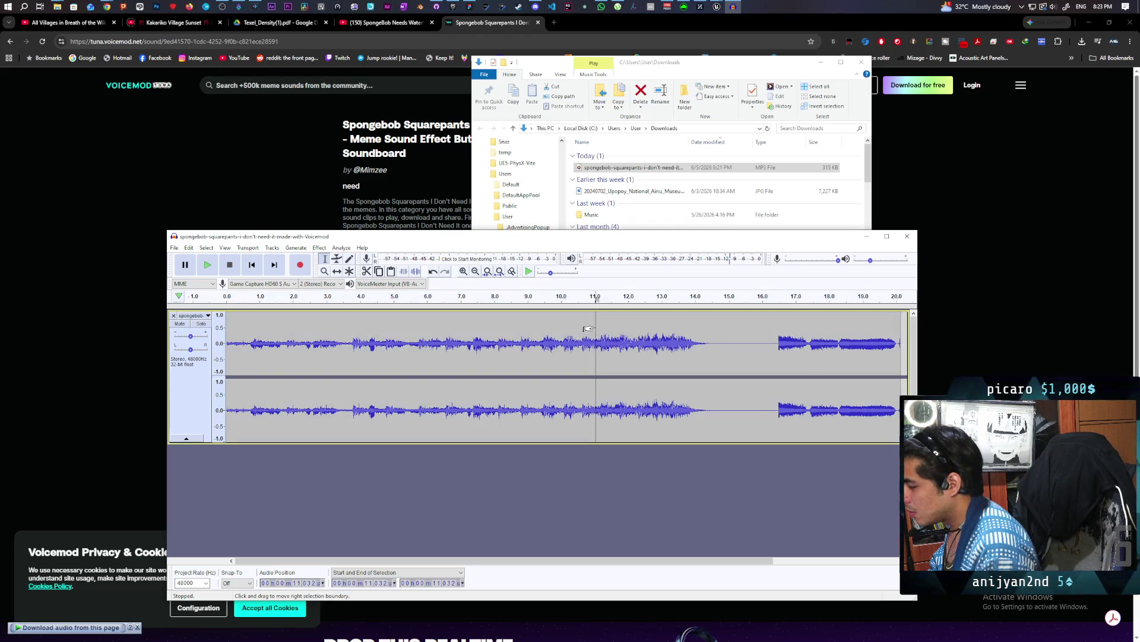
{"action": "left_click", "coordinate": [593, 325]}
{"action": "mouse_move", "coordinate": [594, 325]}
{"action": "left_mouse_down"}
{"action": "mouse_move", "coordinate": [903, 356]}
{"action": "mouse_move", "coordinate": [908, 369]}
{"action": "mouse_move", "coordinate": [755, 395]}
{"action": "mouse_move", "coordinate": [781, 394]}
{"action": "left_mouse_up"}
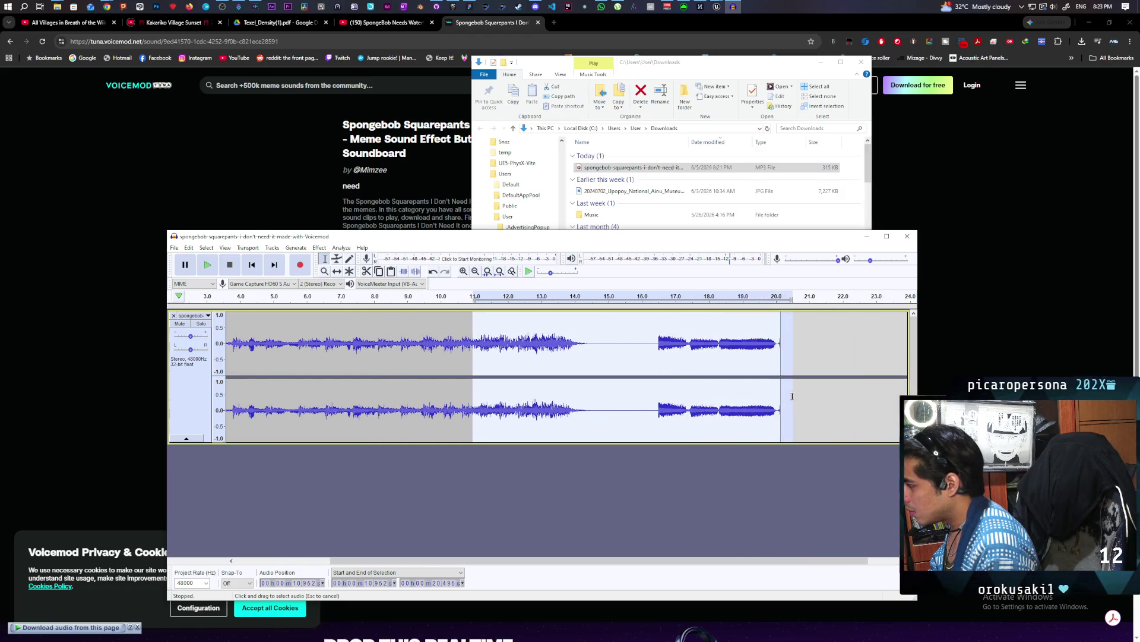
{"action": "left_click", "coordinate": [364, 272]}
{"action": "key", "text": "ctrl+z"}
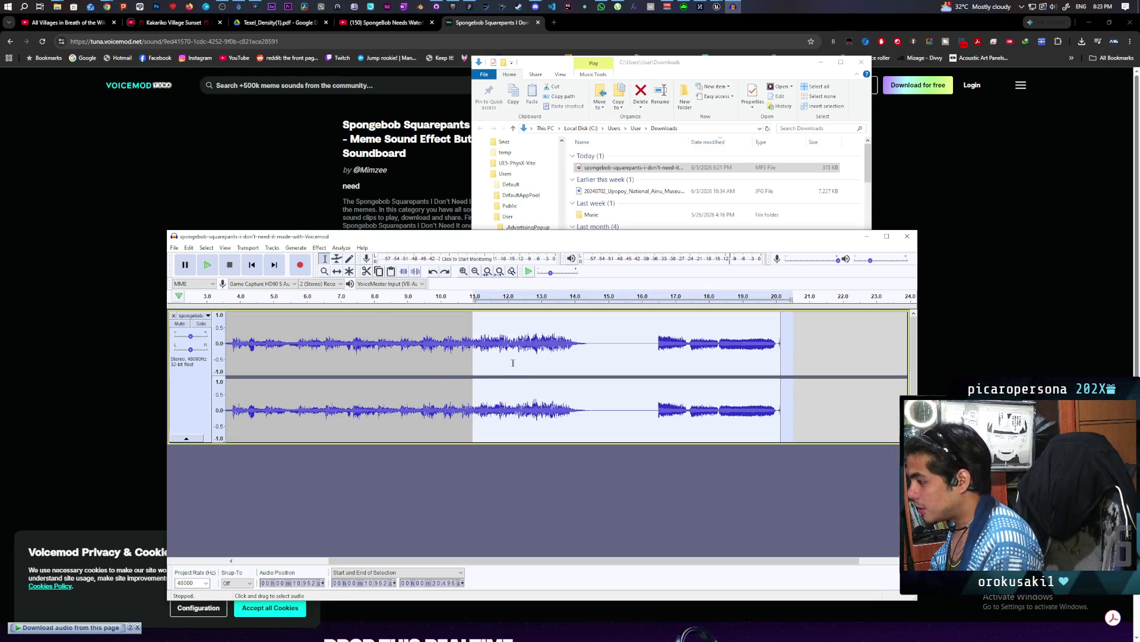
Select the audio from about 3.6 to 11.0 seconds.
{"action": "left_click", "coordinate": [387, 334]}
{"action": "double_click", "coordinate": [231, 330]}
{"action": "left_click", "coordinate": [233, 327]}
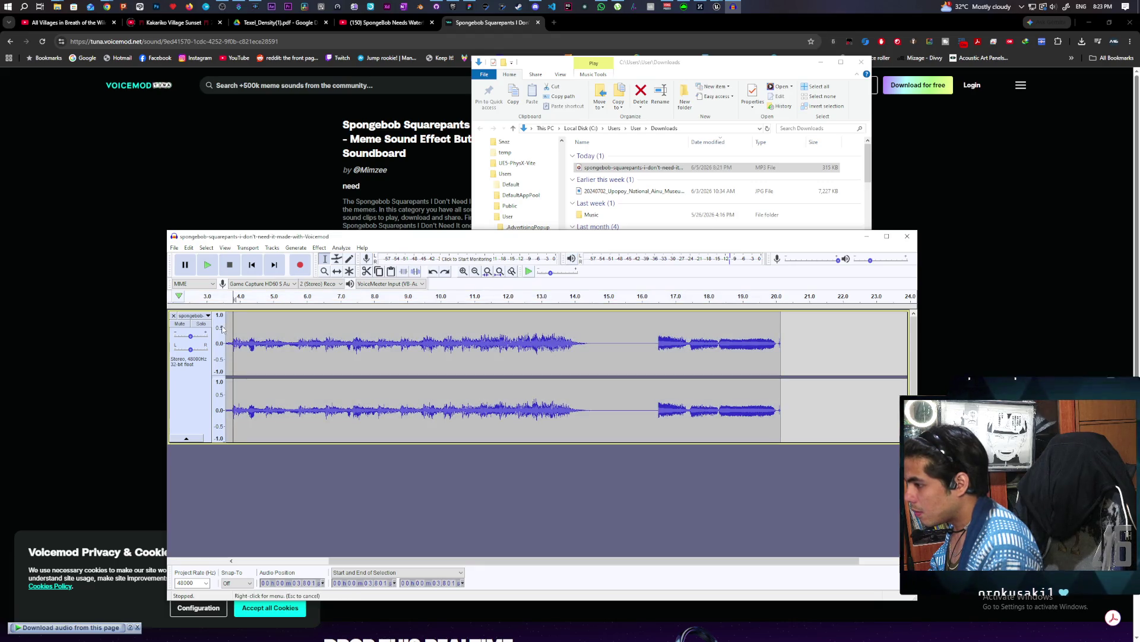
{"action": "mouse_move", "coordinate": [226, 327]}
{"action": "left_mouse_down"}
{"action": "mouse_move", "coordinate": [560, 361]}
{"action": "mouse_move", "coordinate": [474, 366]}
{"action": "left_mouse_up"}
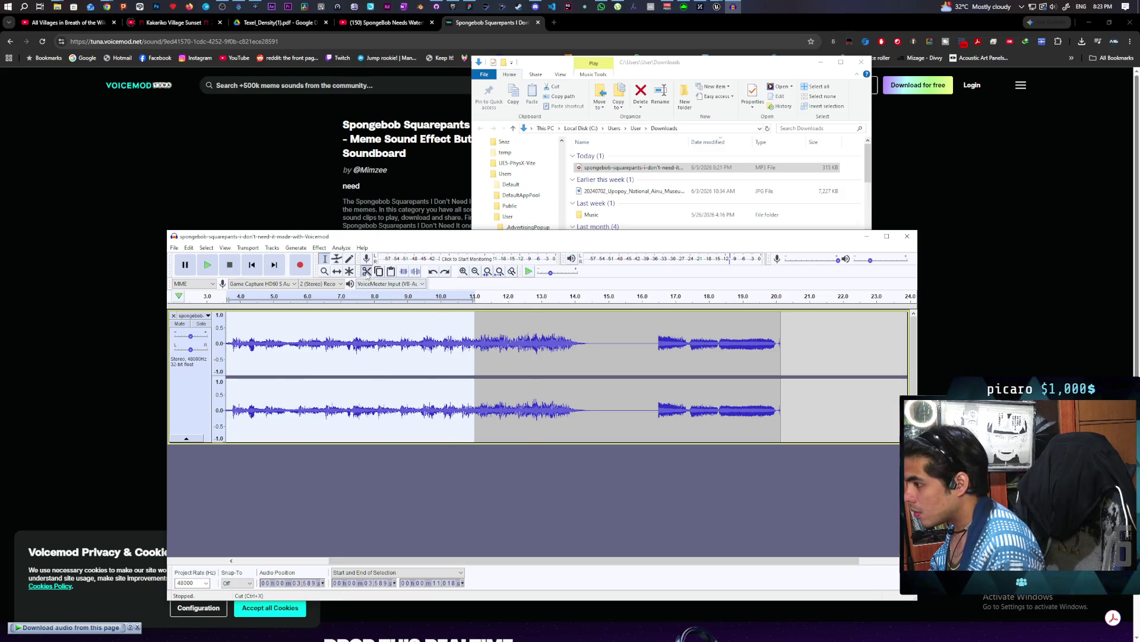
Cut the 3.6–11.0 second stretch and play back the edited clip.
{"action": "left_click", "coordinate": [367, 271]}
{"action": "key", "text": "space"}
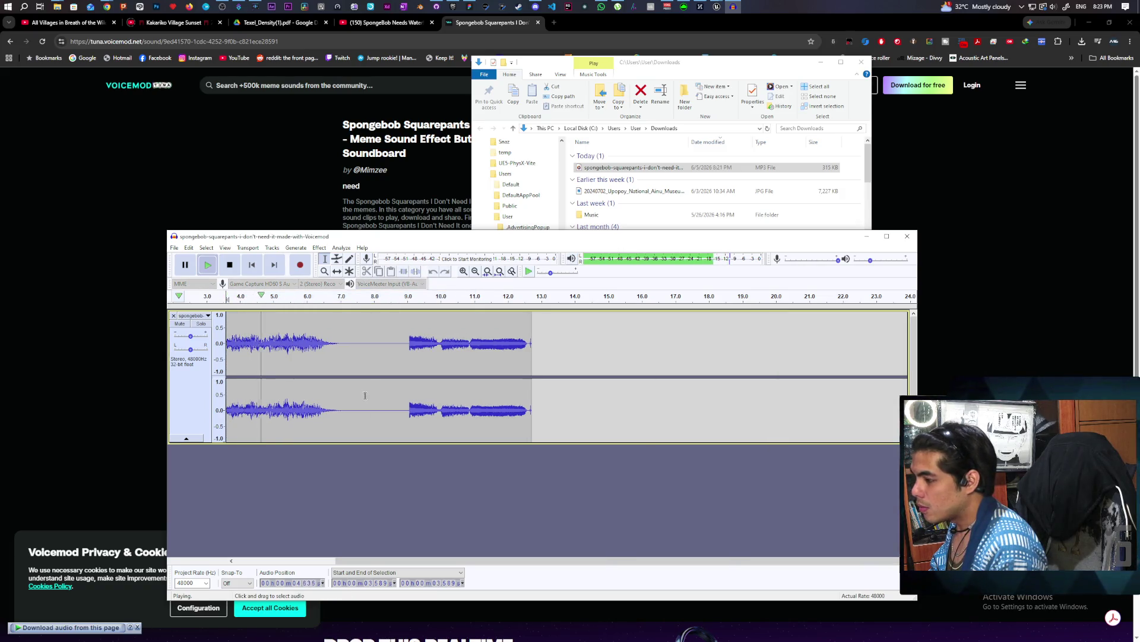
{"action": "key", "text": "space"}
Trim the last fraction of a second off the end, play it back, and select the whole clip.
{"action": "left_click", "coordinate": [527, 327]}
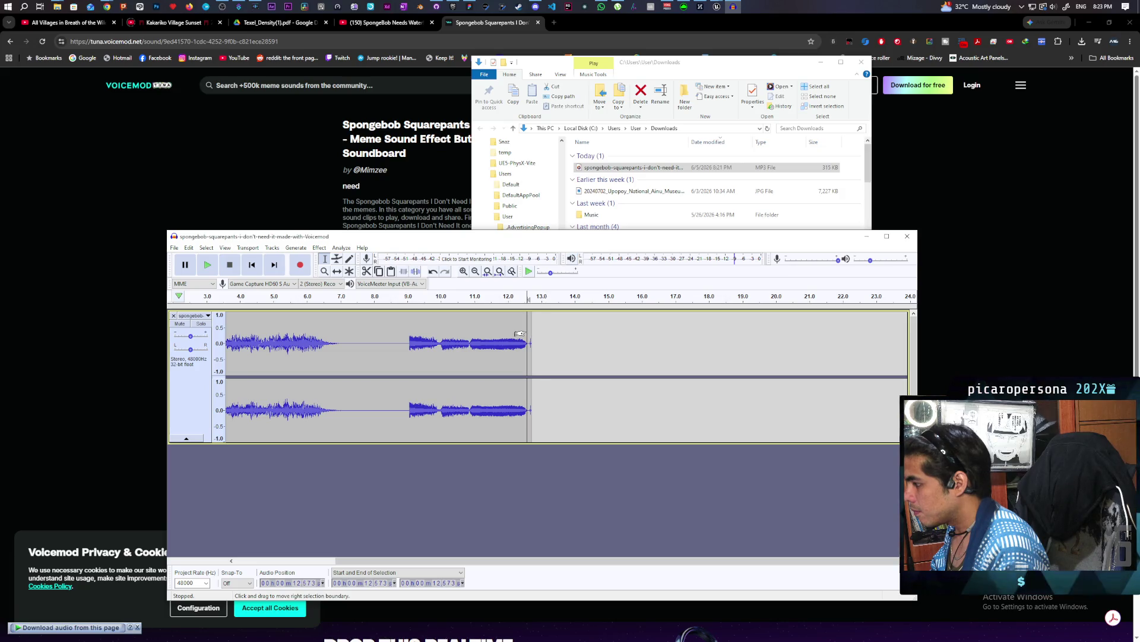
{"action": "left_click_drag", "start_coordinate": [521, 334], "coordinate": [534, 333]}
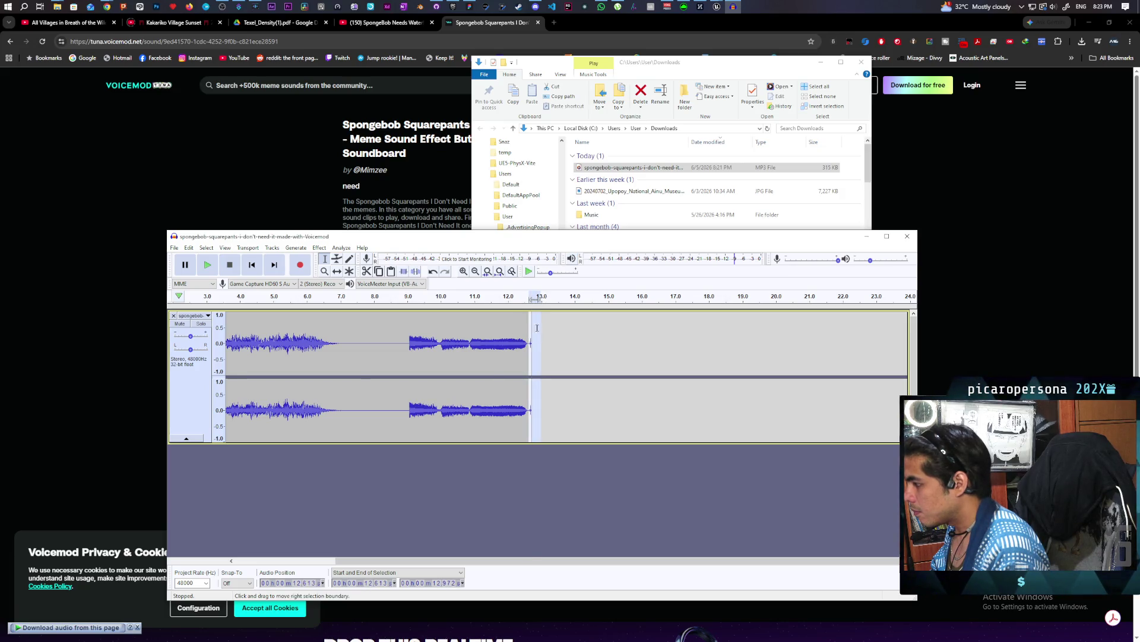
{"action": "left_click", "coordinate": [364, 273]}
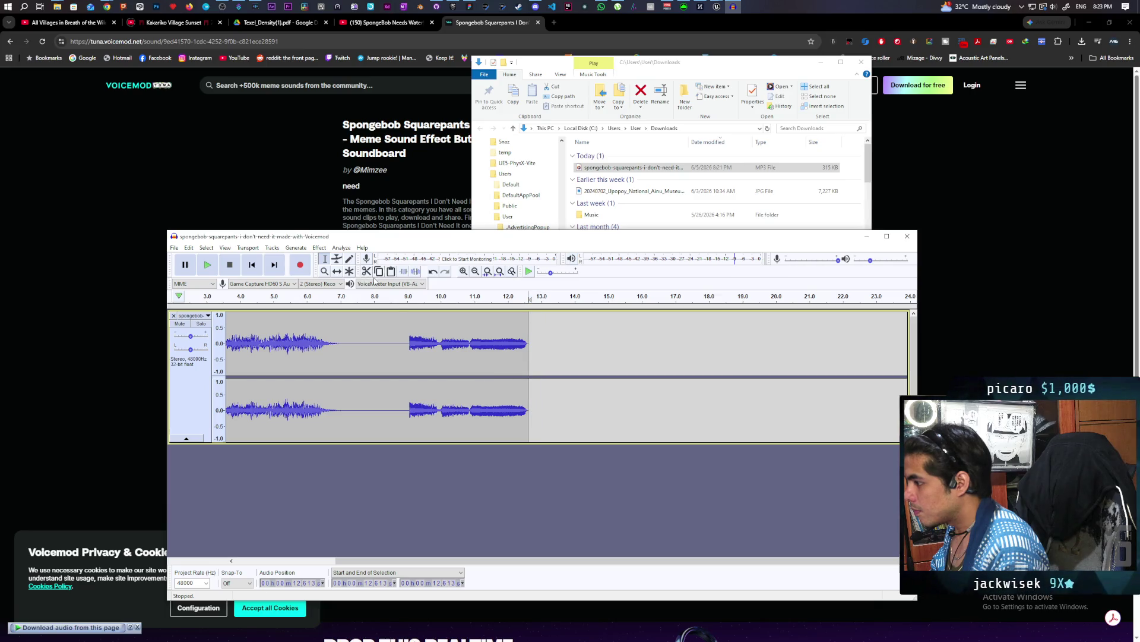
{"action": "key", "text": "space"}
{"action": "key", "text": "space"}
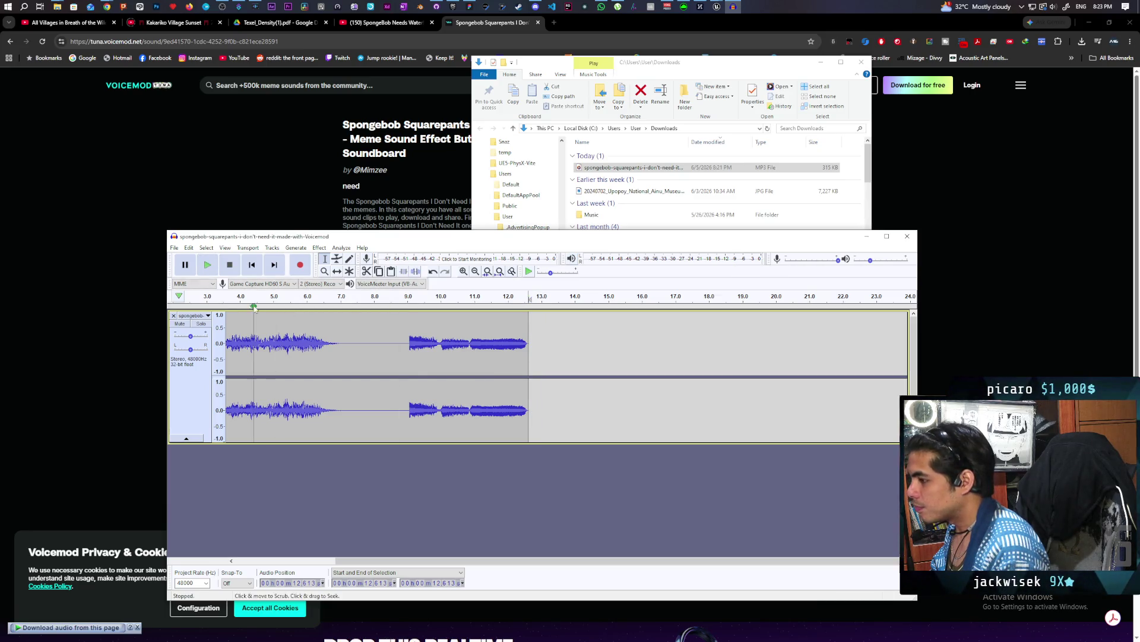
{"action": "key", "text": "space"}
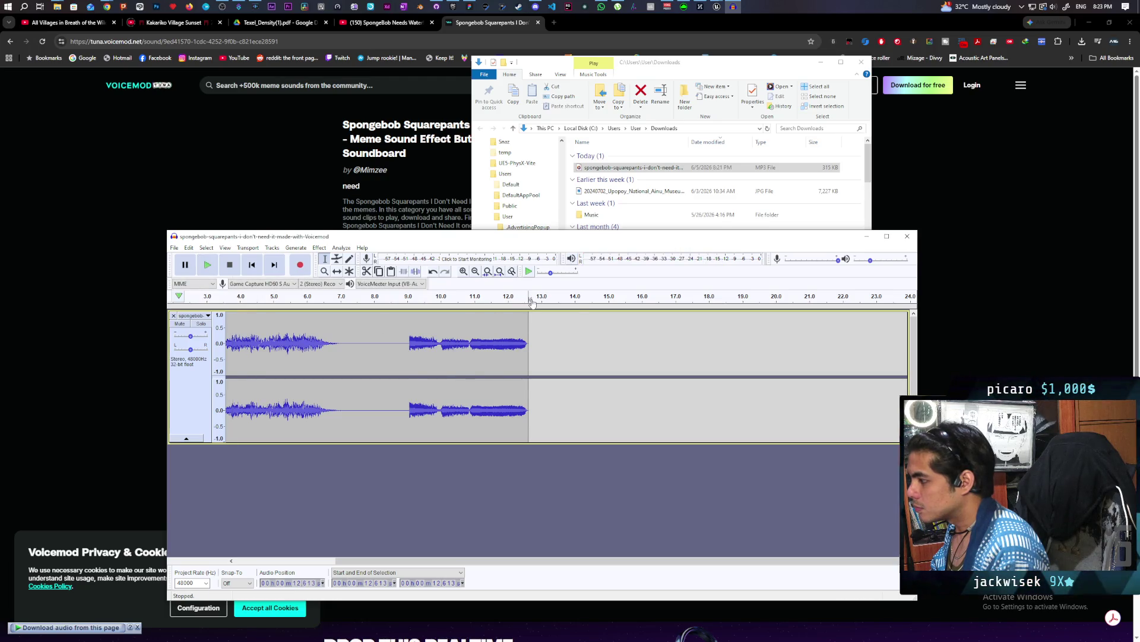
{"action": "left_click", "coordinate": [227, 297]}
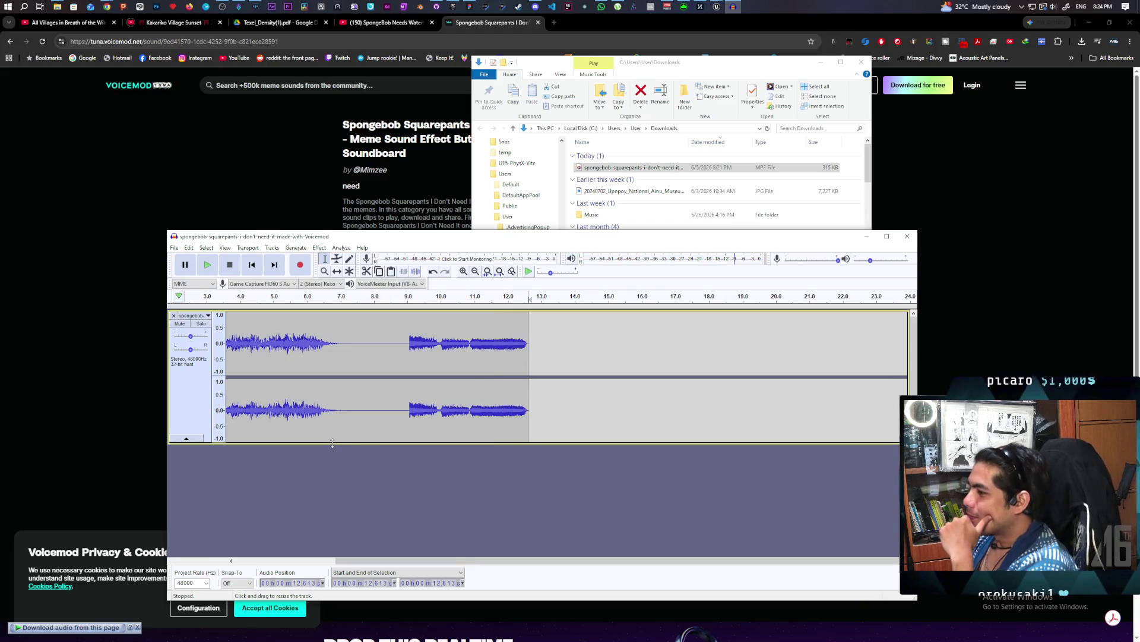
{"action": "double_click", "coordinate": [336, 360]}
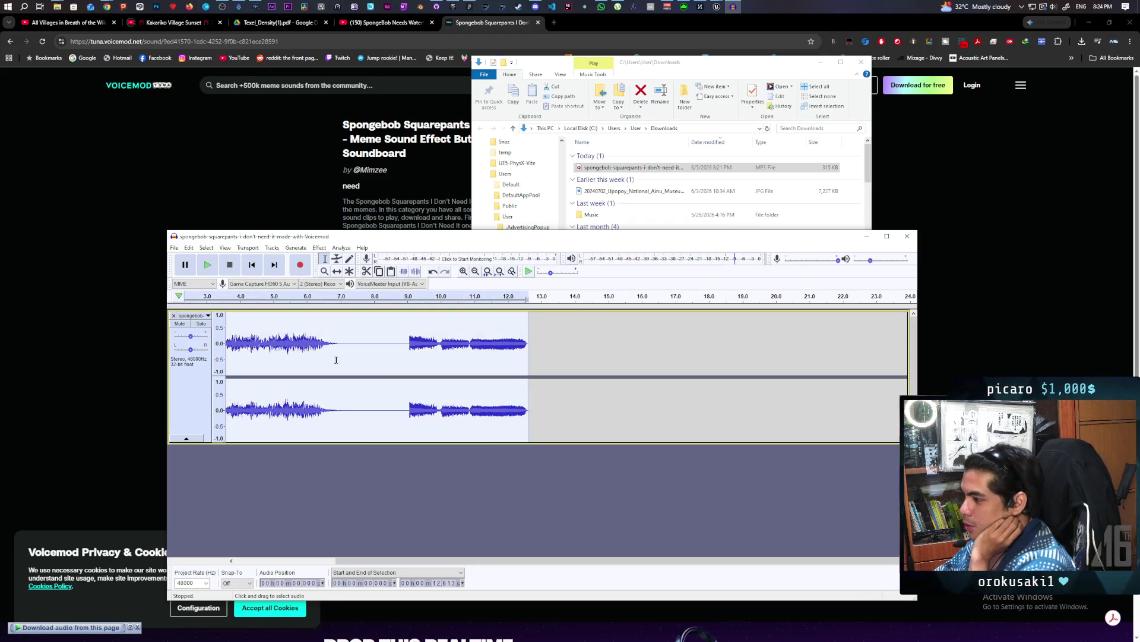
Play the clip, then trial-delete the first 9 seconds and undo it.
{"action": "left_click", "coordinate": [215, 267]}
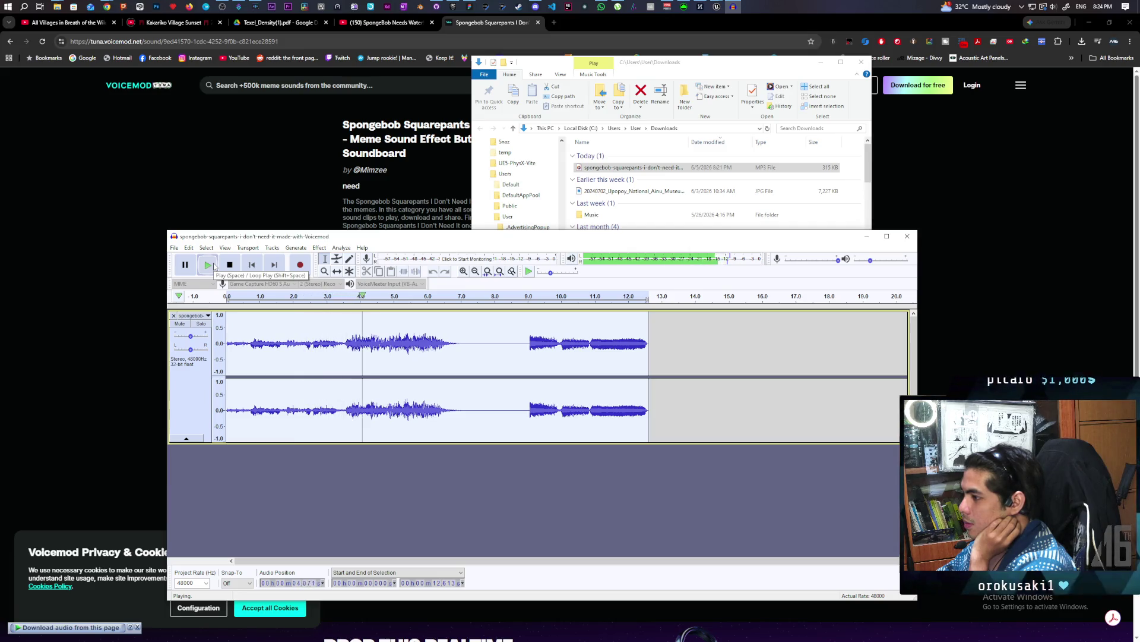
{"action": "key", "text": "p"}
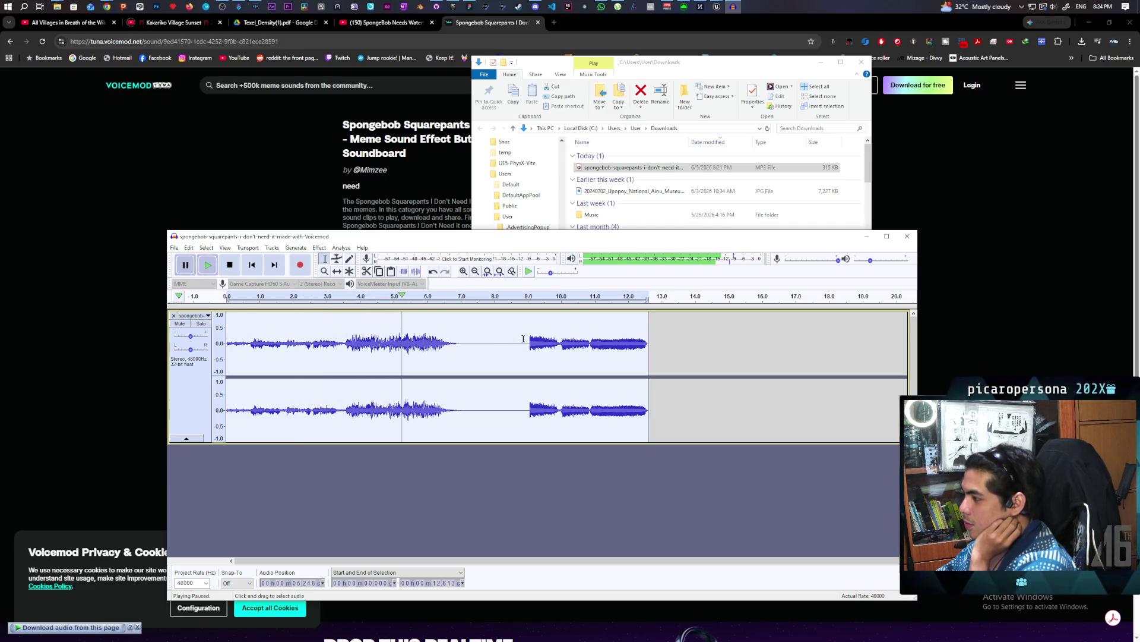
{"action": "left_click_drag", "start_coordinate": [530, 344], "coordinate": [162, 365]}
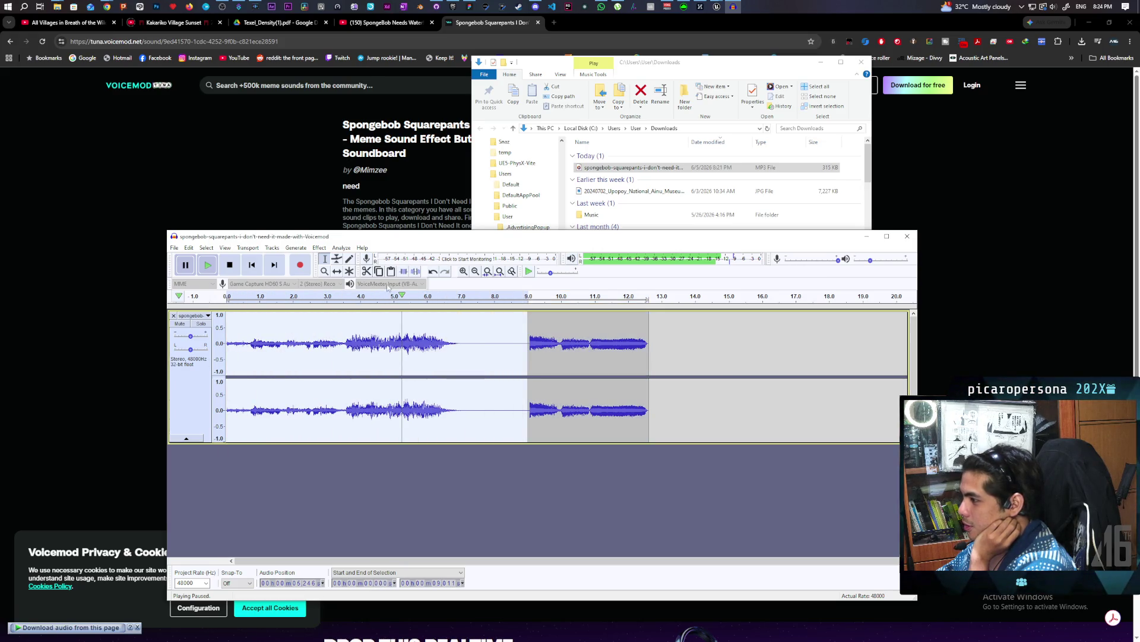
{"action": "left_click", "coordinate": [366, 271]}
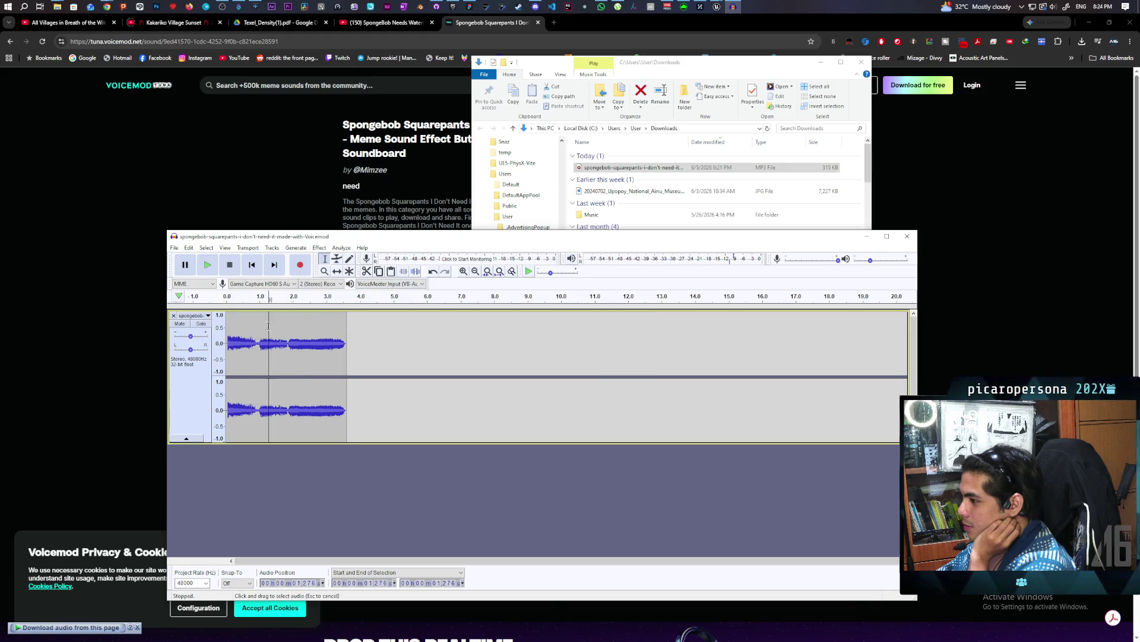
{"action": "key", "text": "ctrl+a"}
{"action": "left_click", "coordinate": [205, 268]}
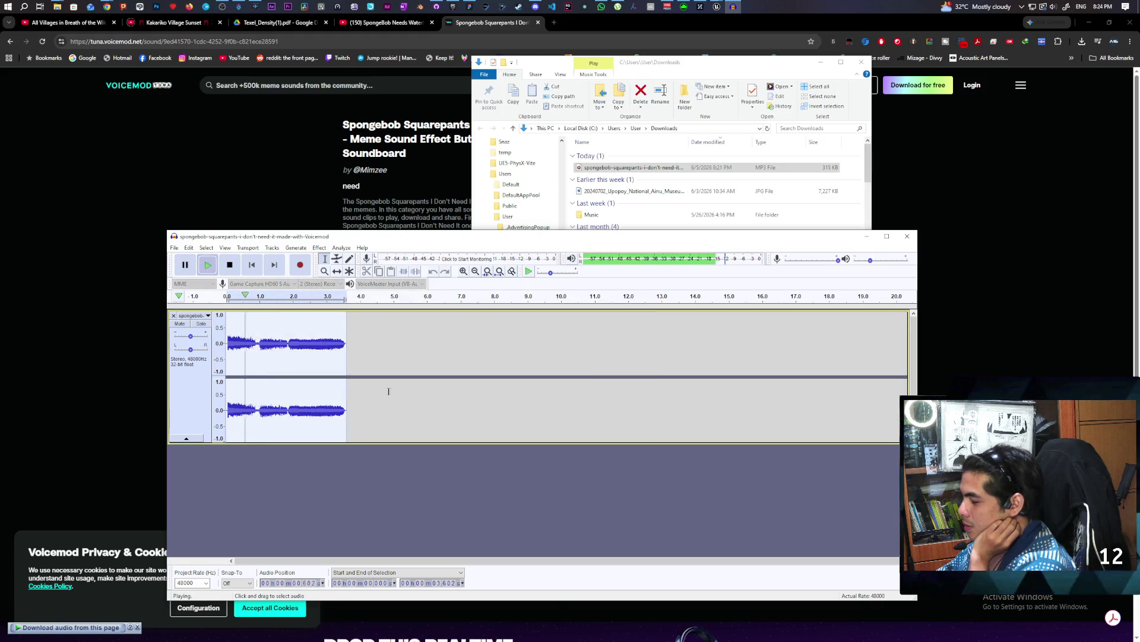
{"action": "key", "text": "space"}
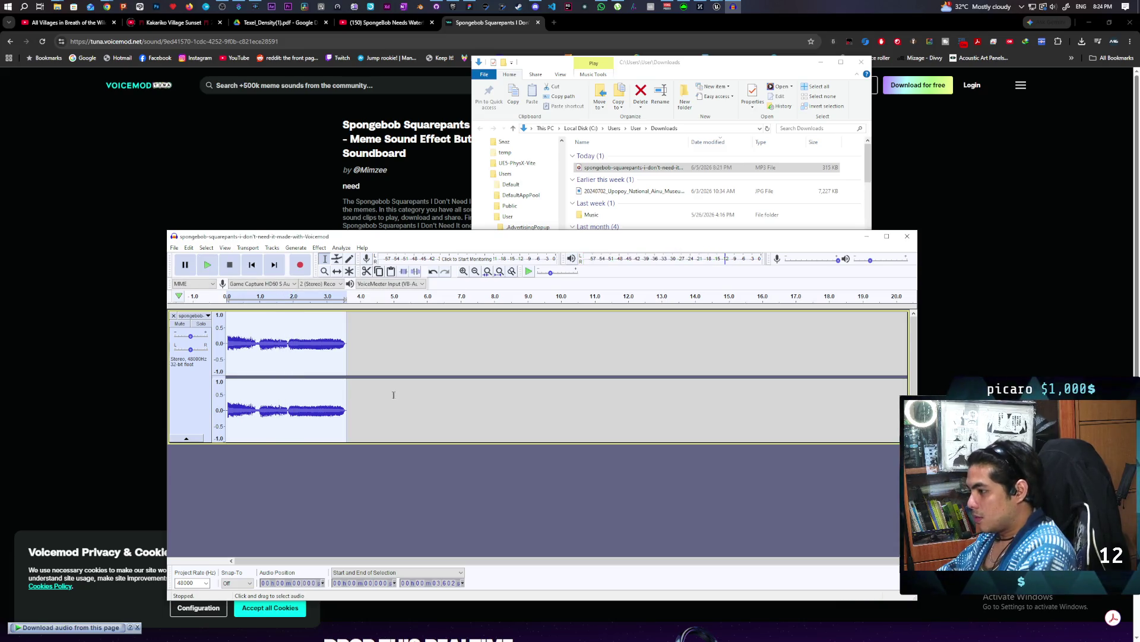
{"action": "key", "text": "ctrl+z"}
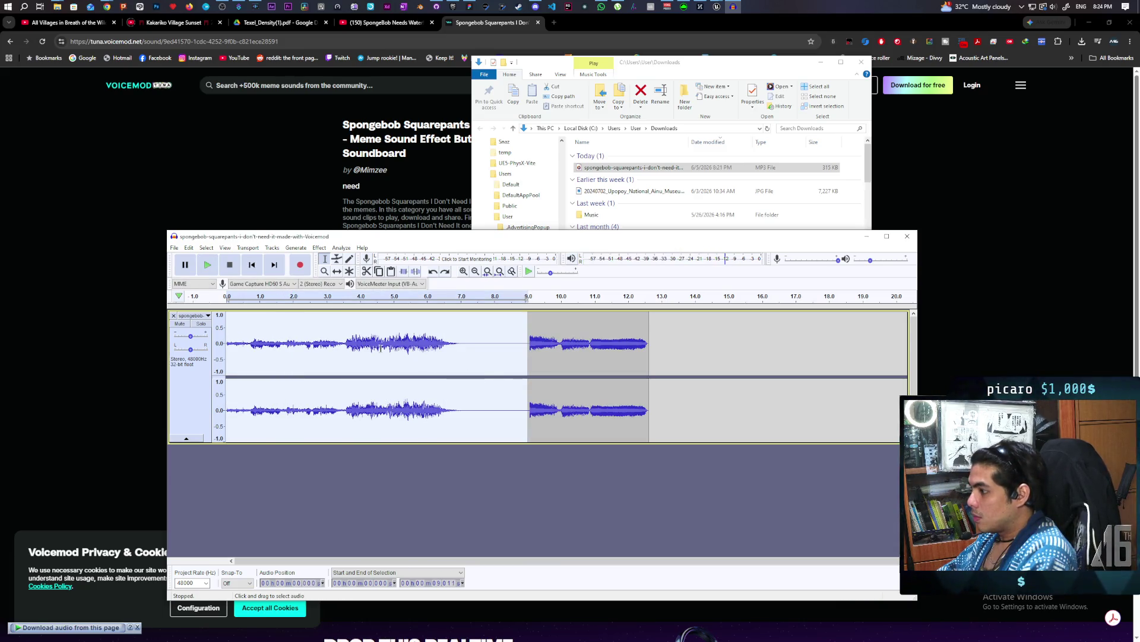
Play the whole clip again and audition it from about 3.5 seconds.
{"action": "double_click", "coordinate": [324, 330]}
{"action": "key", "text": "space"}
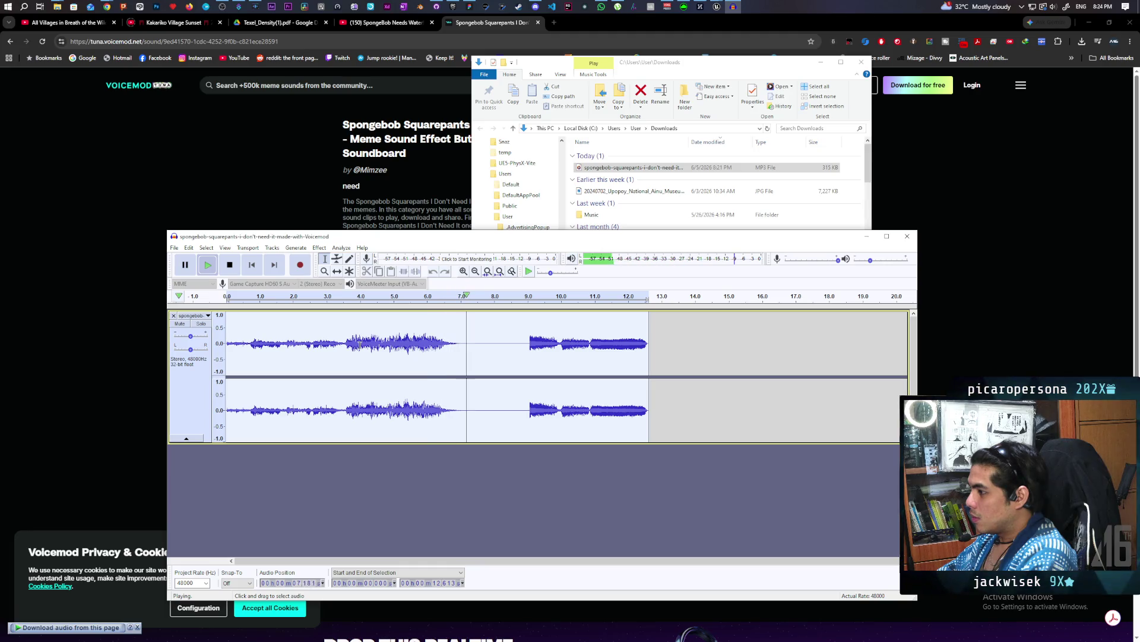
{"action": "key", "text": "space"}
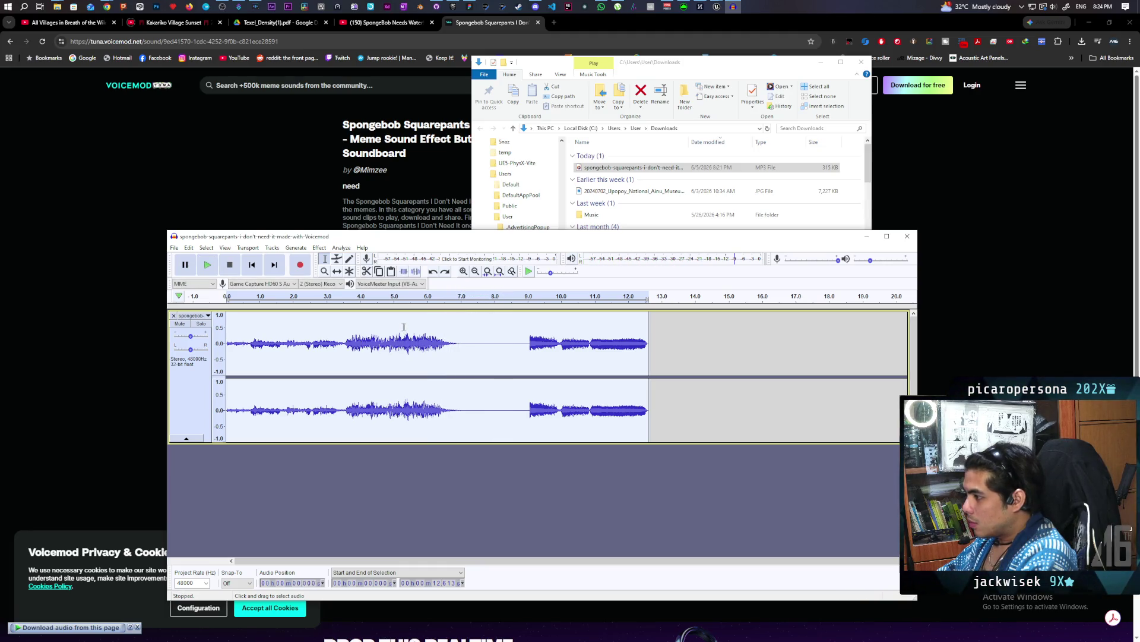
{"action": "left_click", "coordinate": [403, 330]}
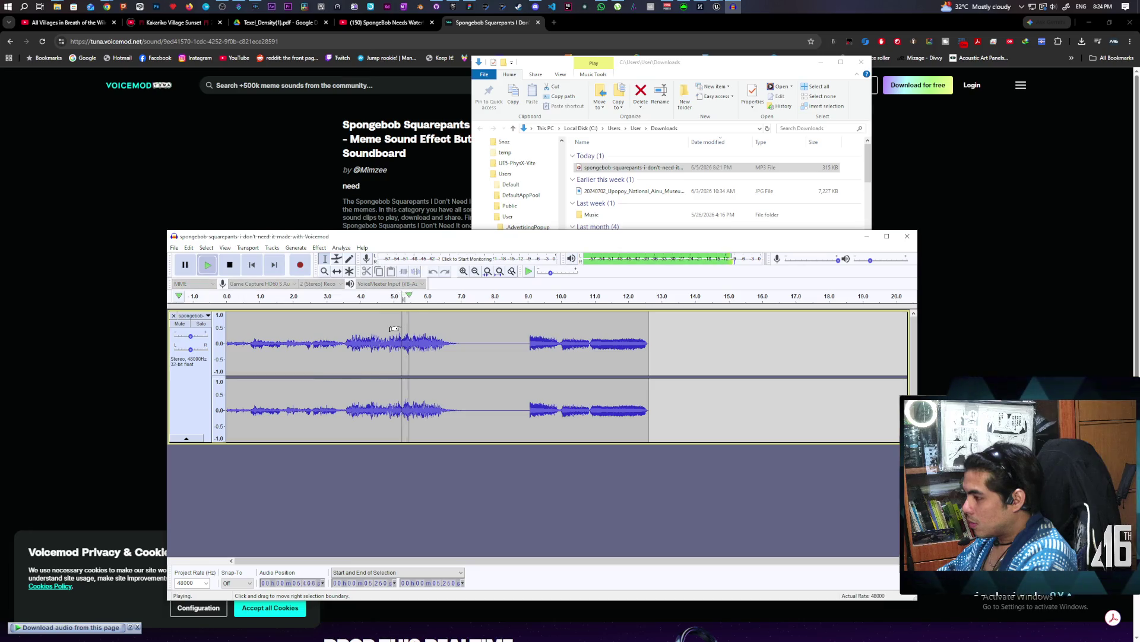
{"action": "left_click", "coordinate": [344, 330]}
{"action": "key", "text": "space"}
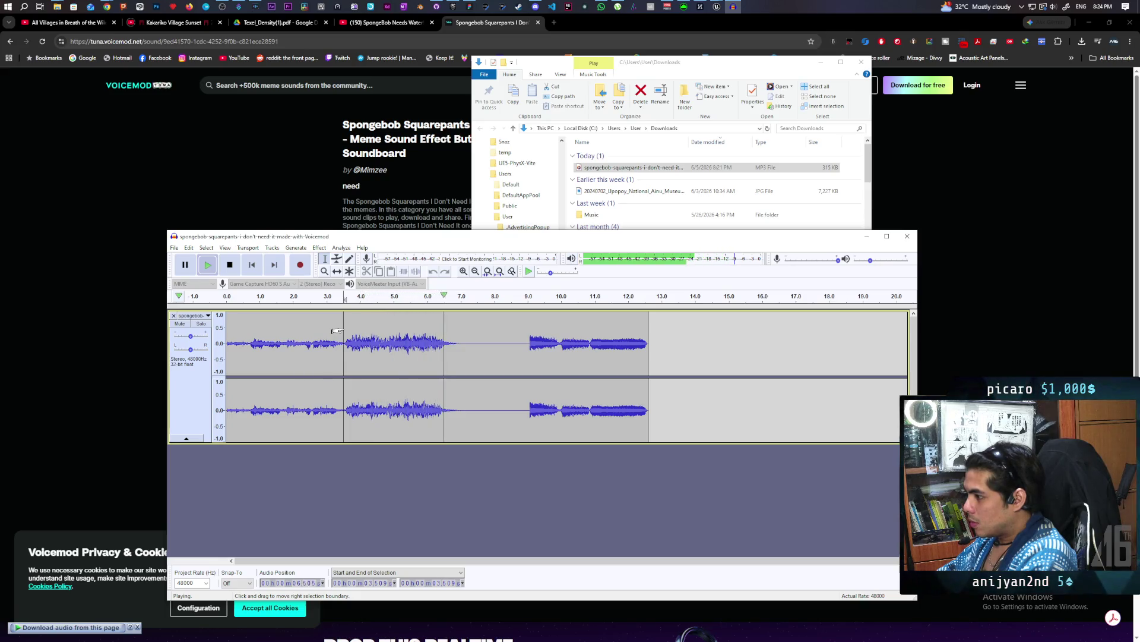
{"action": "key", "text": "space"}
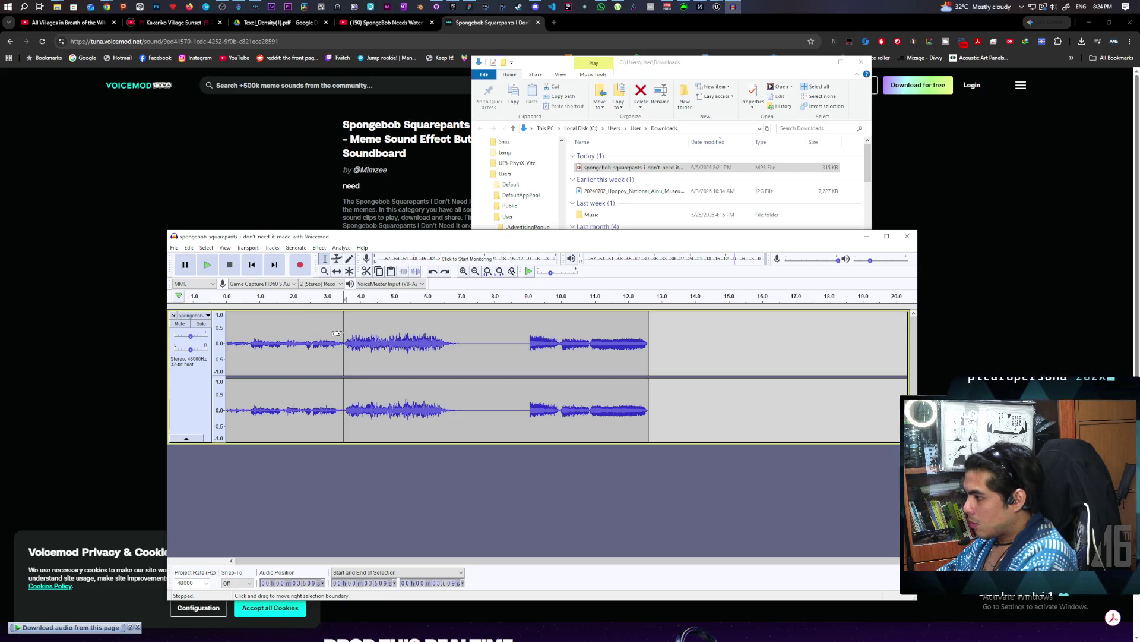
Cut the first 3.5 seconds, play the result, and select the quiet 3.7–5.5 s stretch.
{"action": "left_click_drag", "start_coordinate": [344, 331], "coordinate": [226, 333]}
{"action": "left_click", "coordinate": [367, 271]}
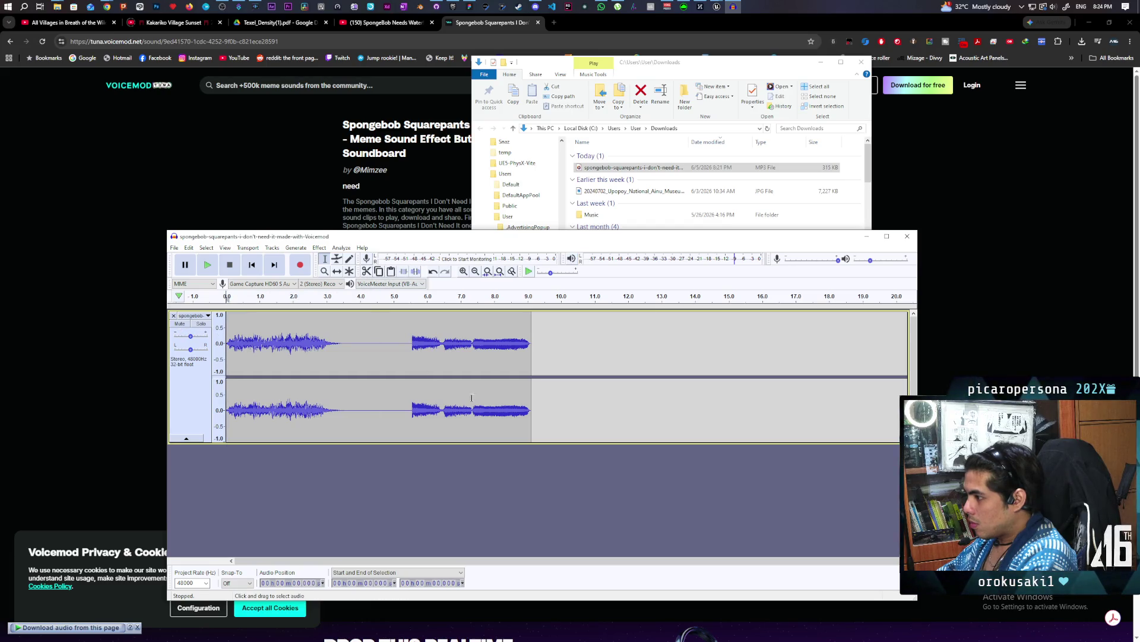
{"action": "key", "text": "space"}
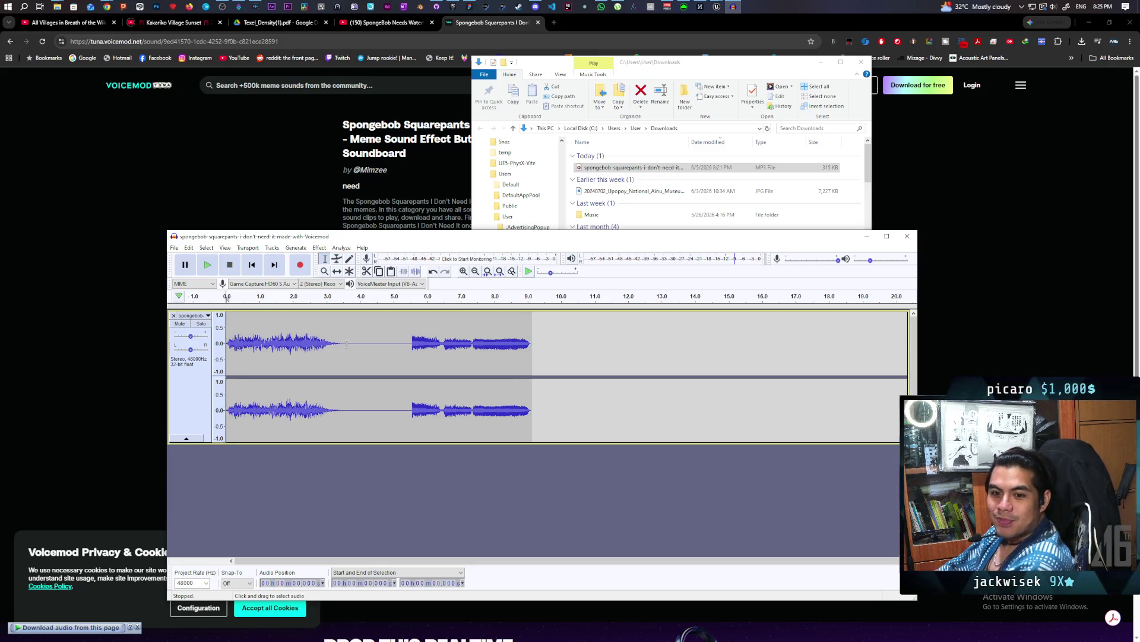
{"action": "left_click_drag", "start_coordinate": [350, 341], "coordinate": [406, 357]}
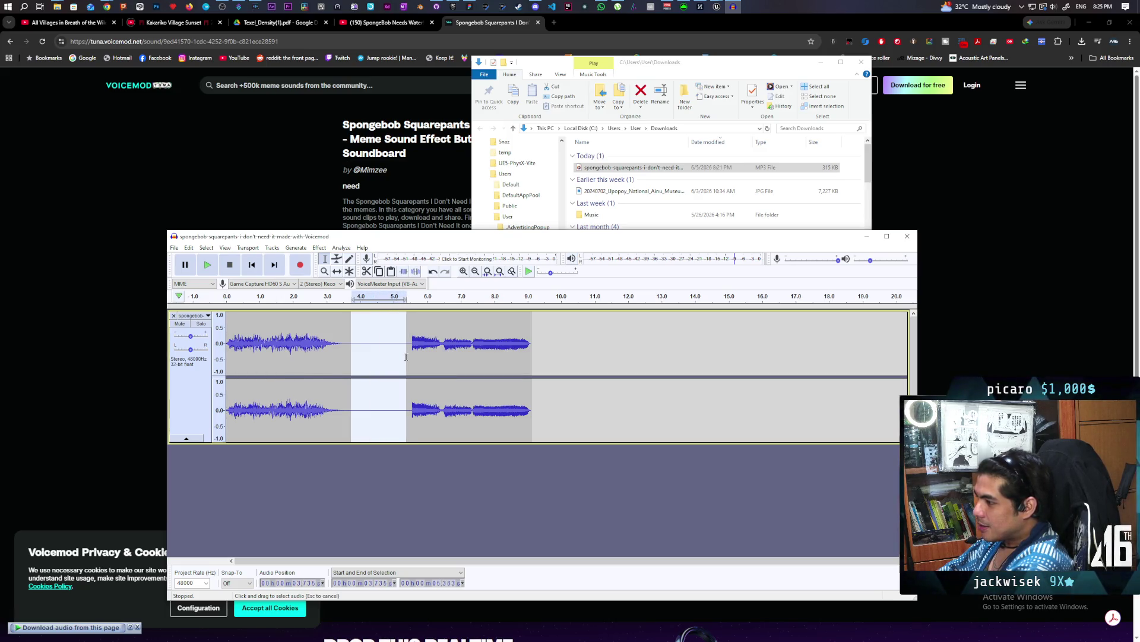
Cut the selected quiet stretch and play the whole clip, now about 7.4 seconds long.
{"action": "left_click", "coordinate": [367, 271]}
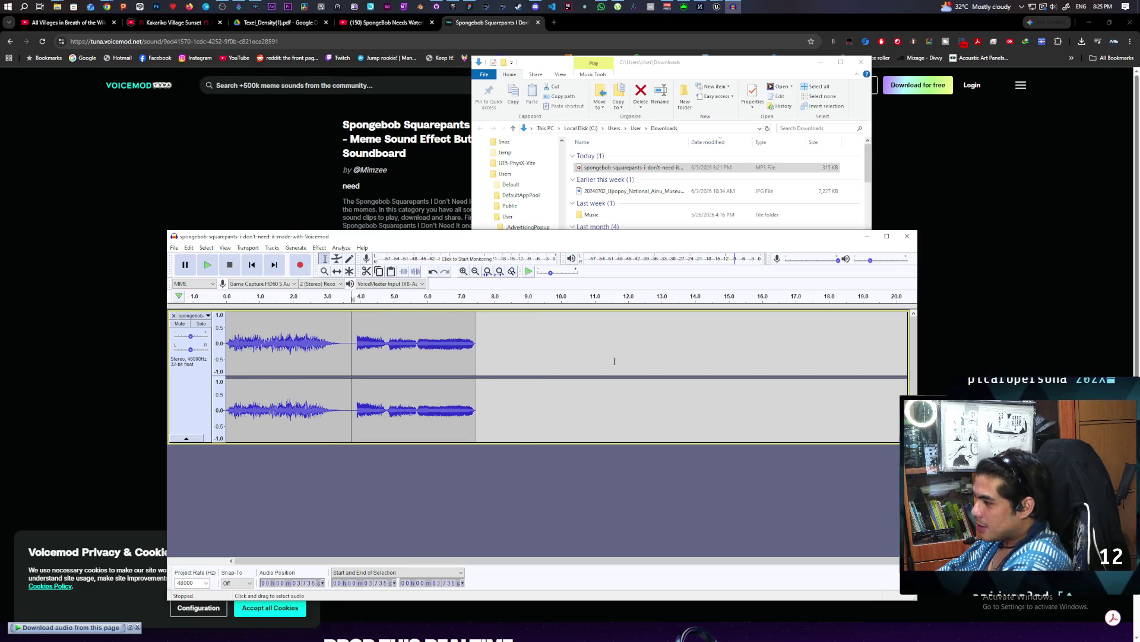
{"action": "double_click", "coordinate": [255, 328]}
{"action": "key", "text": "space"}
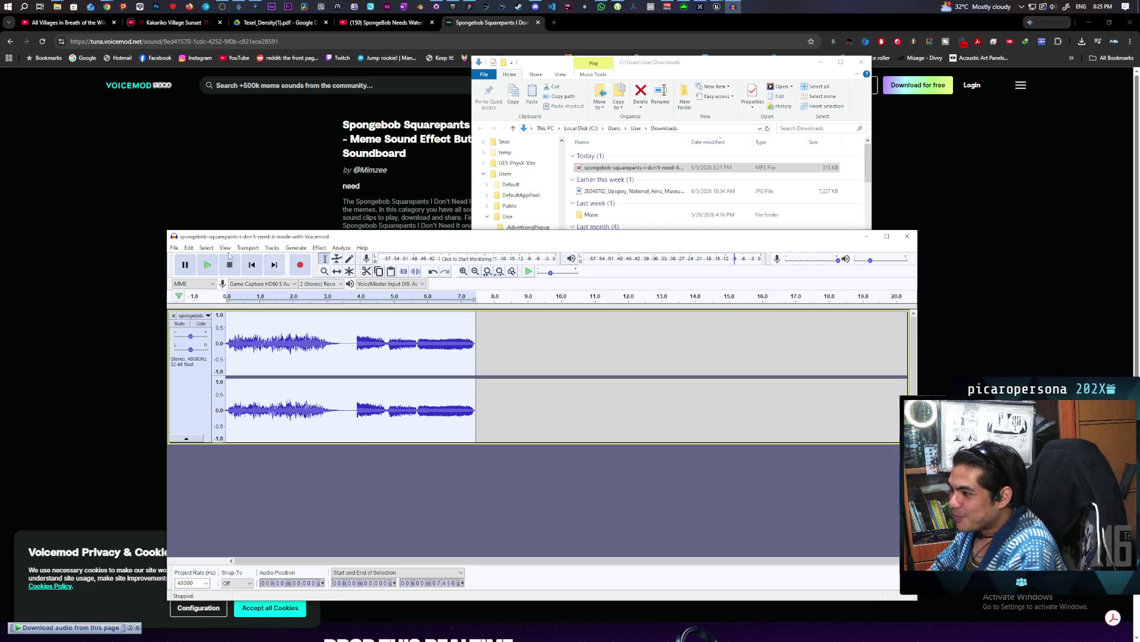
Export the clip as WAV 'I dont need it' into aug16th channel > memesounds, accepting metadata tags.
{"action": "left_click", "coordinate": [174, 248]}
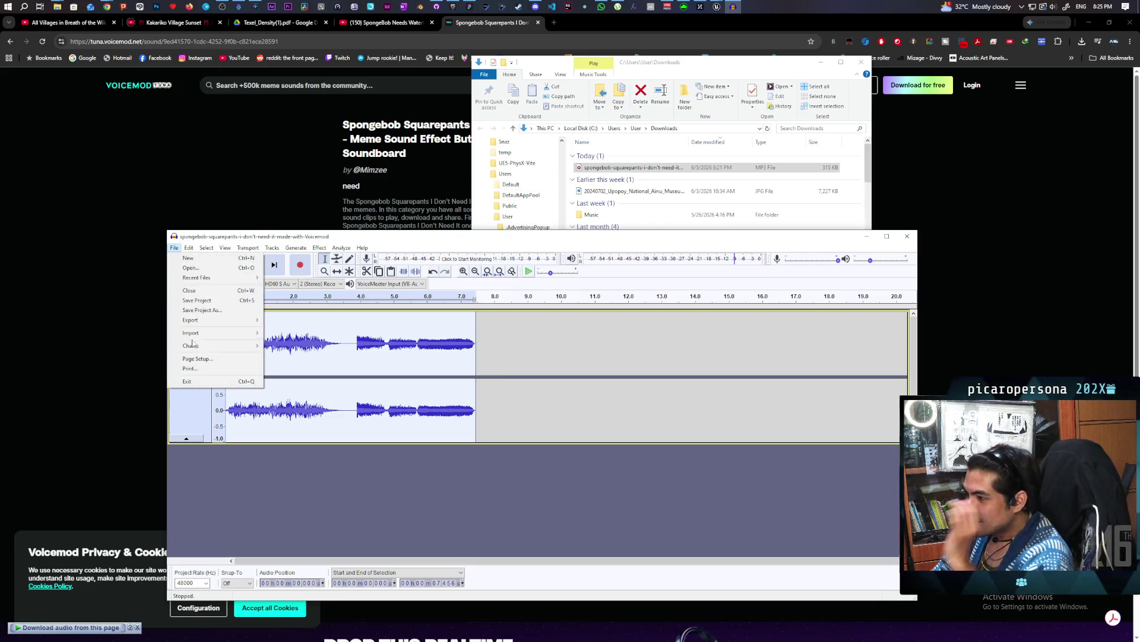
{"action": "mouse_move", "coordinate": [225, 323]}
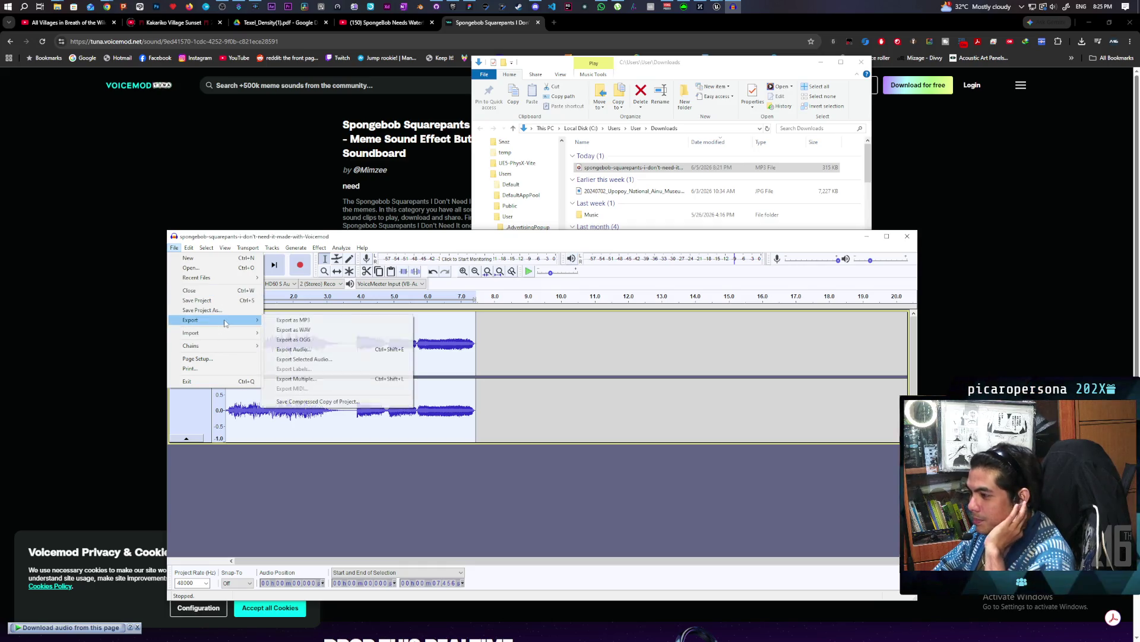
{"action": "left_click", "coordinate": [319, 331]}
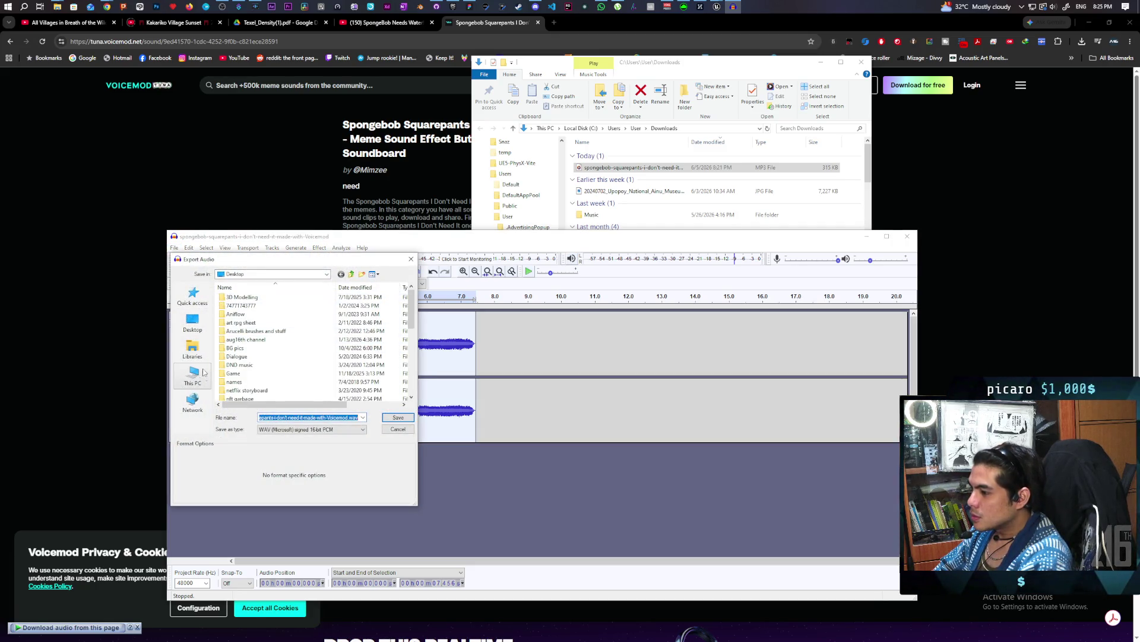
{"action": "scroll", "coordinate": [249, 321], "scroll_direction": "down", "scroll_amount": 1}
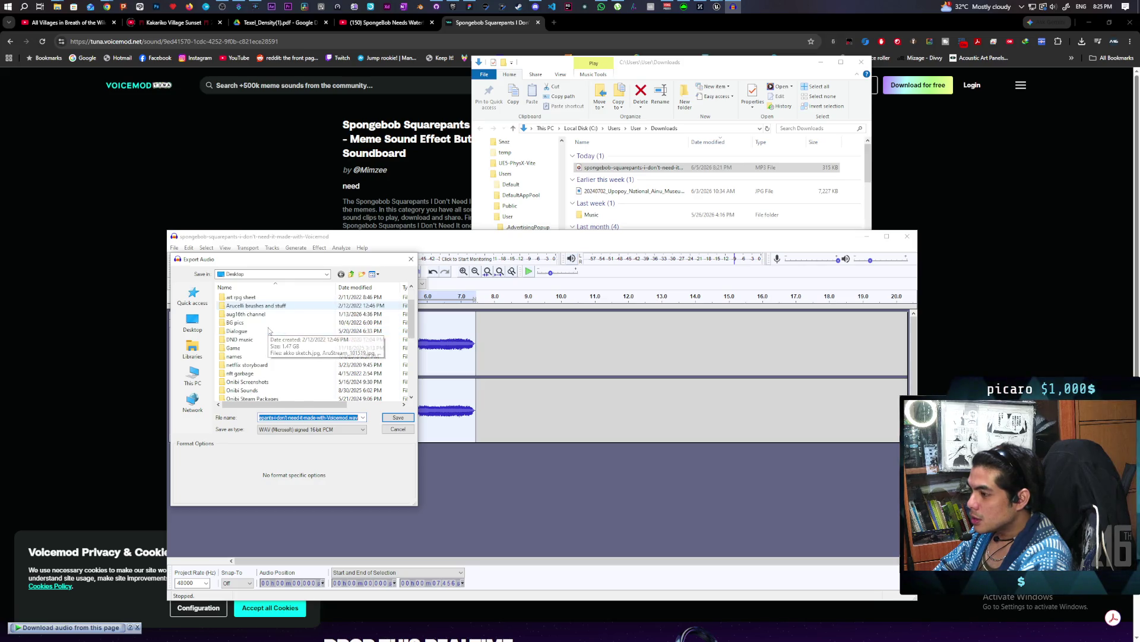
{"action": "double_click", "coordinate": [251, 315]}
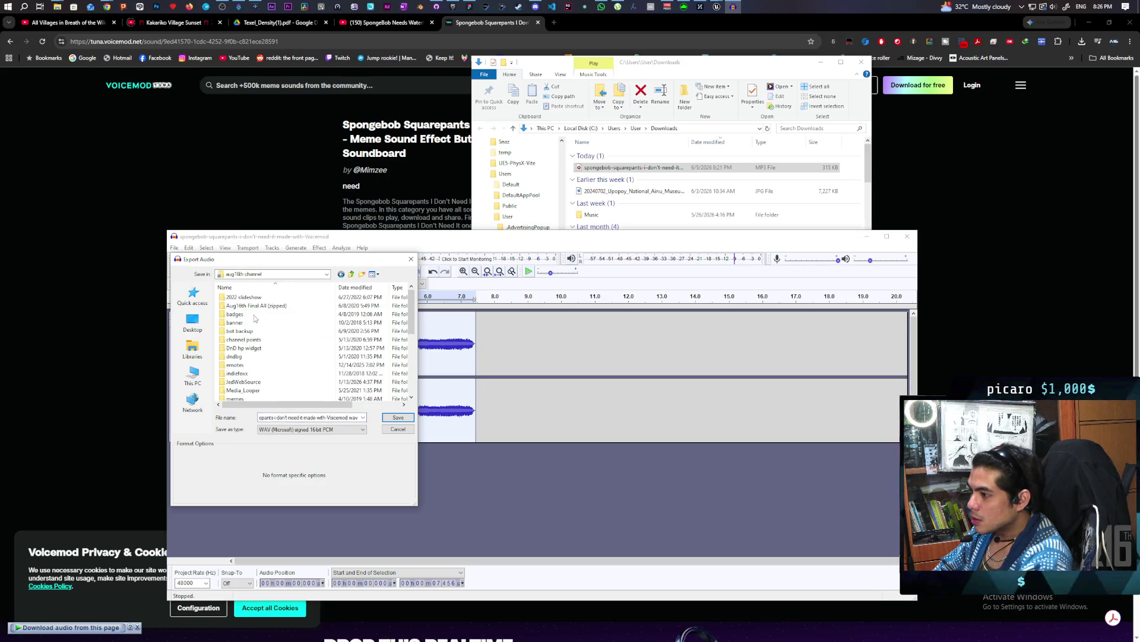
{"action": "scroll", "coordinate": [256, 368], "scroll_direction": "down", "scroll_amount": 2}
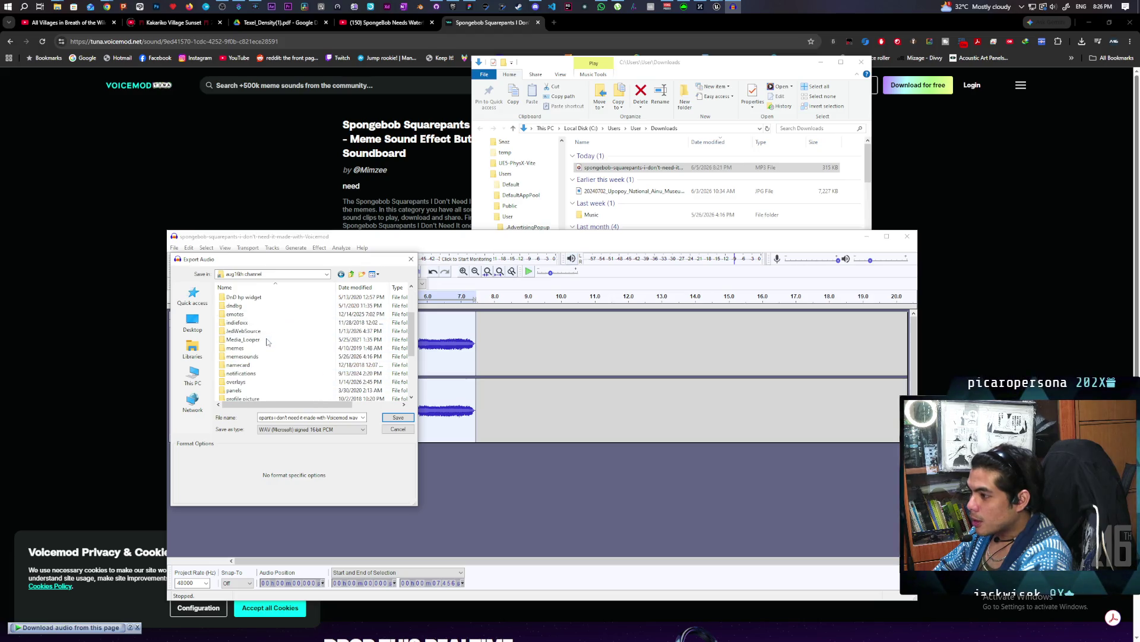
{"action": "double_click", "coordinate": [244, 356]}
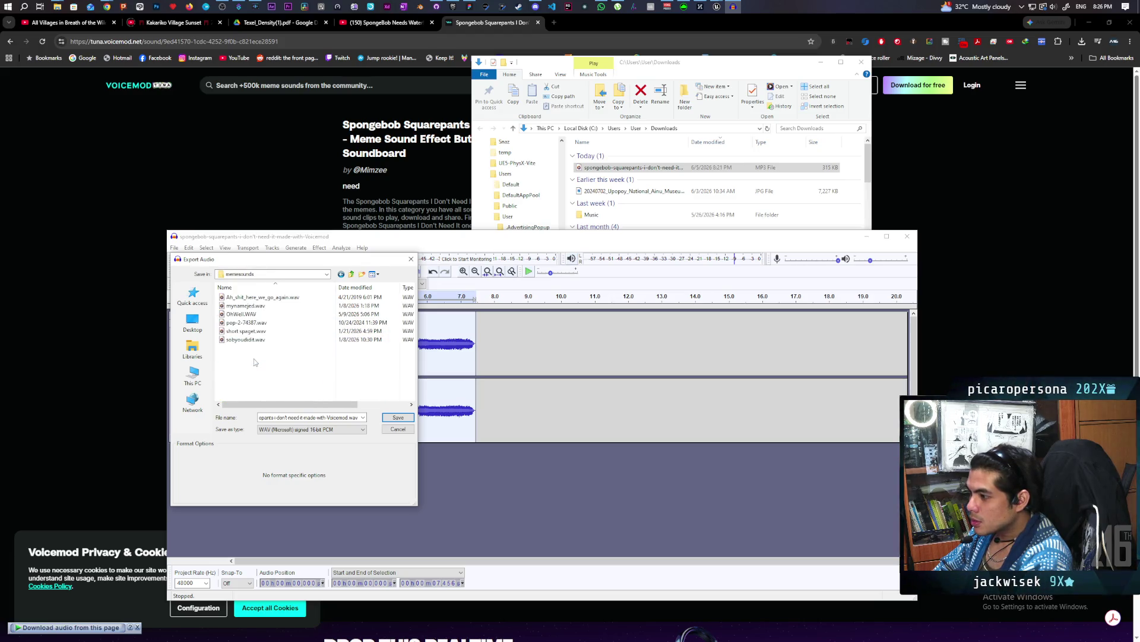
{"action": "double_click", "coordinate": [289, 417]}
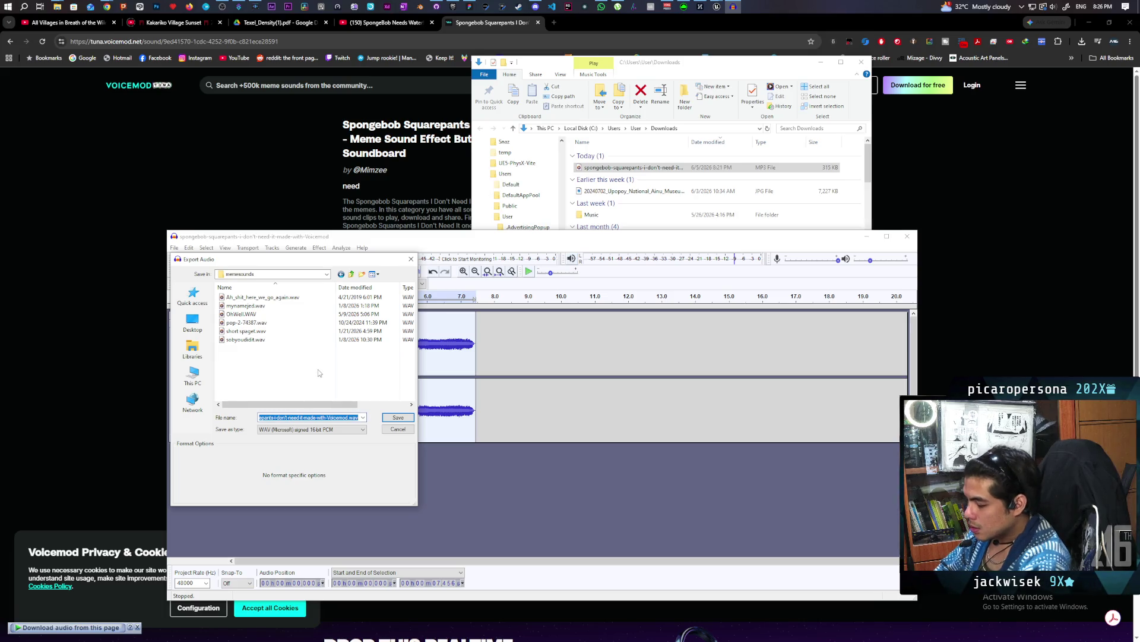
{"action": "type", "text": "I dont need it"}
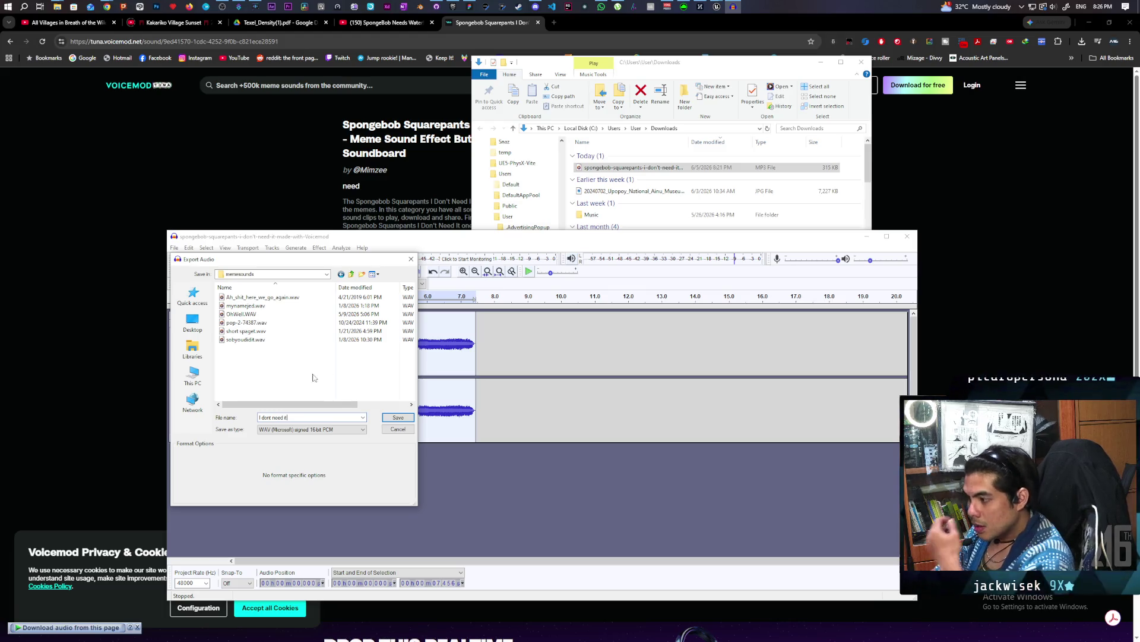
{"action": "left_click", "coordinate": [398, 417]}
{"action": "left_click", "coordinate": [495, 321]}
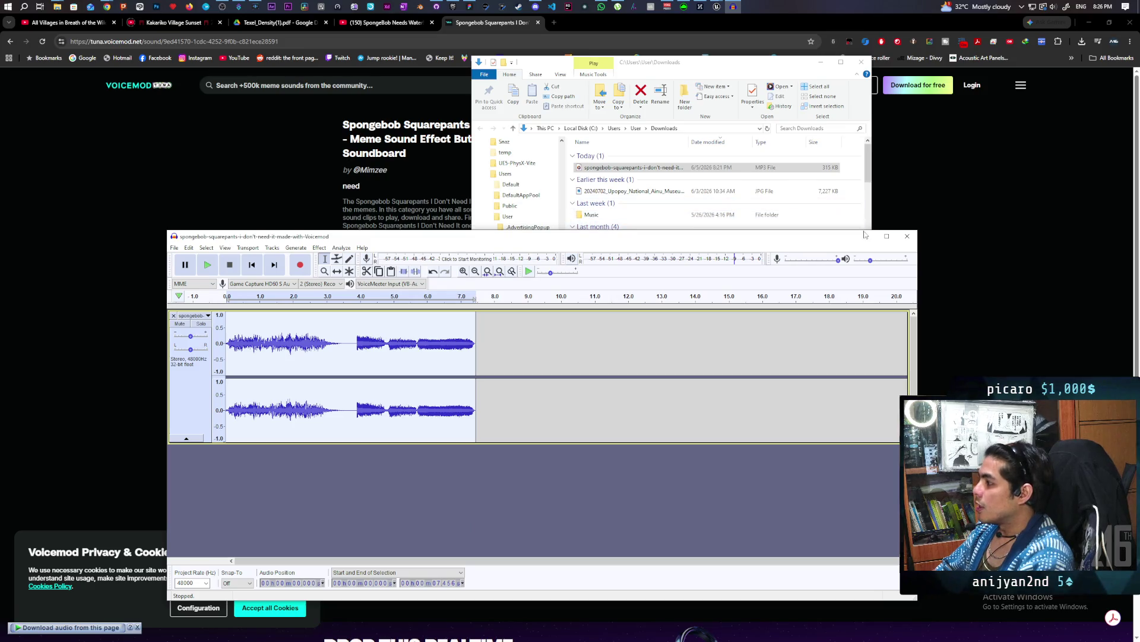
Switch to Streamer.bot and show the SFX Redeem action in the Actions list.
{"action": "left_click", "coordinate": [866, 236]}
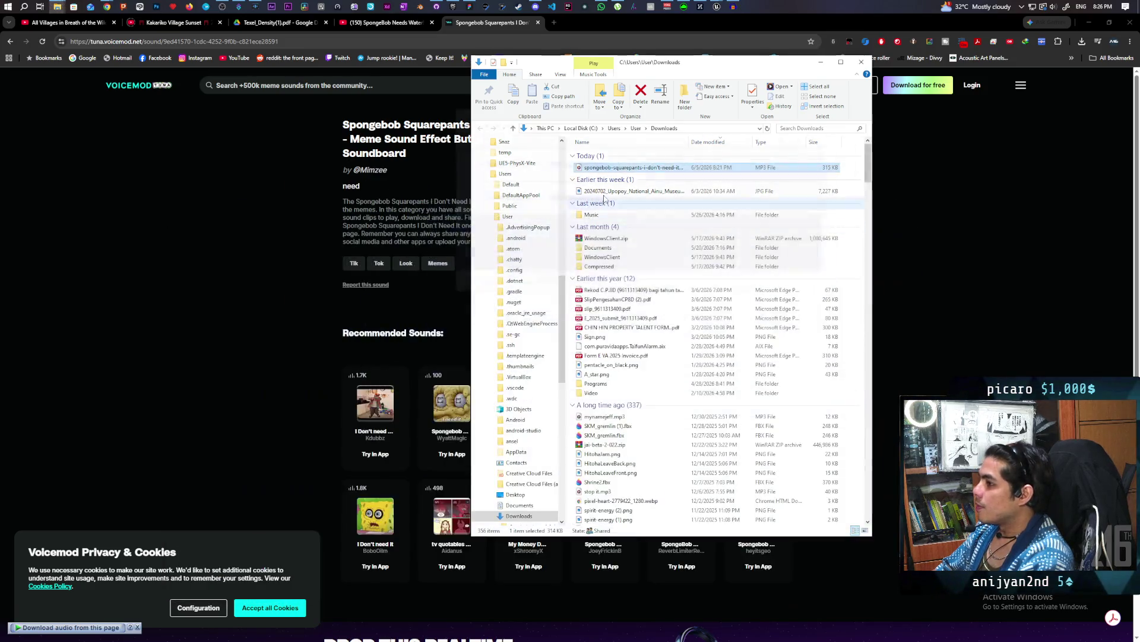
{"action": "left_click", "coordinate": [238, 7]}
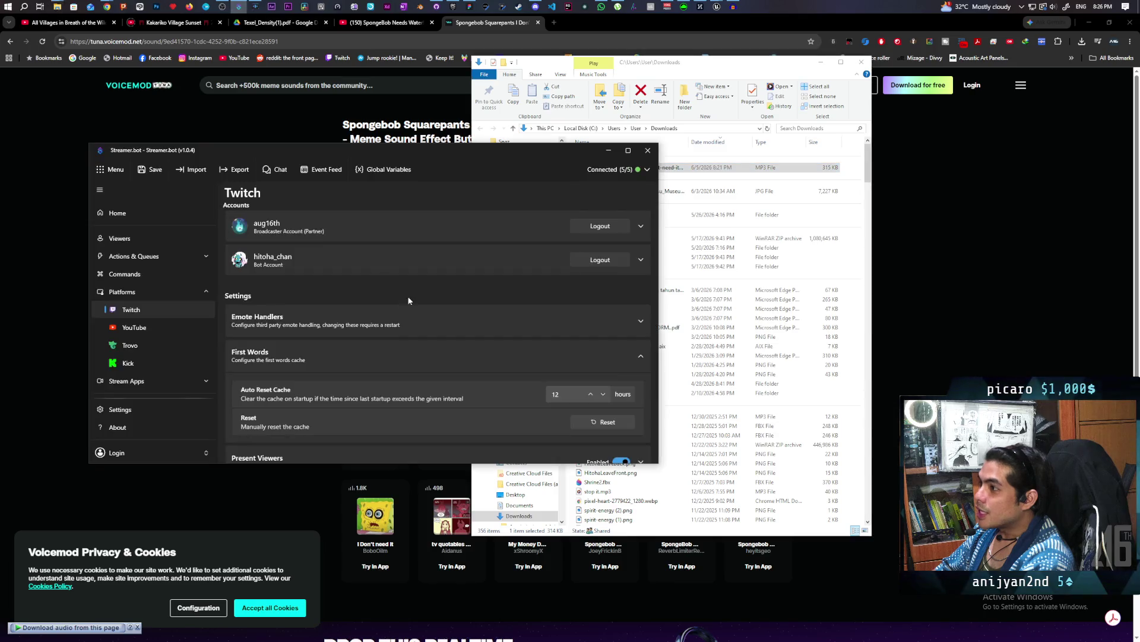
{"action": "left_click", "coordinate": [133, 256]}
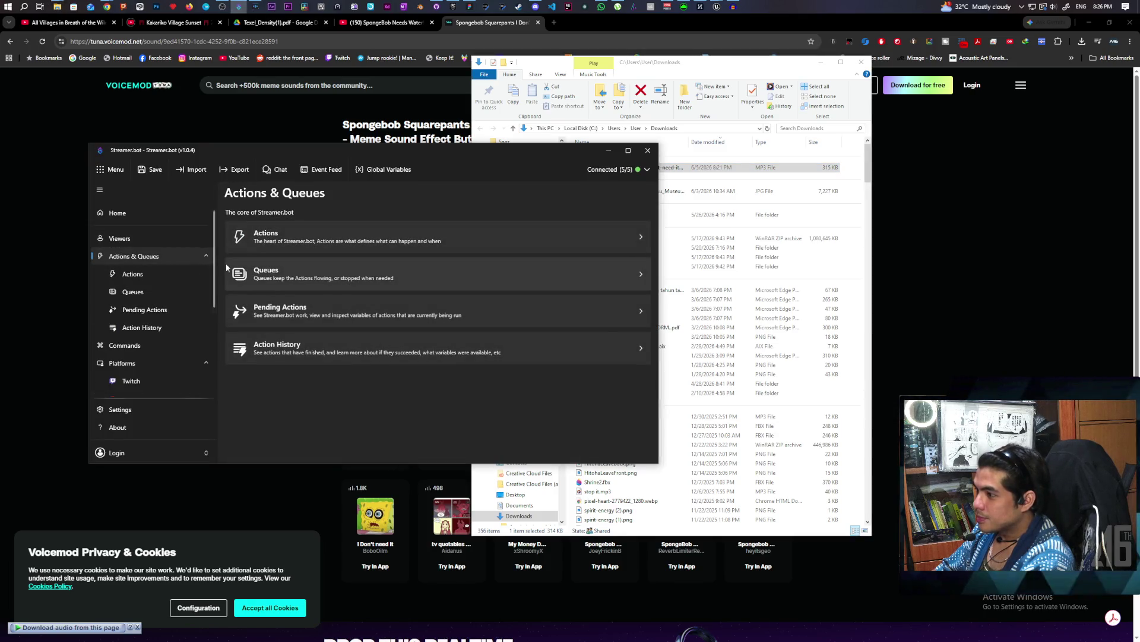
{"action": "left_click", "coordinate": [132, 273]}
{"action": "scroll", "coordinate": [312, 344], "scroll_direction": "down", "scroll_amount": 5}
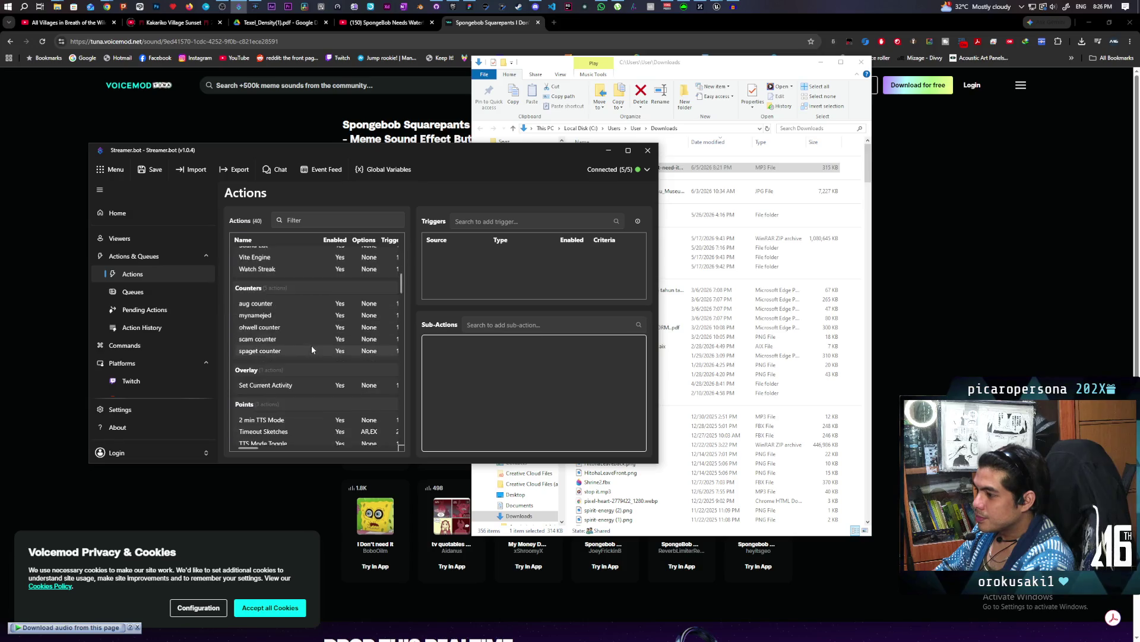
{"action": "scroll", "coordinate": [312, 350], "scroll_direction": "down", "scroll_amount": 5}
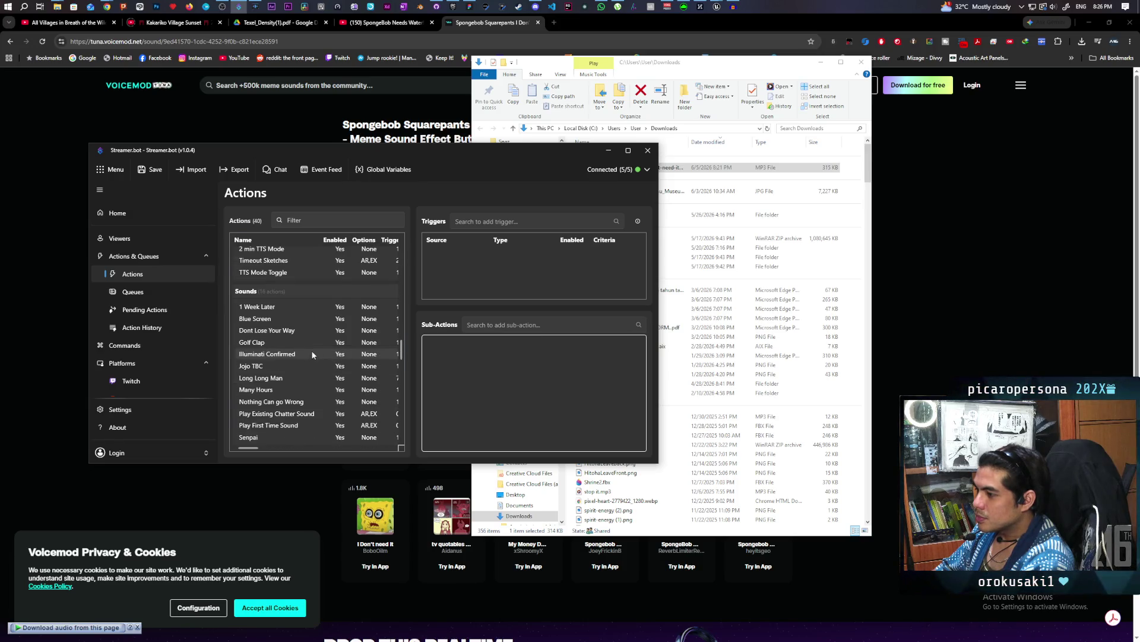
{"action": "left_click", "coordinate": [272, 385]}
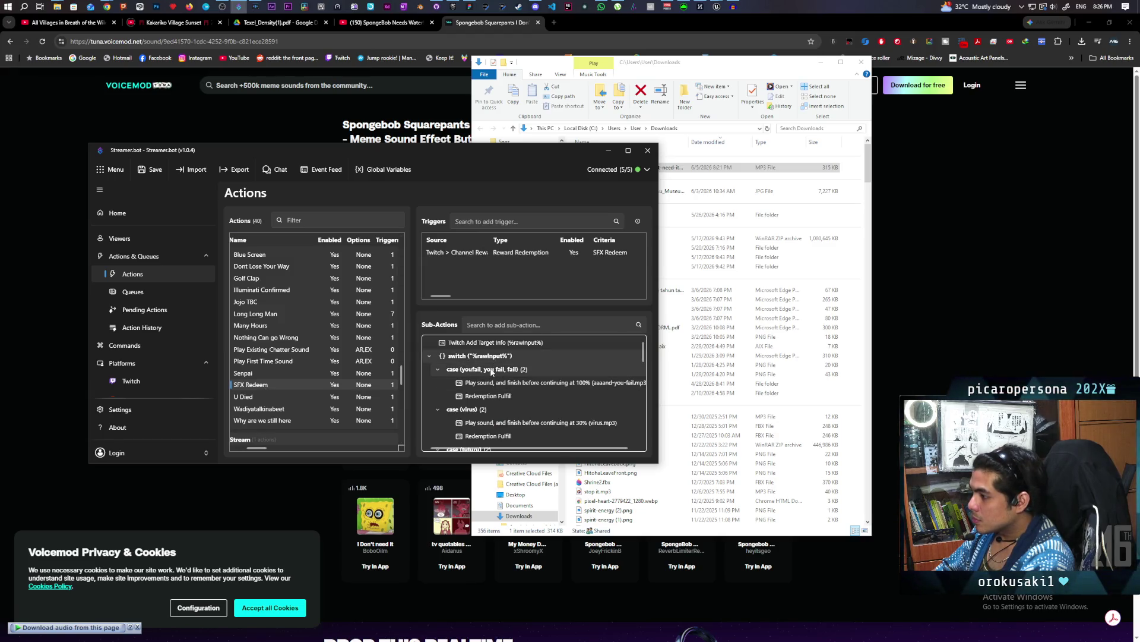
Inspect the youfail case, then start adding a new case to the switch sub-action.
{"action": "double_click", "coordinate": [492, 369]}
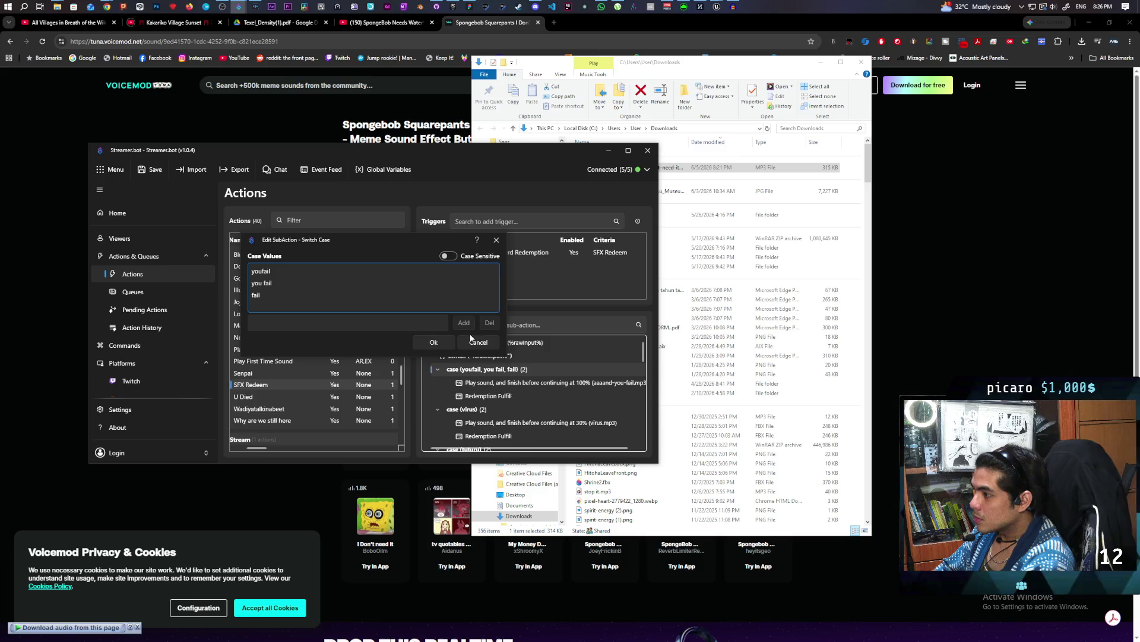
{"action": "left_click", "coordinate": [479, 342]}
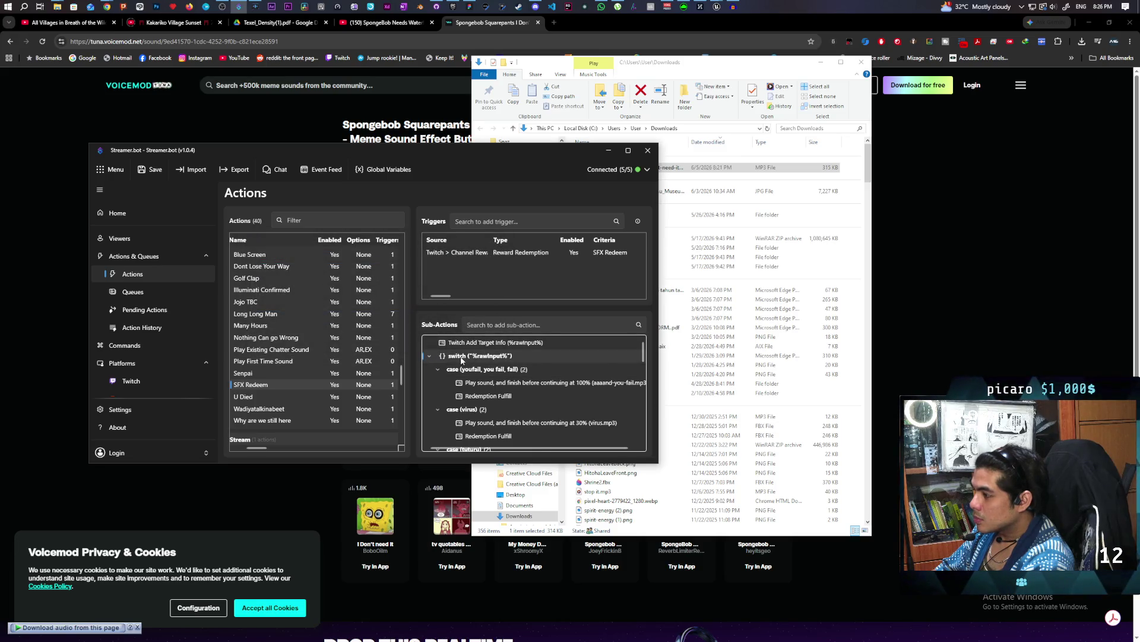
{"action": "right_click", "coordinate": [462, 358]}
{"action": "left_click", "coordinate": [481, 385]}
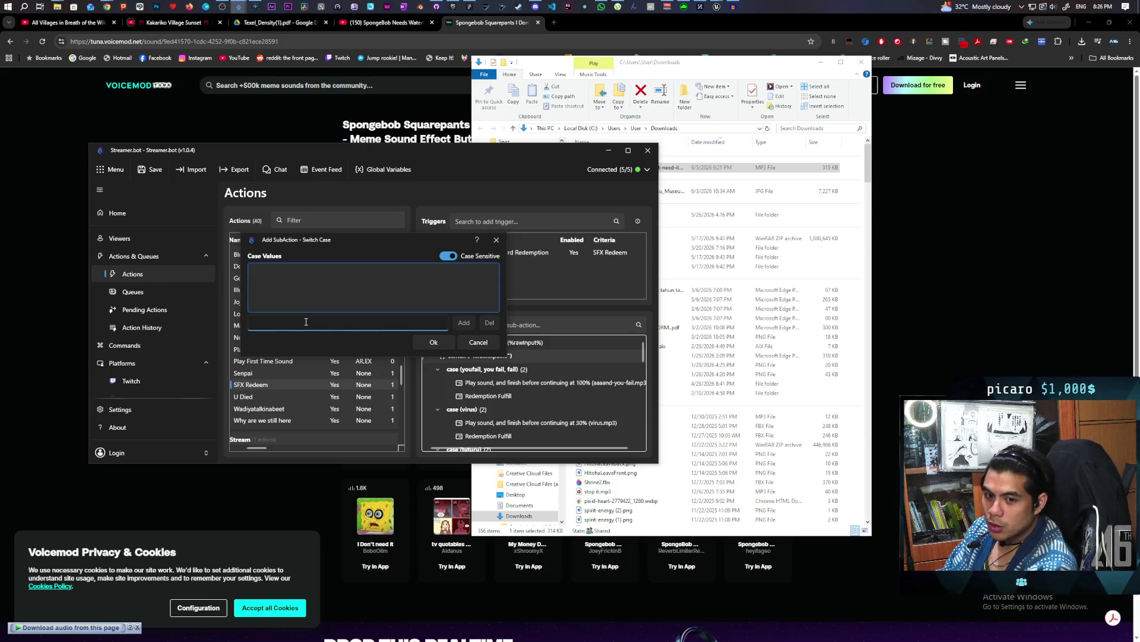
Enter the case values 'I need it', 'ineedit', 'needit', 'need' and 'ineed' for the switch case.
{"action": "type", "text": "l"}
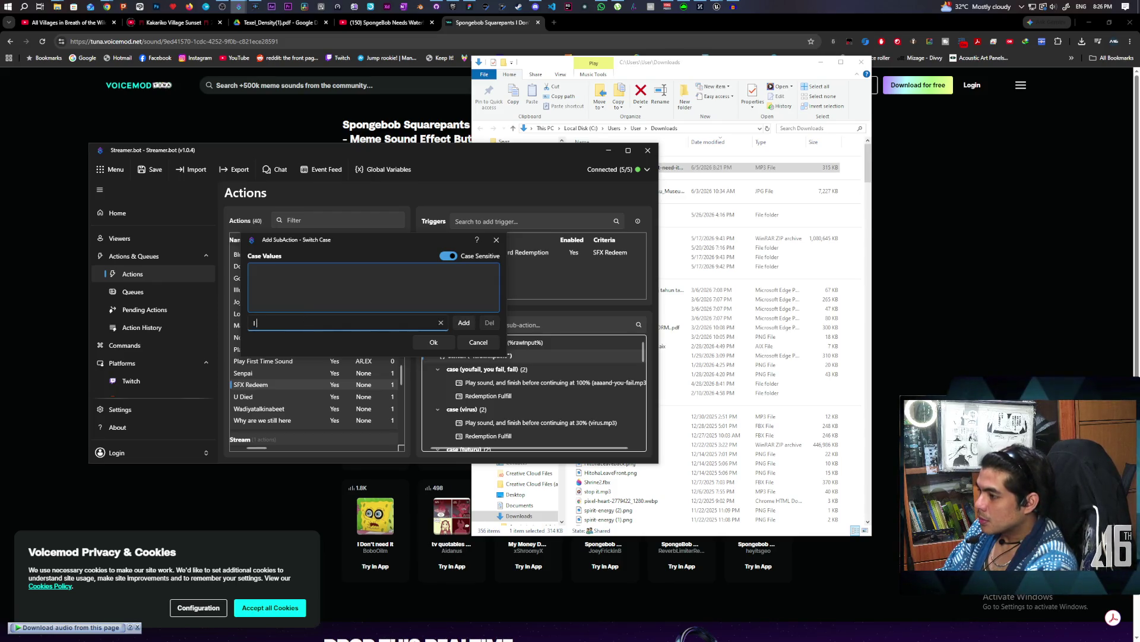
{"action": "type", "text": "ed it"}
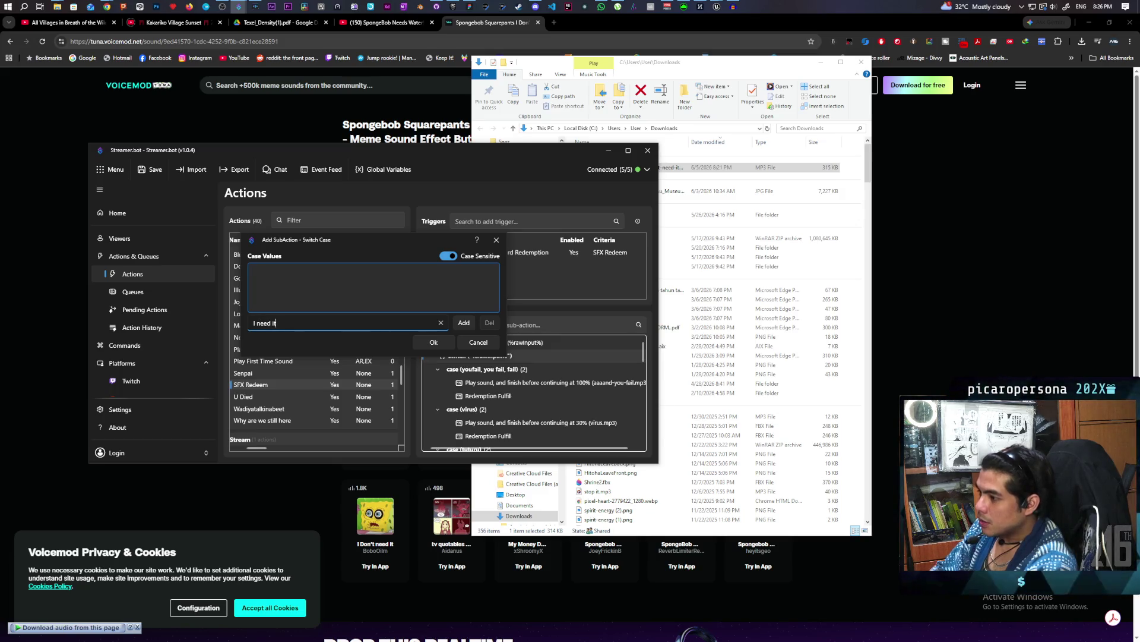
{"action": "left_click", "coordinate": [462, 324]}
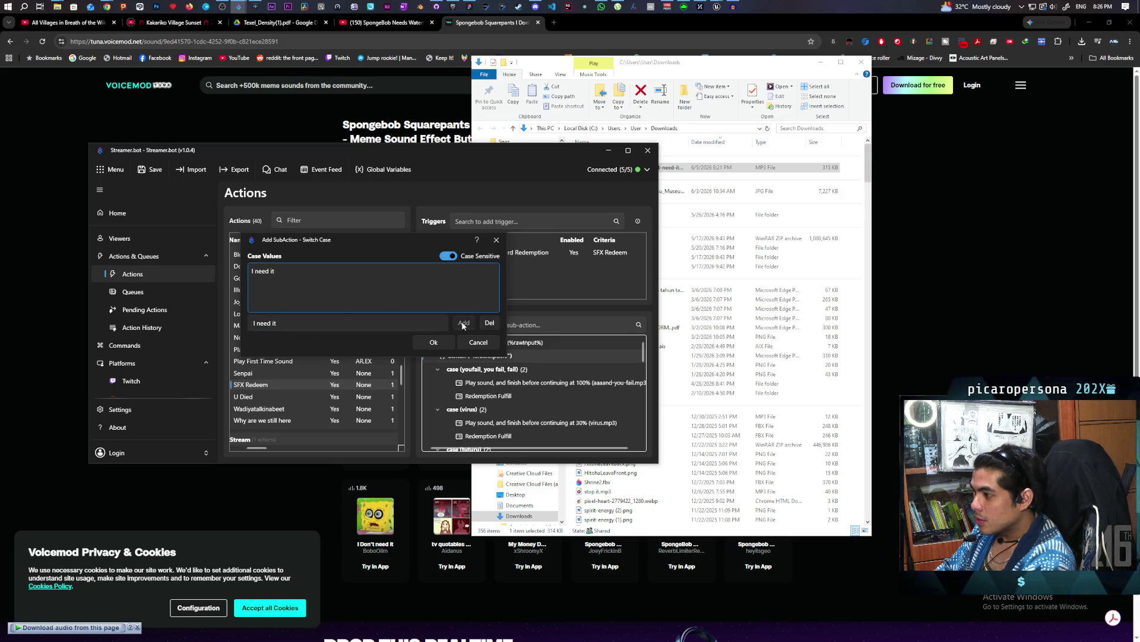
{"action": "left_click", "coordinate": [299, 324]}
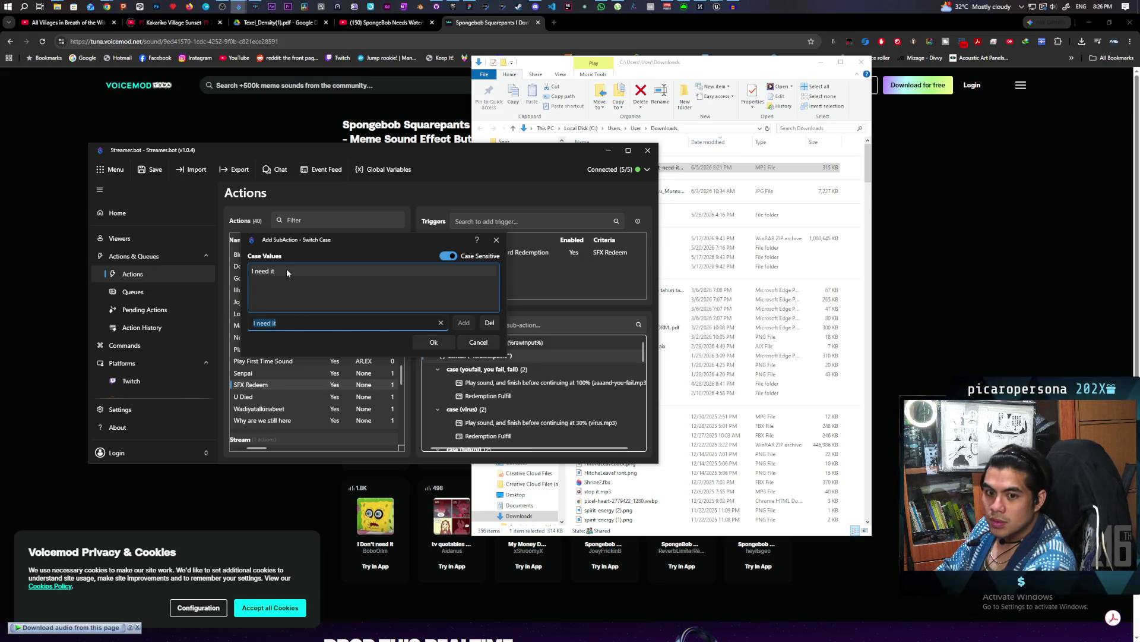
{"action": "type", "text": "in"}
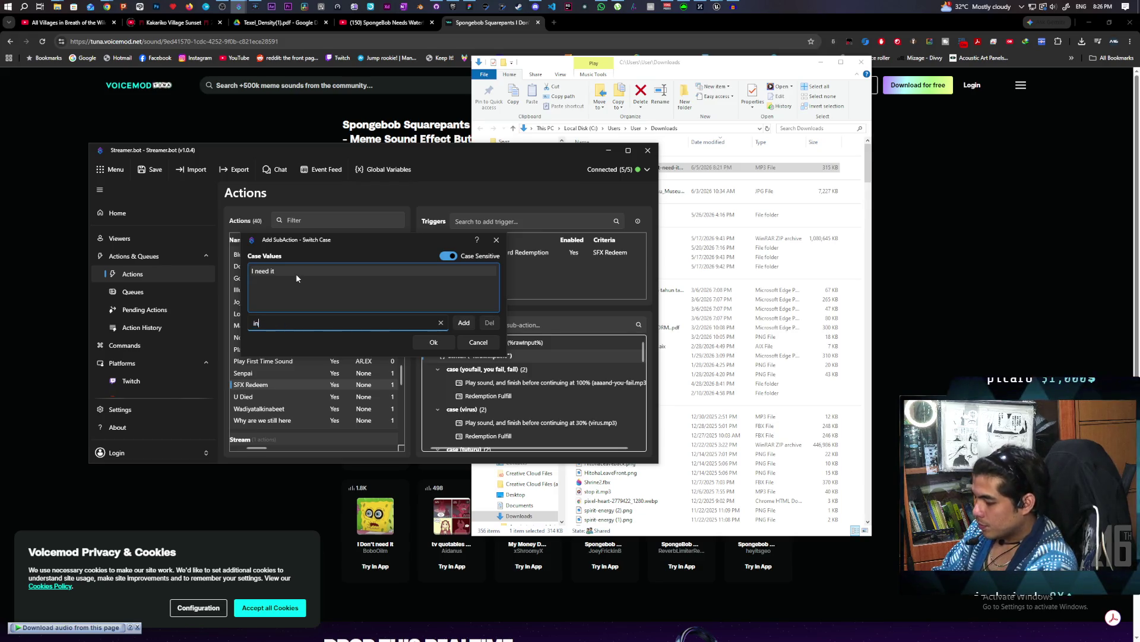
{"action": "type", "text": "eedit"}
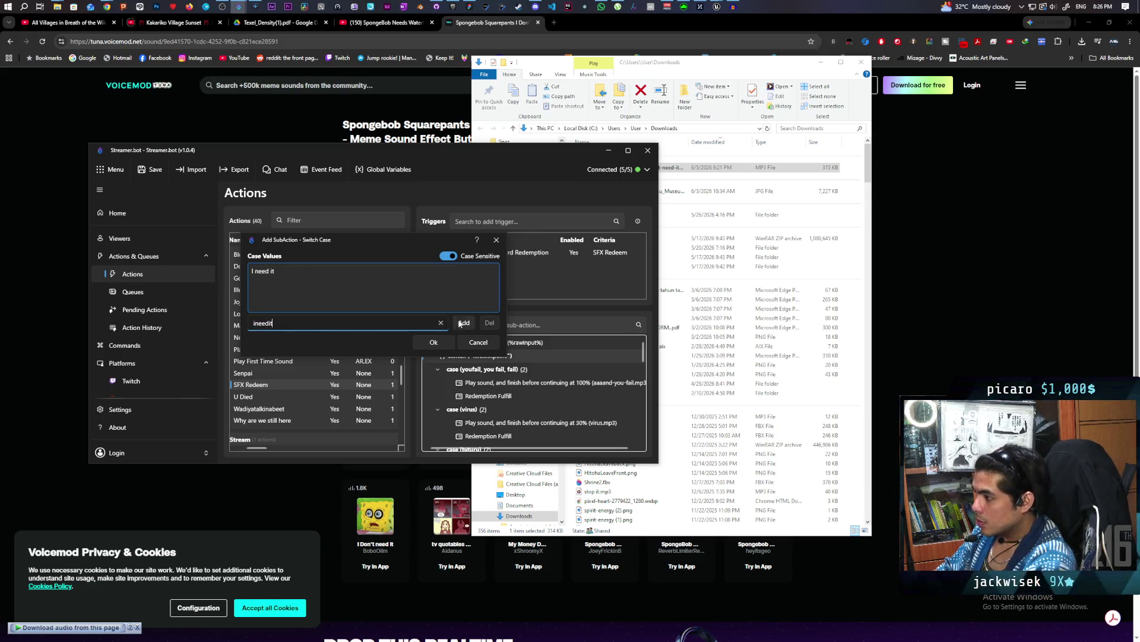
{"action": "left_click", "coordinate": [463, 323]}
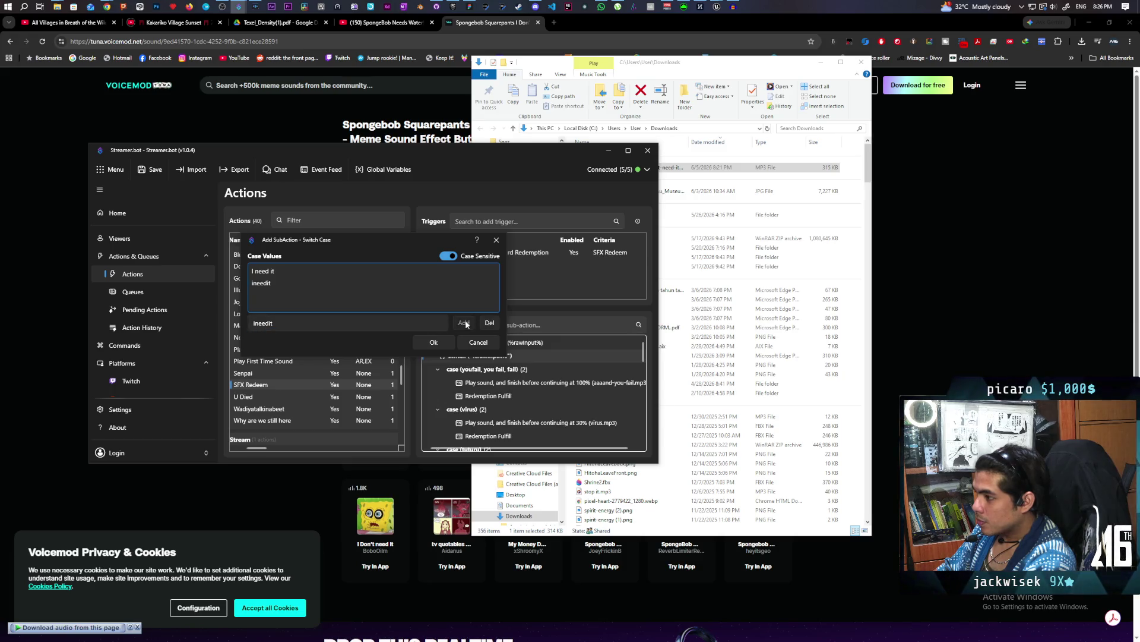
{"action": "double_click", "coordinate": [280, 321]}
{"action": "type", "text": "needit"}
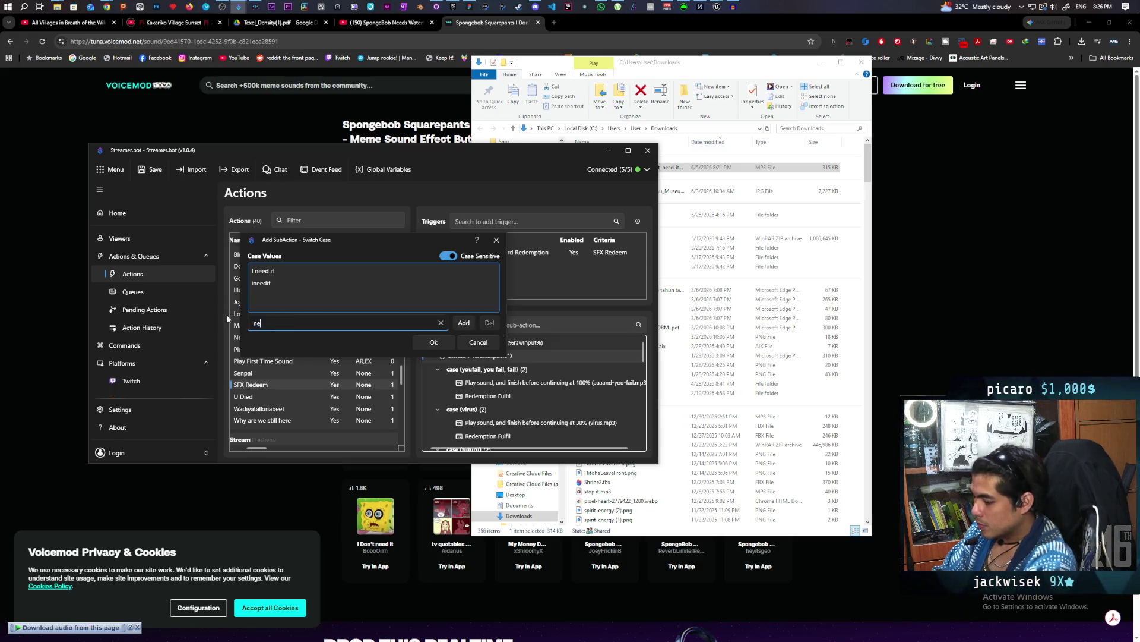
{"action": "left_click", "coordinate": [462, 324]}
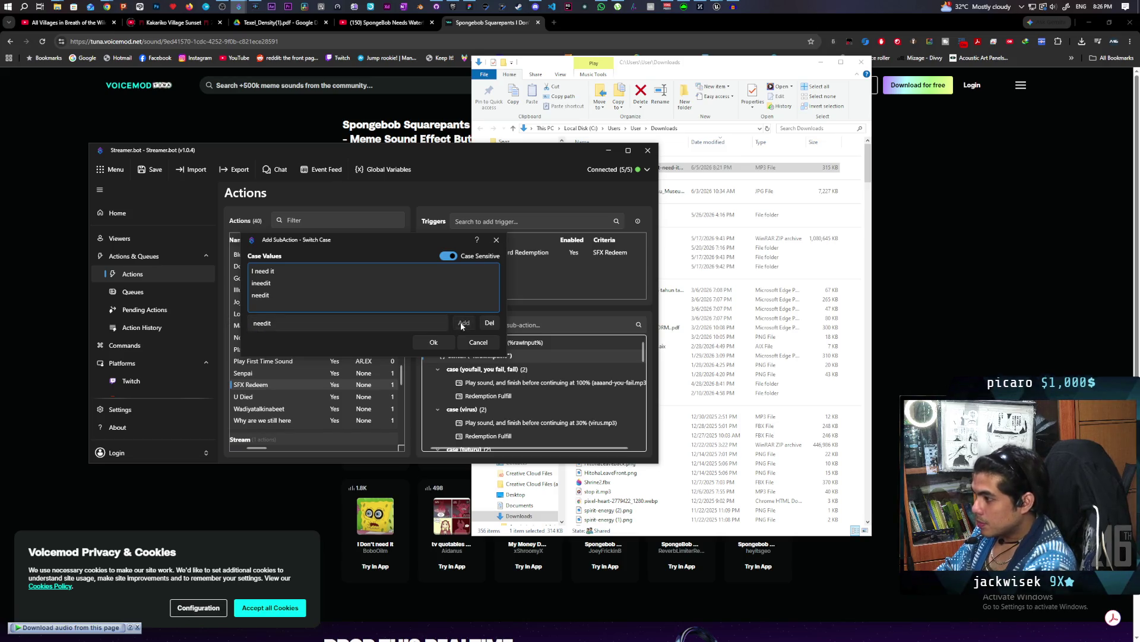
{"action": "double_click", "coordinate": [282, 322]}
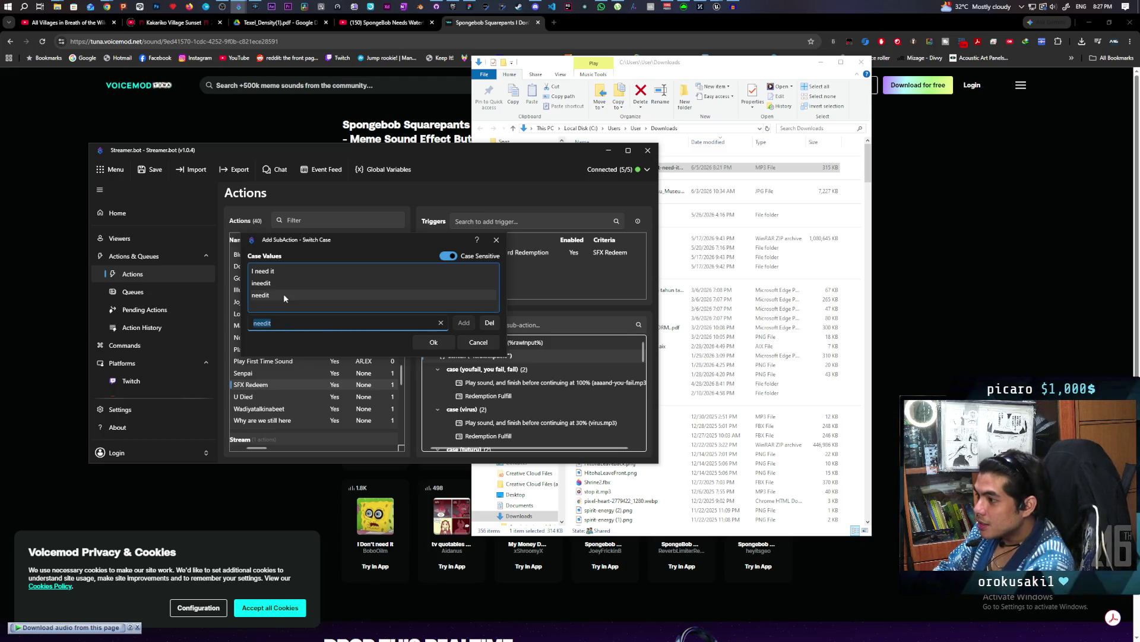
{"action": "type", "text": "ne"}
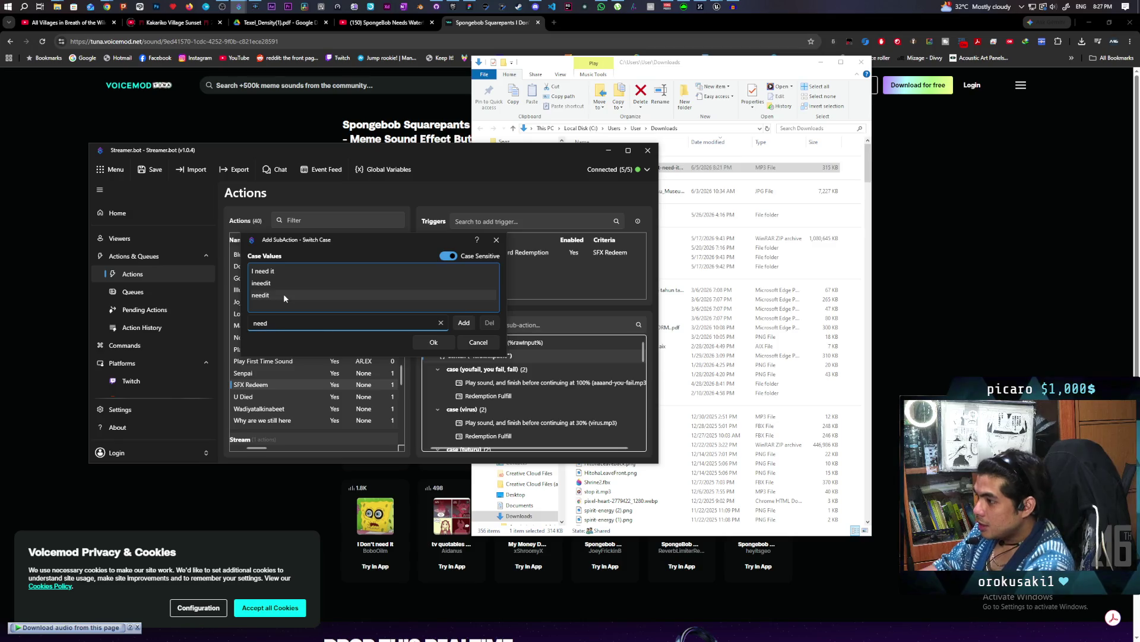
{"action": "left_click", "coordinate": [456, 323]}
{"action": "double_click", "coordinate": [281, 322]}
{"action": "type", "text": "ineed"}
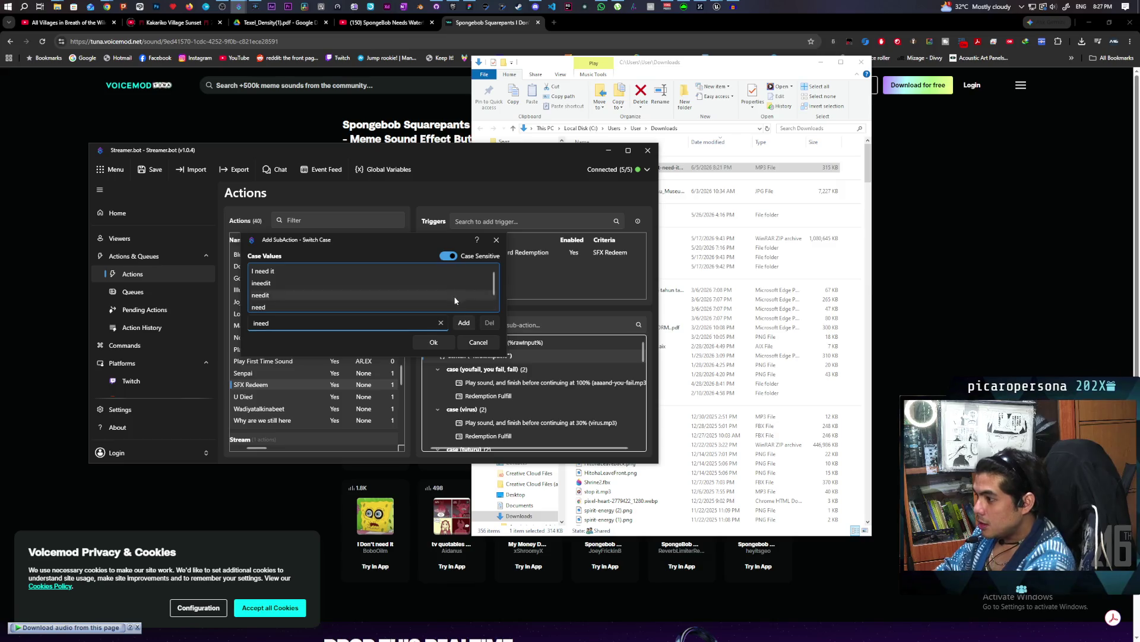
{"action": "left_click", "coordinate": [466, 324]}
{"action": "scroll", "coordinate": [324, 284], "scroll_direction": "down", "scroll_amount": 1}
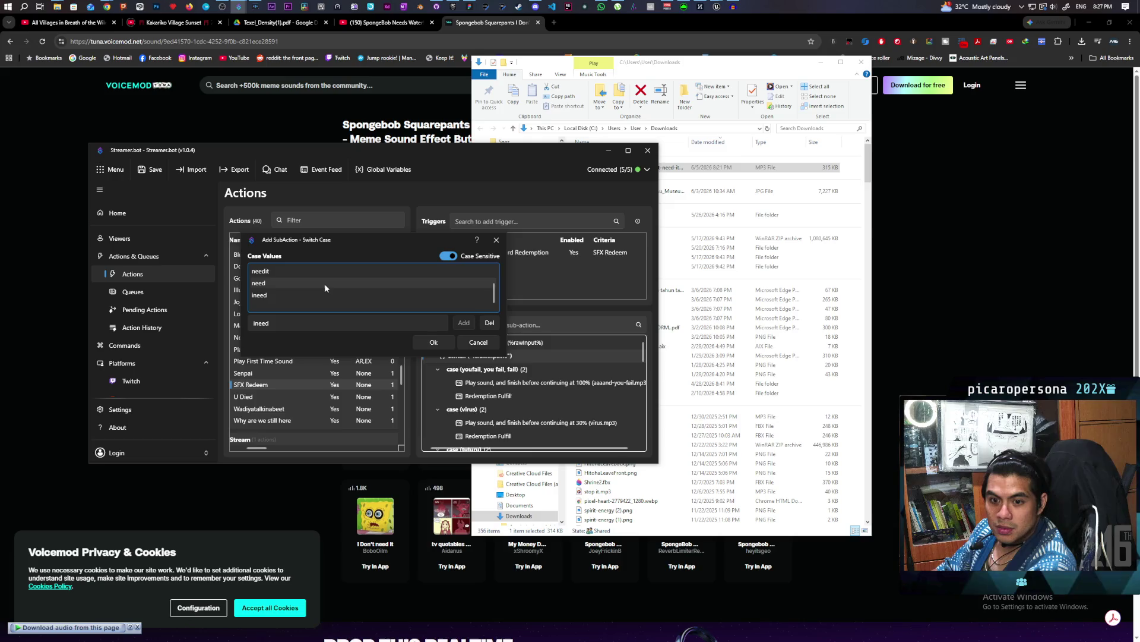
{"action": "scroll", "coordinate": [325, 283], "scroll_direction": "up", "scroll_amount": 2}
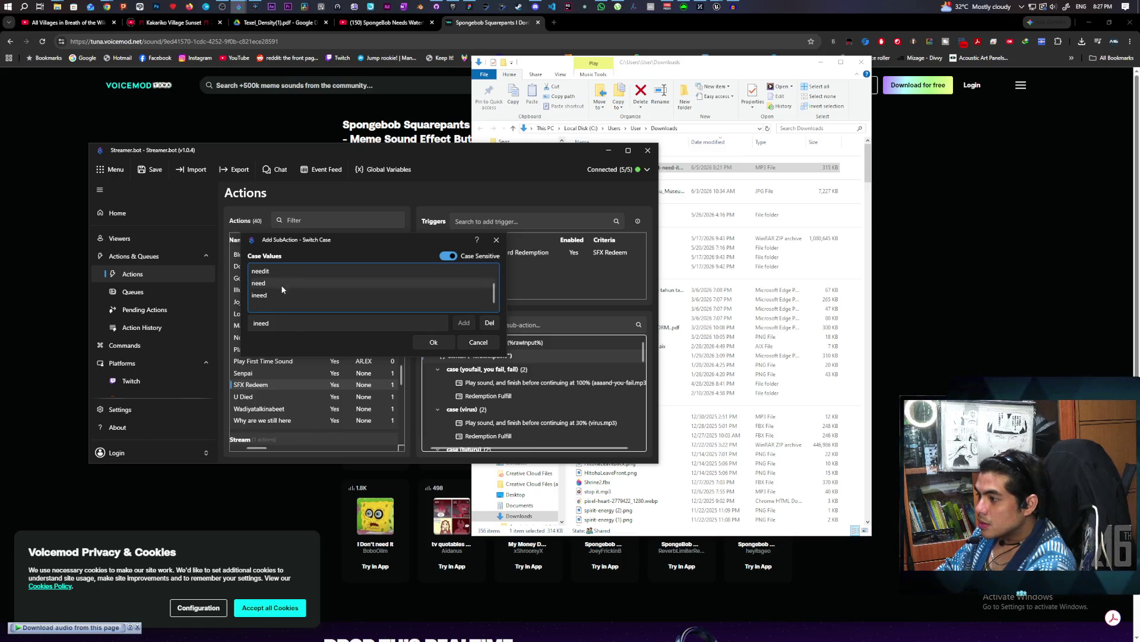
{"action": "left_click", "coordinate": [321, 318]}
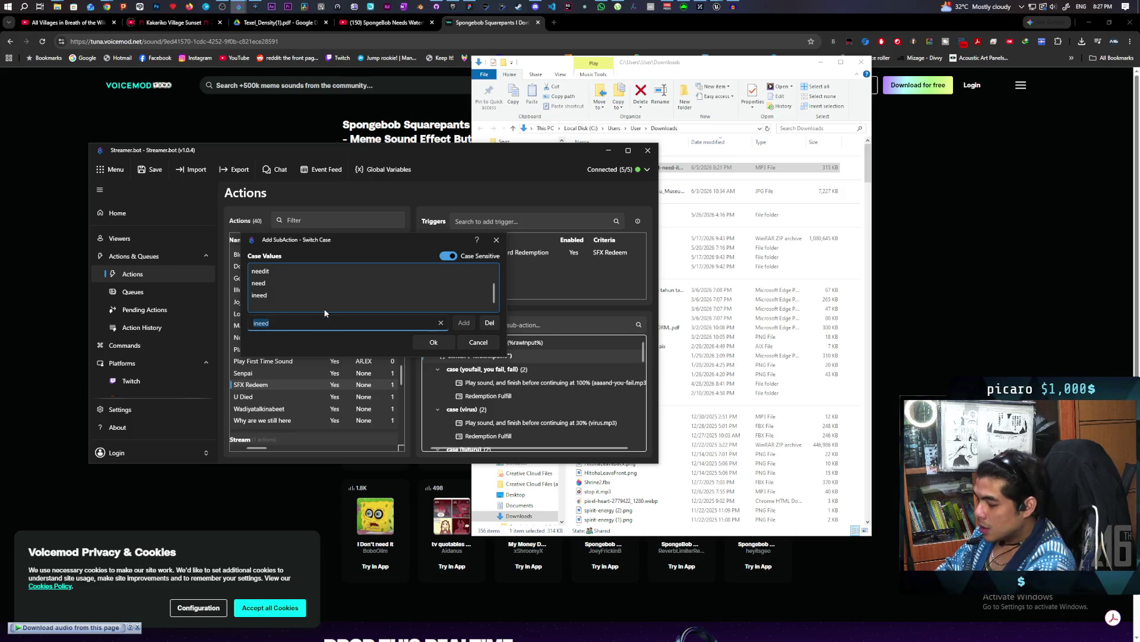
{"action": "type", "text": "d"}
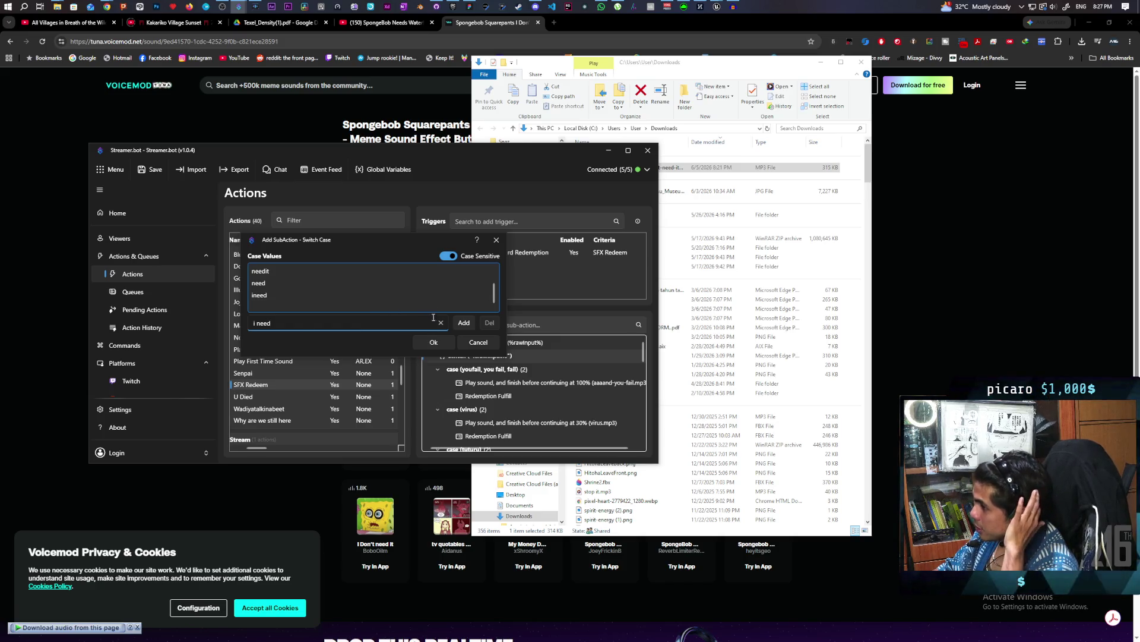
{"action": "left_click", "coordinate": [442, 342]}
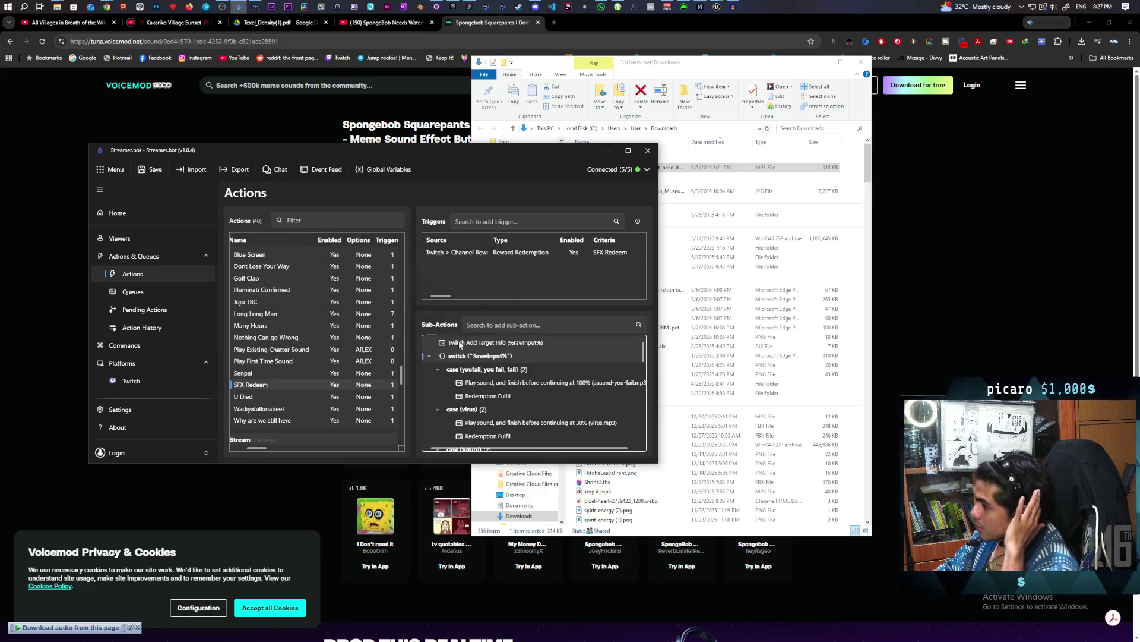
Add 'i need' to the case, turn off Case Sensitive, and duplicate the vine-boom sound step.
{"action": "scroll", "coordinate": [594, 357], "scroll_direction": "down", "scroll_amount": 3}
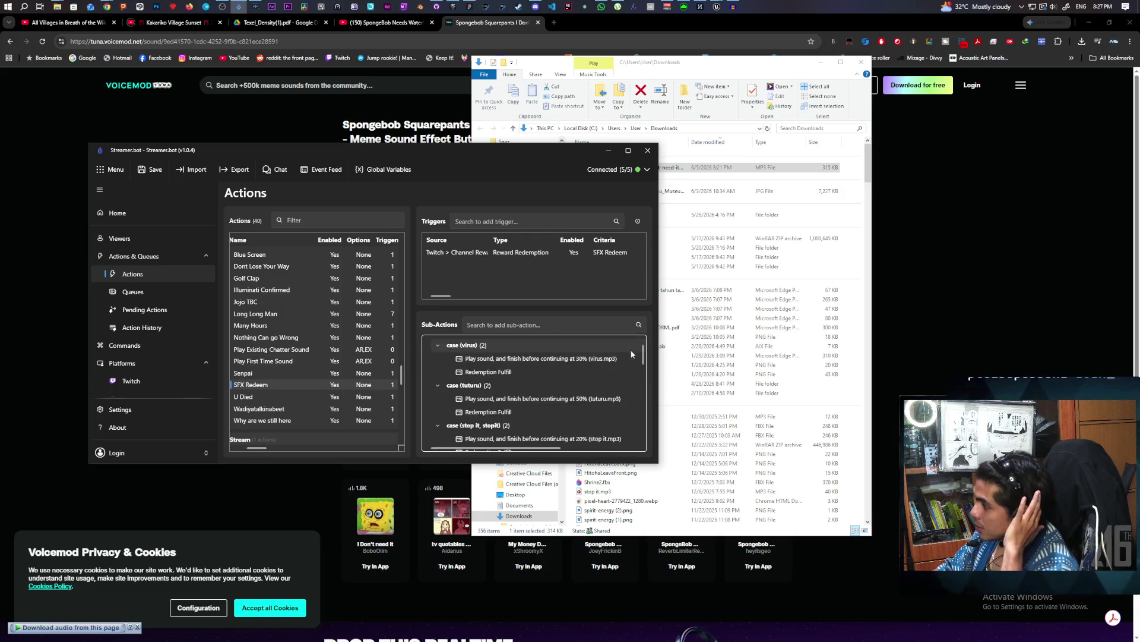
{"action": "scroll", "coordinate": [564, 380], "scroll_direction": "down", "scroll_amount": 10}
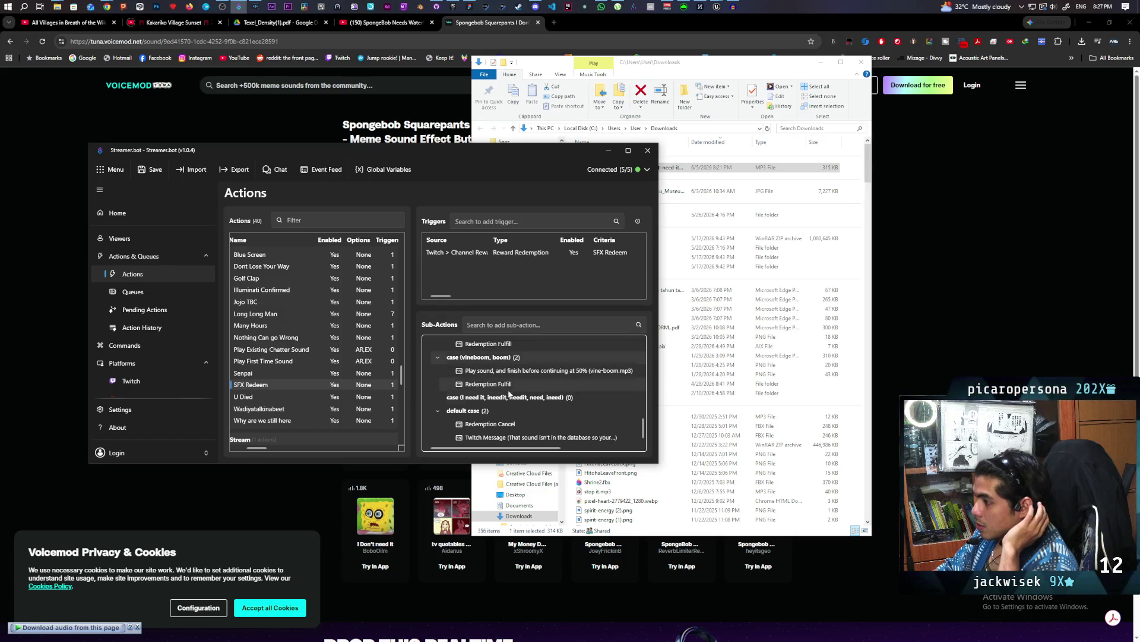
{"action": "double_click", "coordinate": [491, 398]}
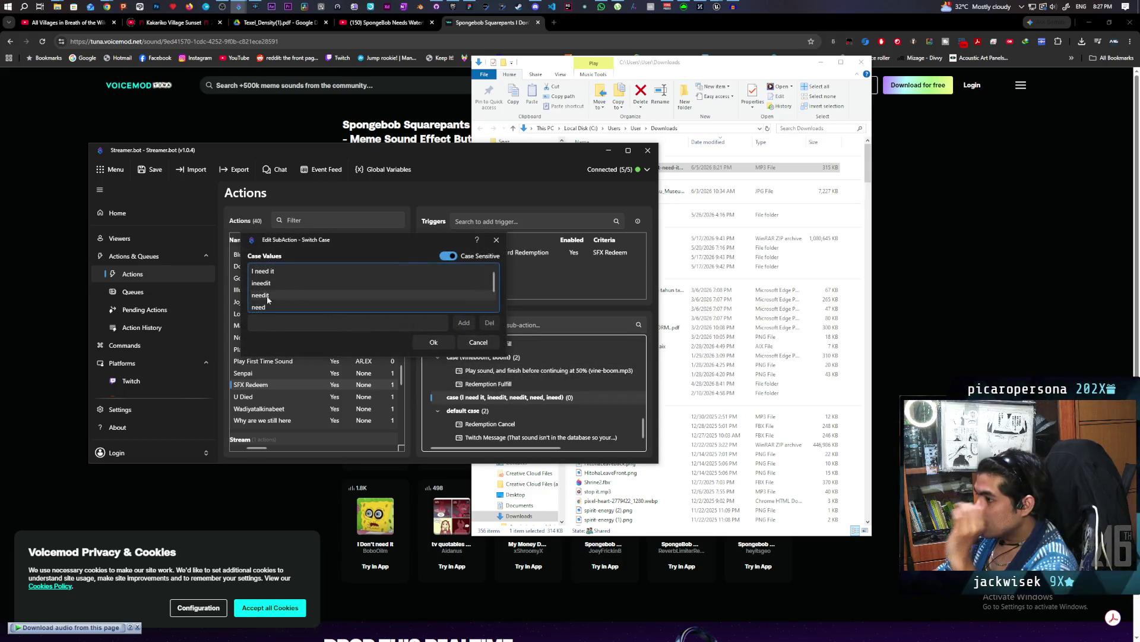
{"action": "left_click", "coordinate": [271, 321]}
{"action": "type", "text": "i nee"}
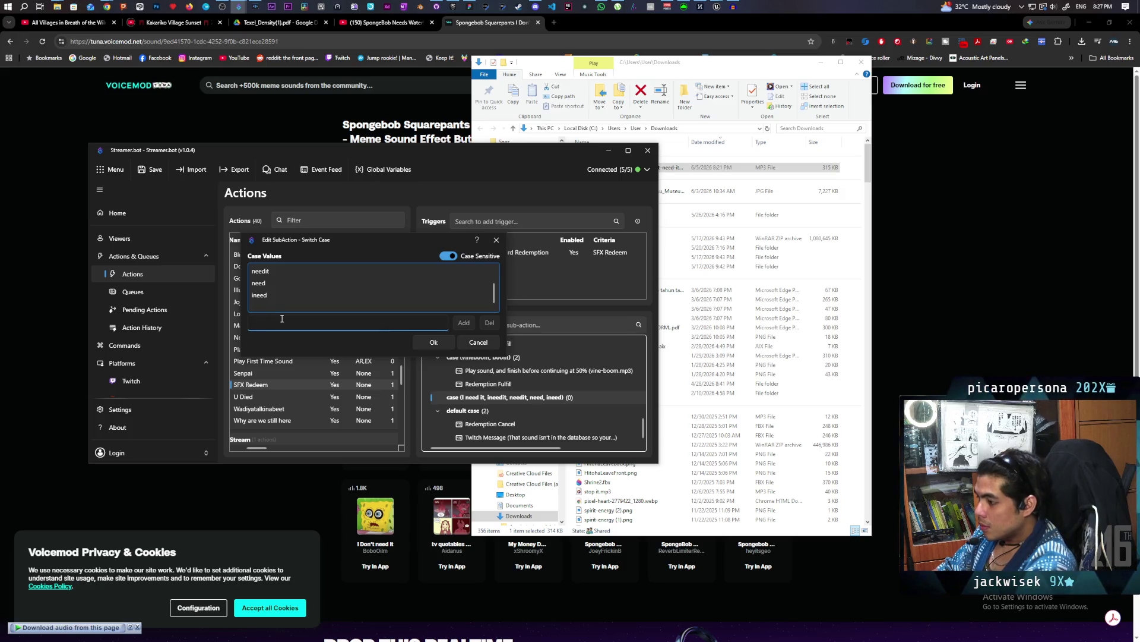
{"action": "type", "text": "d"}
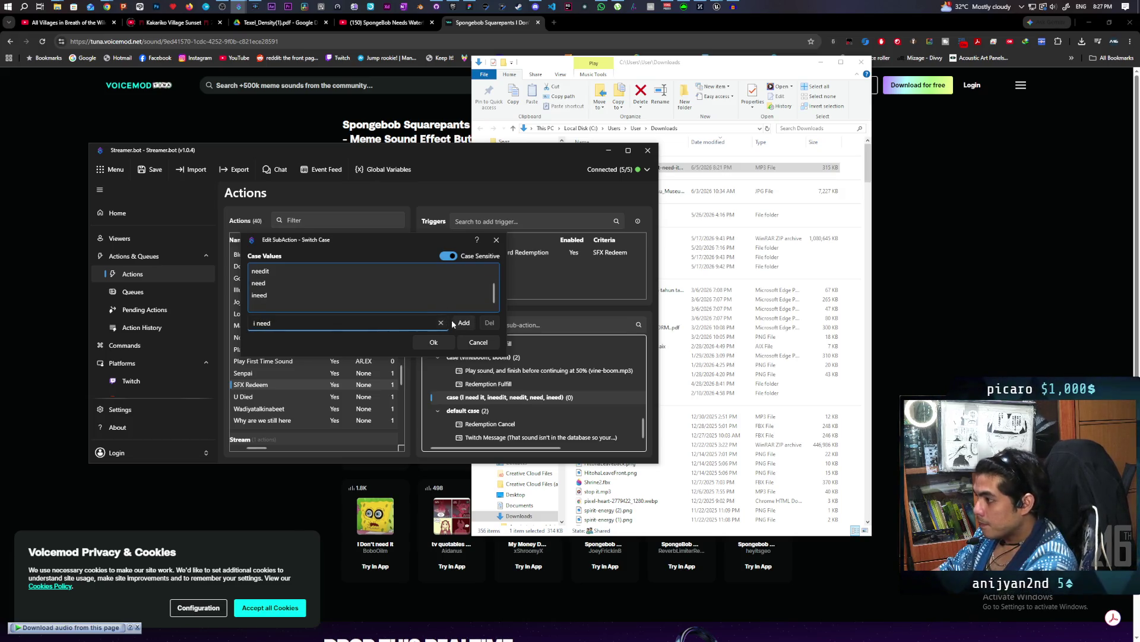
{"action": "left_click", "coordinate": [461, 322]}
{"action": "scroll", "coordinate": [340, 278], "scroll_direction": "down", "scroll_amount": 1}
{"action": "left_click", "coordinate": [448, 255]}
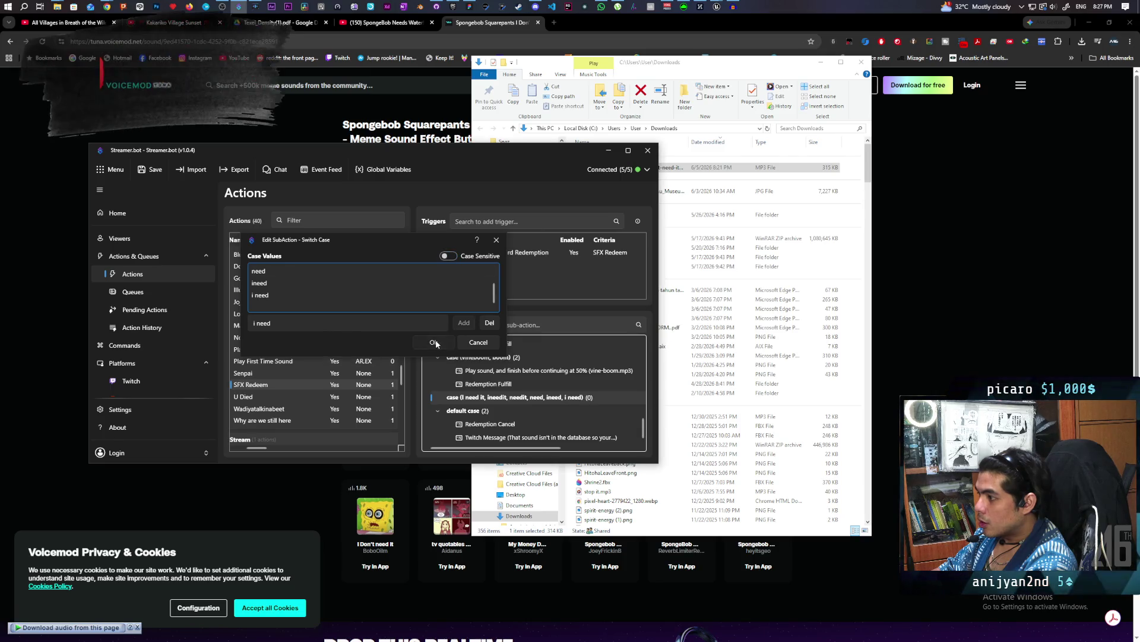
{"action": "left_click", "coordinate": [434, 342]}
{"action": "left_click", "coordinate": [499, 371]}
{"action": "key", "text": "ctrl+v"}
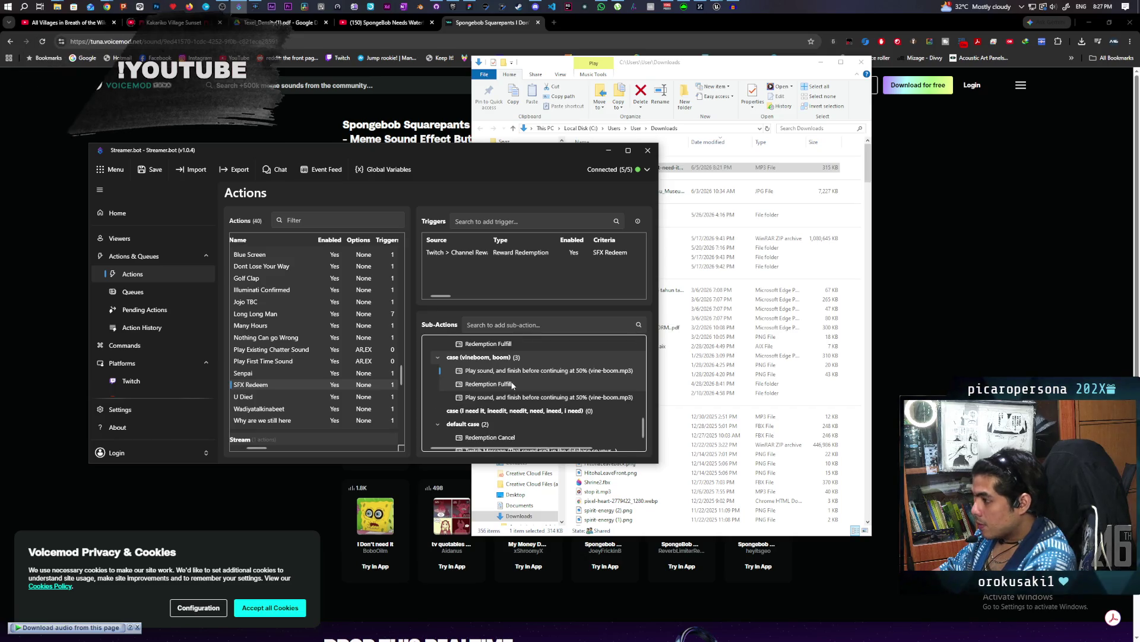
Move the copied sound step into the I need it case and add a Redemption Fulfill step.
{"action": "left_click_drag", "start_coordinate": [485, 399], "coordinate": [484, 410]}
{"action": "key", "text": "ctrl+c"}
{"action": "left_click", "coordinate": [484, 410]}
{"action": "key", "text": "ctrl+v"}
Set the sound step to play I dont need it.wav at 100% volume.
{"action": "double_click", "coordinate": [484, 411]}
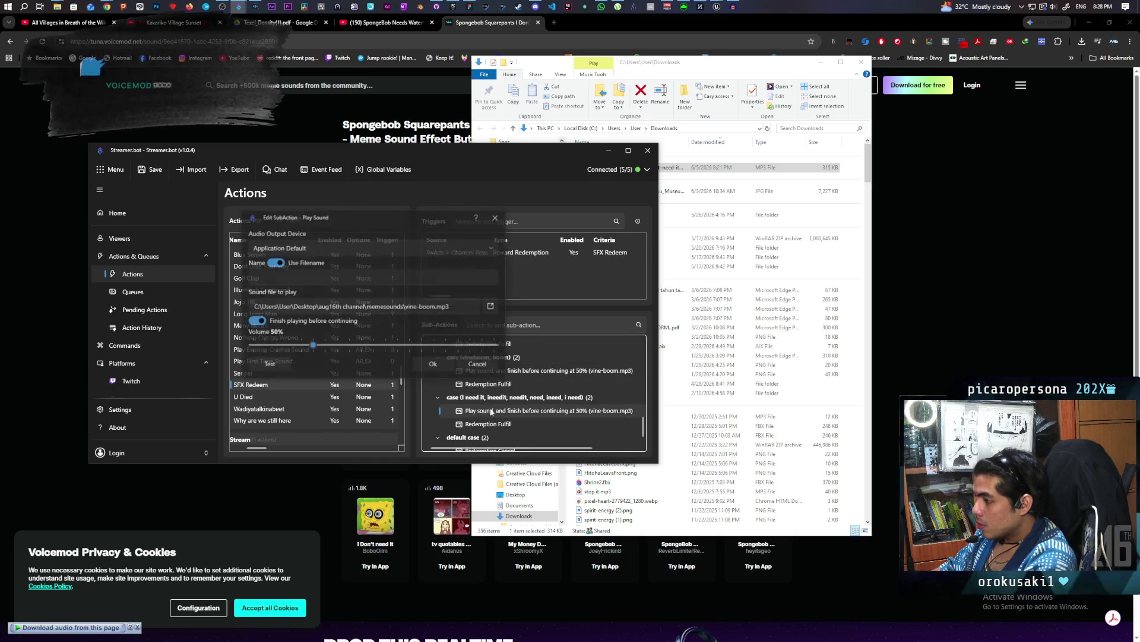
{"action": "left_click", "coordinate": [492, 306]}
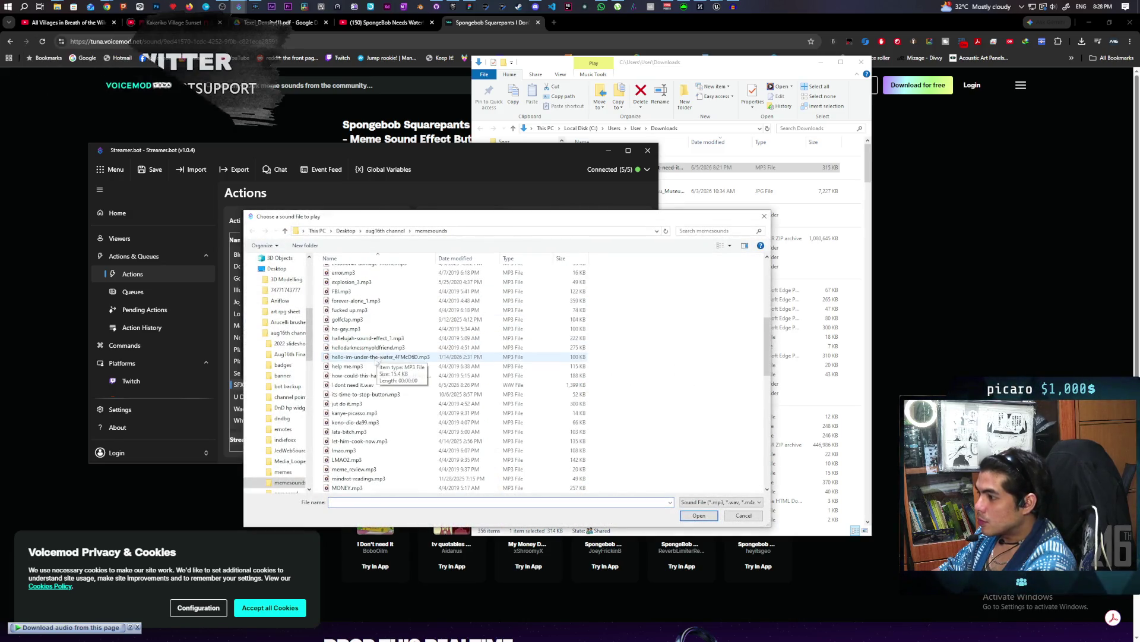
{"action": "scroll", "coordinate": [378, 374], "scroll_direction": "down", "scroll_amount": 4}
{"action": "left_click", "coordinate": [378, 386]}
{"action": "double_click", "coordinate": [378, 388]}
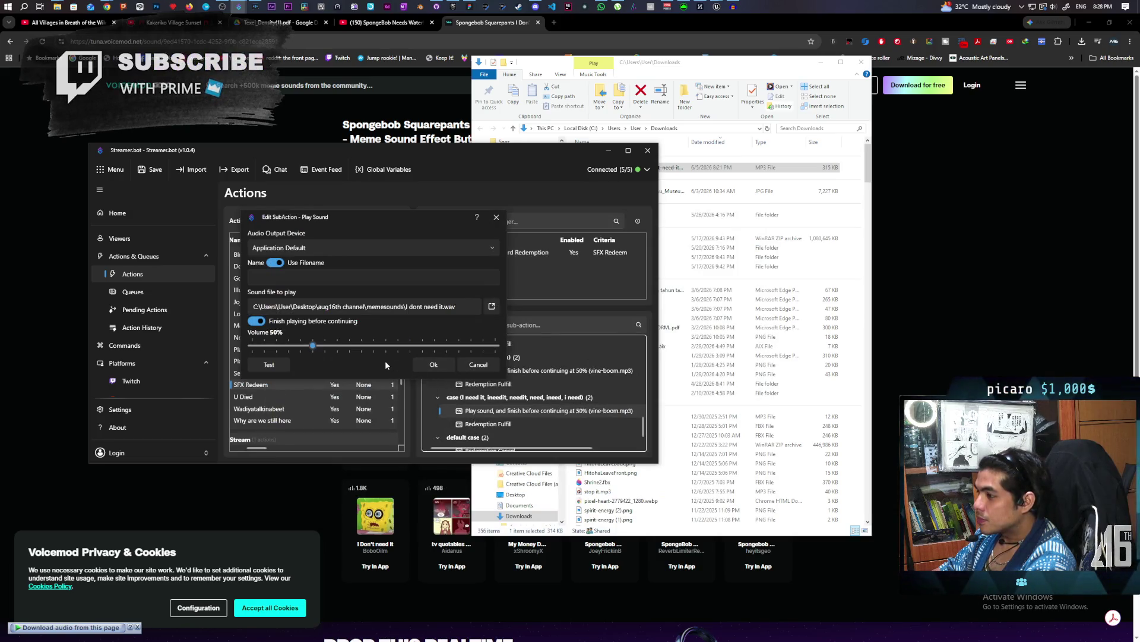
{"action": "left_click", "coordinate": [269, 364]}
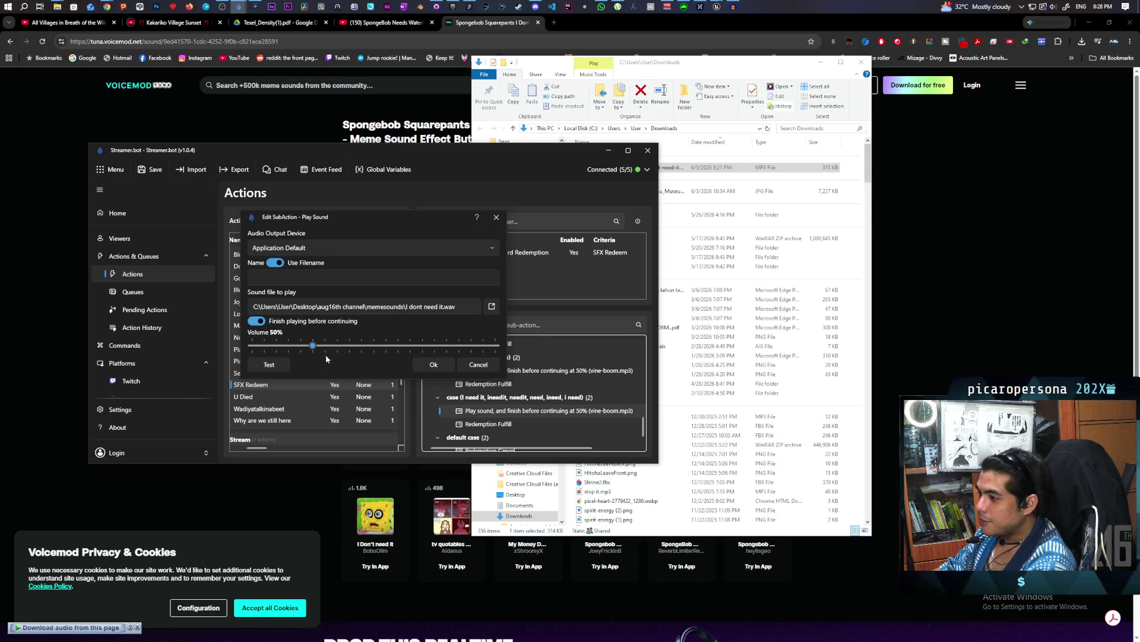
{"action": "left_click", "coordinate": [269, 364]}
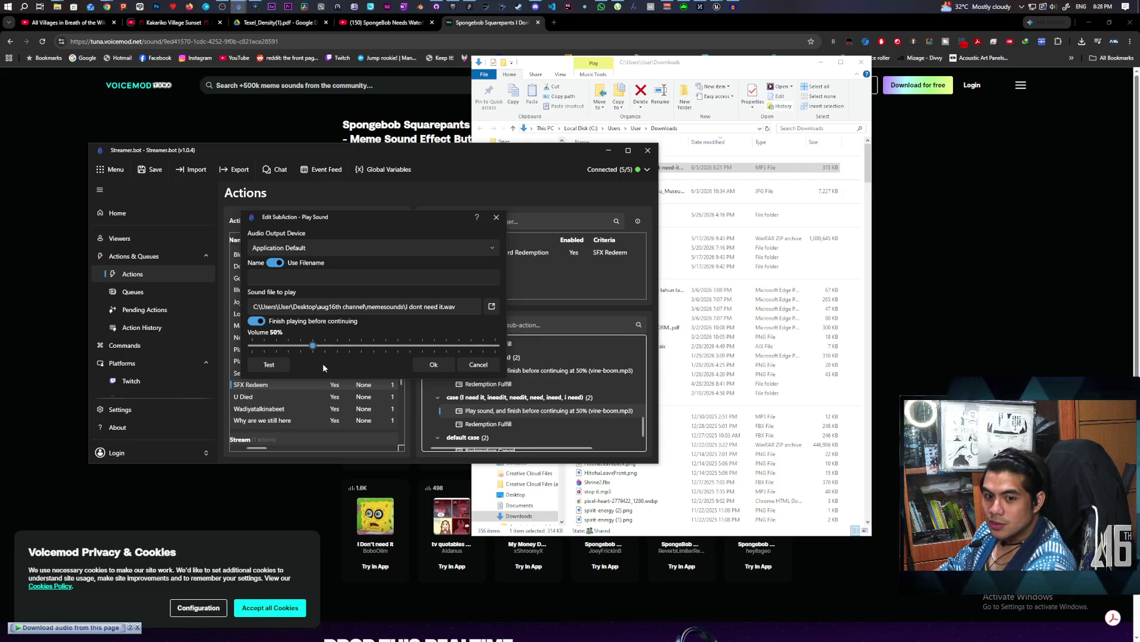
{"action": "left_click", "coordinate": [269, 364]}
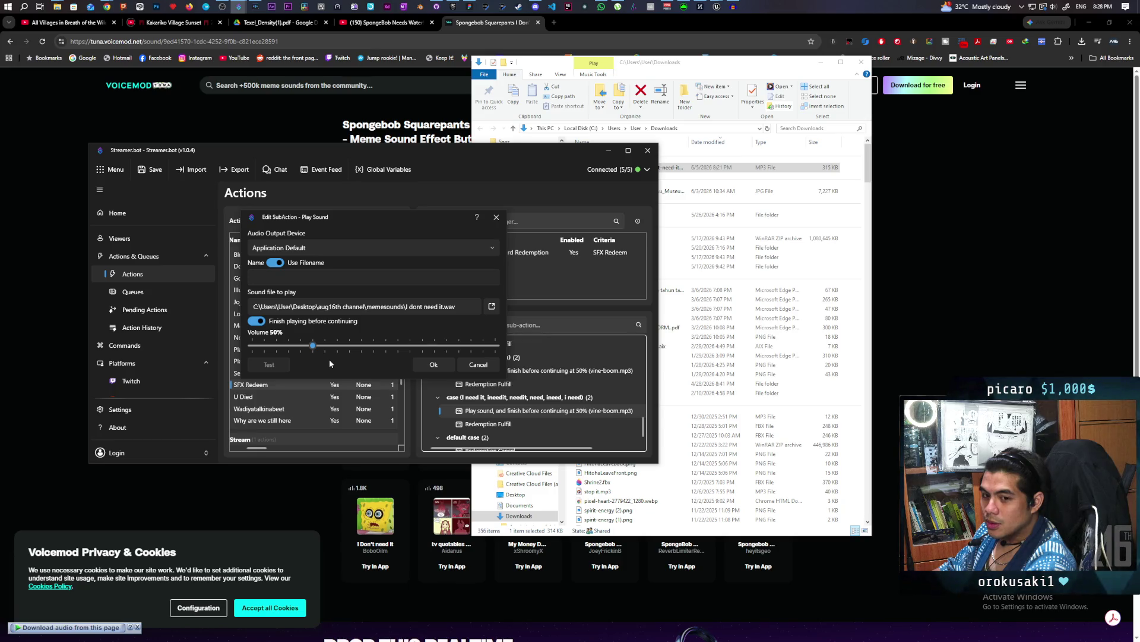
{"action": "left_click_drag", "start_coordinate": [316, 347], "coordinate": [371, 346]}
{"action": "left_click", "coordinate": [274, 365]}
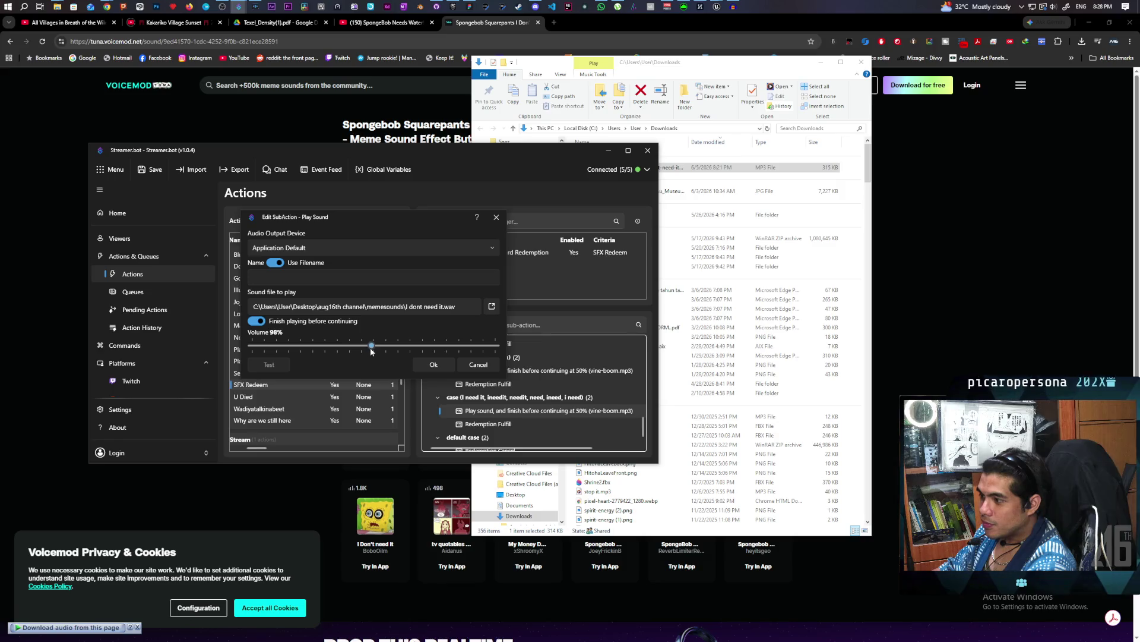
{"action": "left_click", "coordinate": [285, 368]}
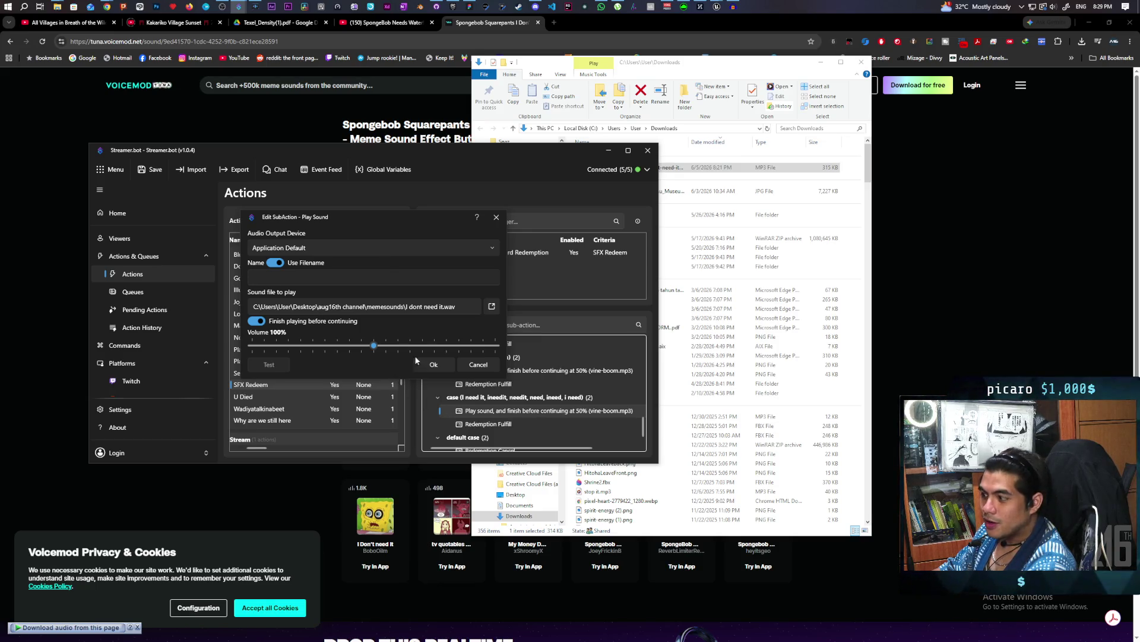
{"action": "left_click", "coordinate": [437, 364]}
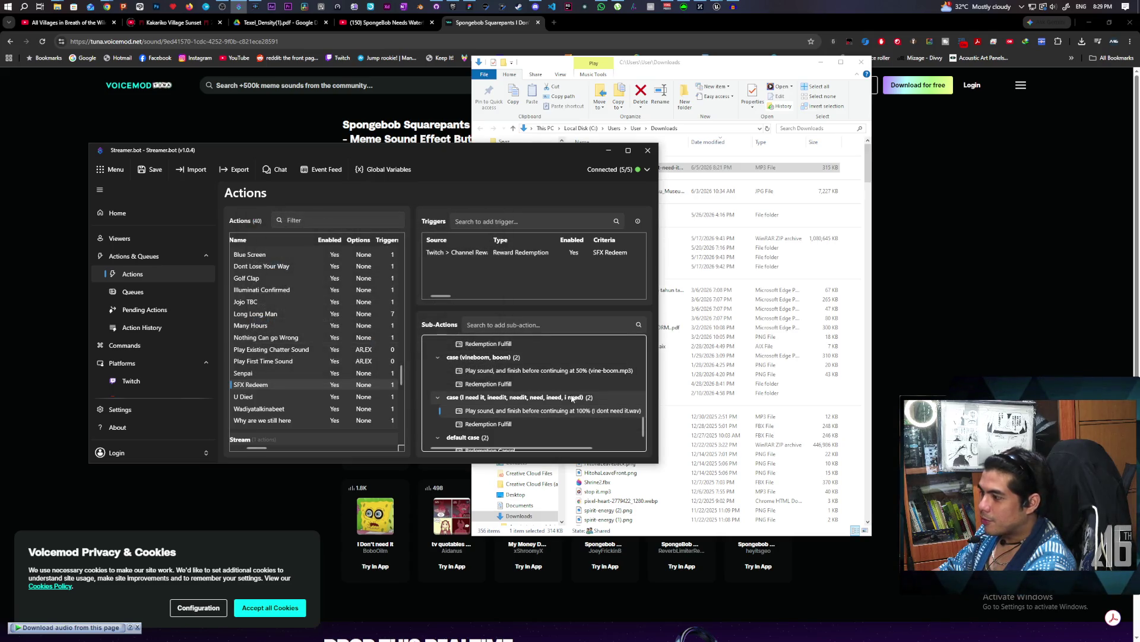
Delete the 'i need' entry from the I need it case's values.
{"action": "double_click", "coordinate": [620, 397]}
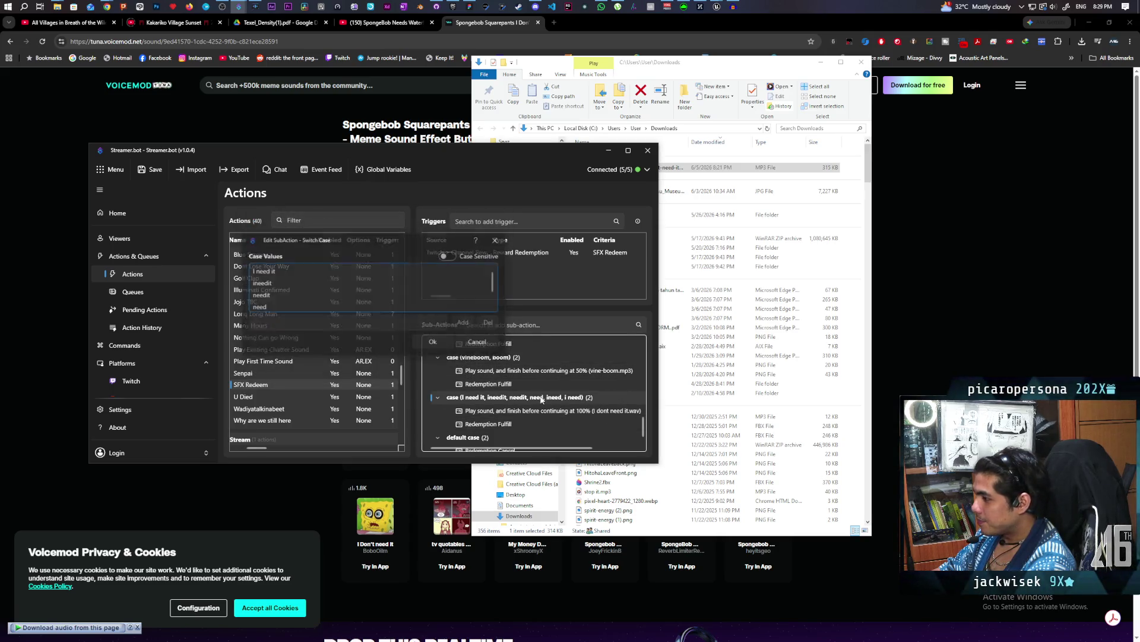
{"action": "left_click", "coordinate": [254, 272]}
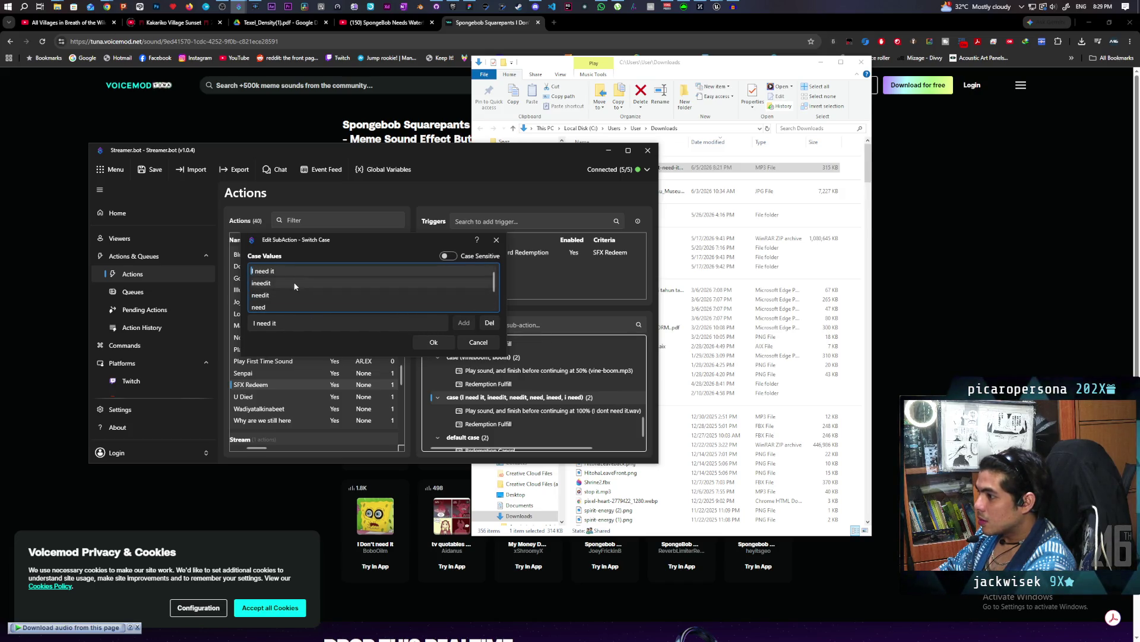
{"action": "scroll", "coordinate": [267, 301], "scroll_direction": "down", "scroll_amount": 2}
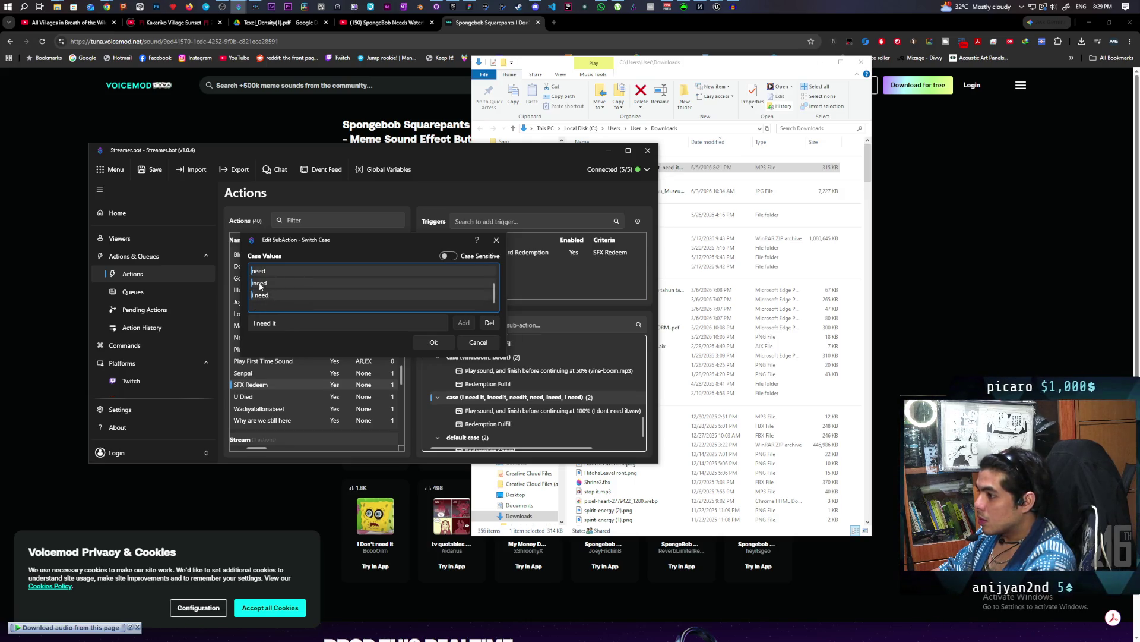
{"action": "right_click", "coordinate": [257, 288]}
{"action": "left_click", "coordinate": [309, 292]}
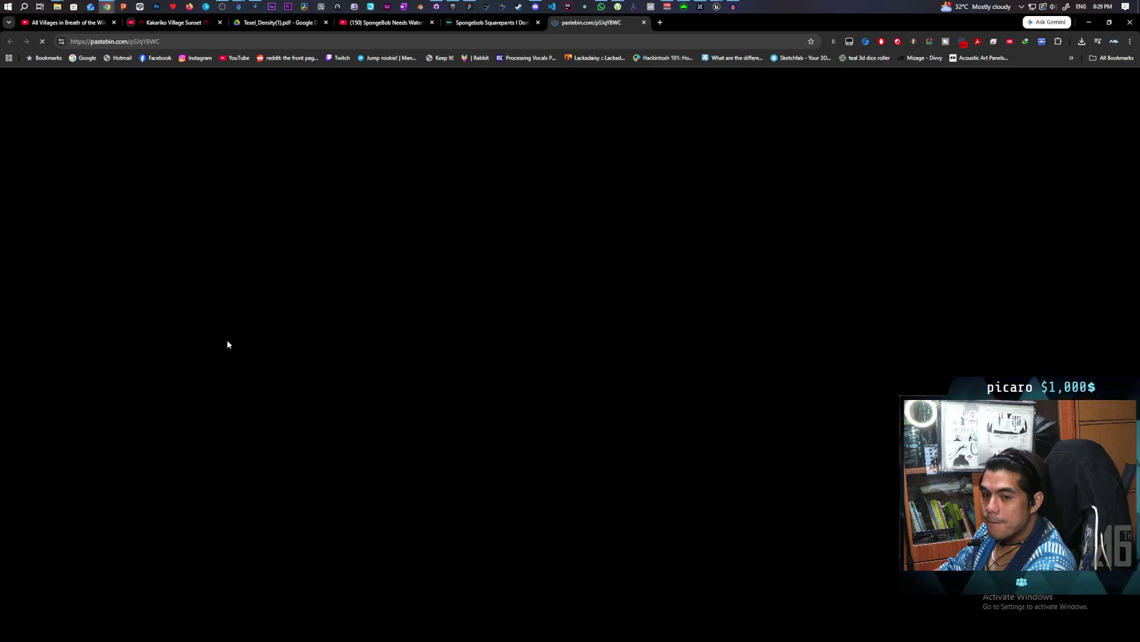
Append 'i need it, ineedit, needit, need, ineed, i need' to the Sound Codes paste and save.
{"action": "scroll", "coordinate": [414, 385], "scroll_direction": "down", "scroll_amount": 5}
{"action": "scroll", "coordinate": [414, 385], "scroll_direction": "down", "scroll_amount": 1}
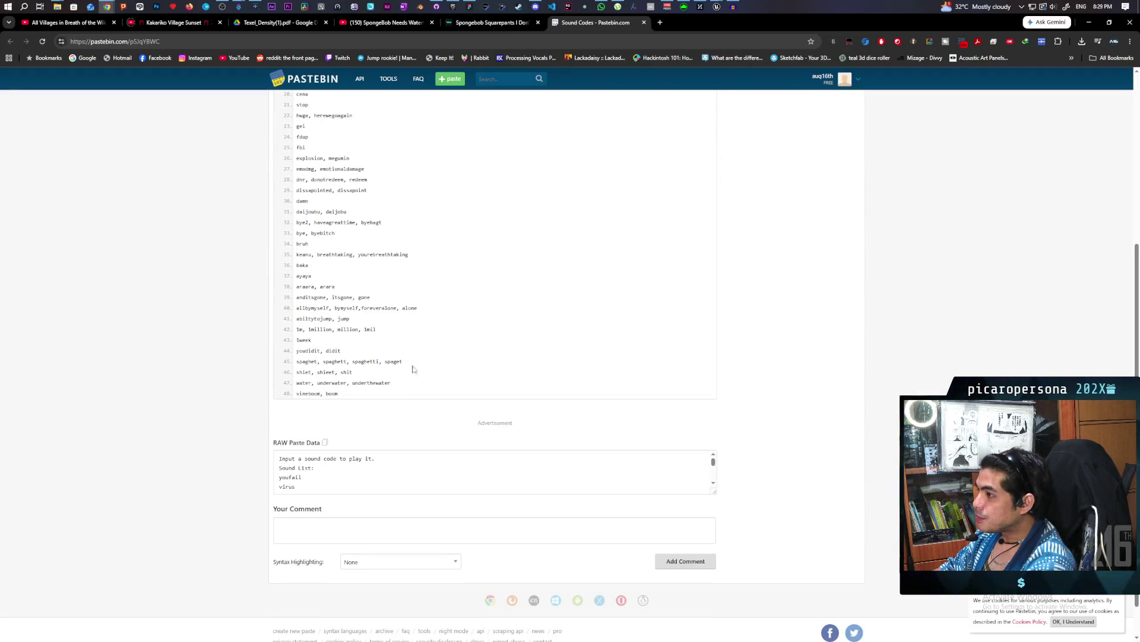
{"action": "scroll", "coordinate": [493, 262], "scroll_direction": "up", "scroll_amount": 5}
{"action": "left_click", "coordinate": [682, 144]}
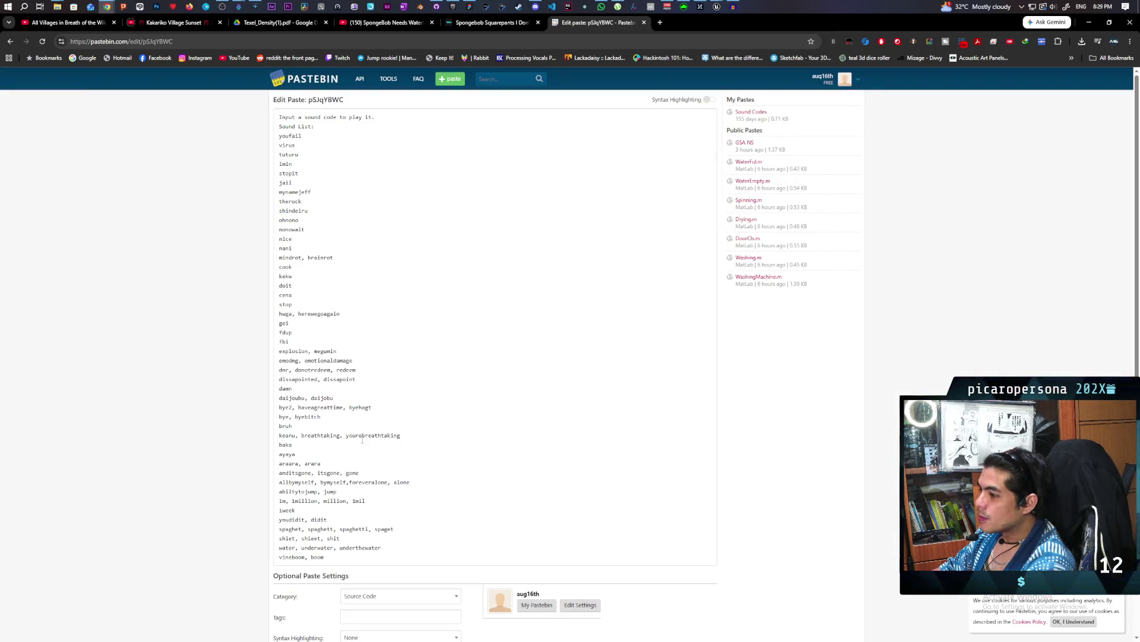
{"action": "scroll", "coordinate": [362, 439], "scroll_direction": "down", "scroll_amount": 2}
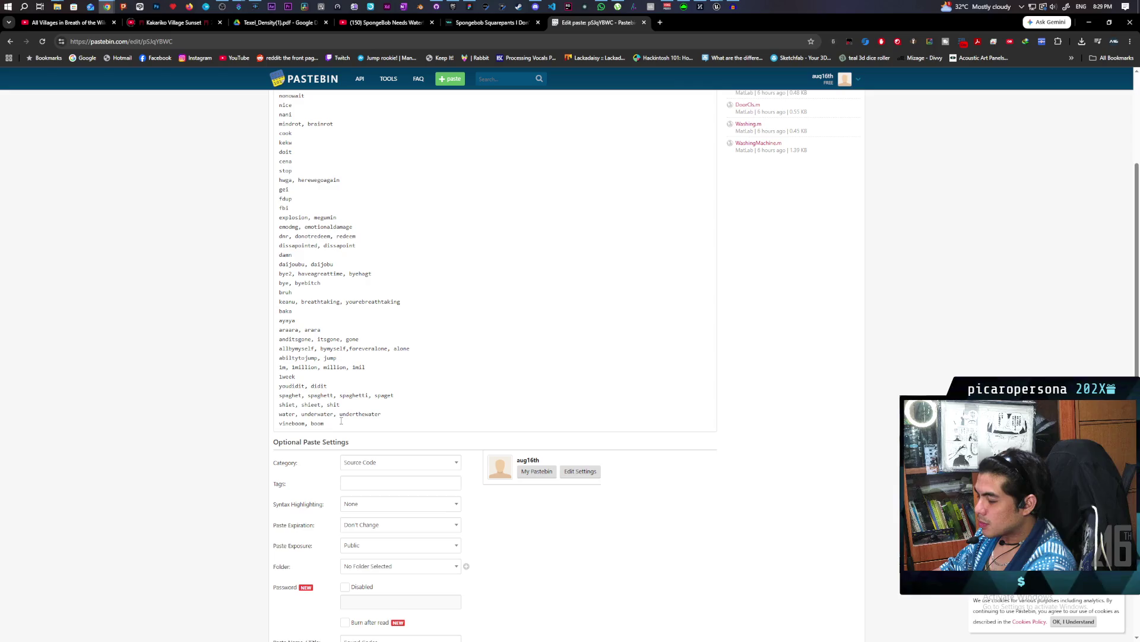
{"action": "key", "text": "Return"}
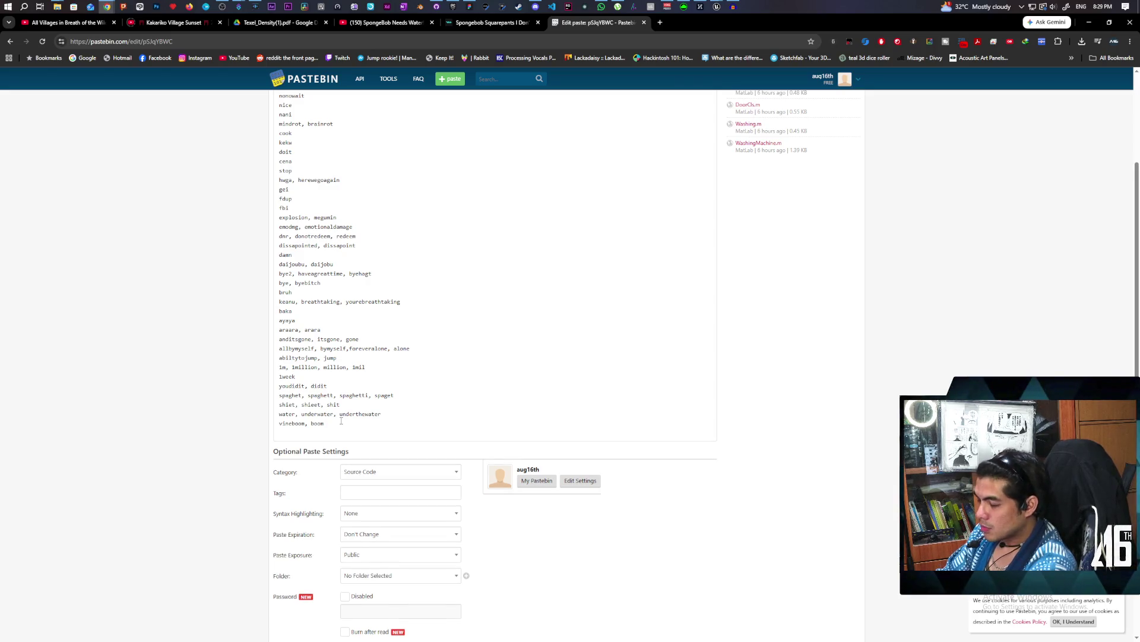
{"action": "mouse_move", "coordinate": [714, 23]}
{"action": "left_mouse_down"}
{"action": "mouse_move", "coordinate": [836, 45]}
{"action": "mouse_move", "coordinate": [758, 41]}
{"action": "left_mouse_up"}
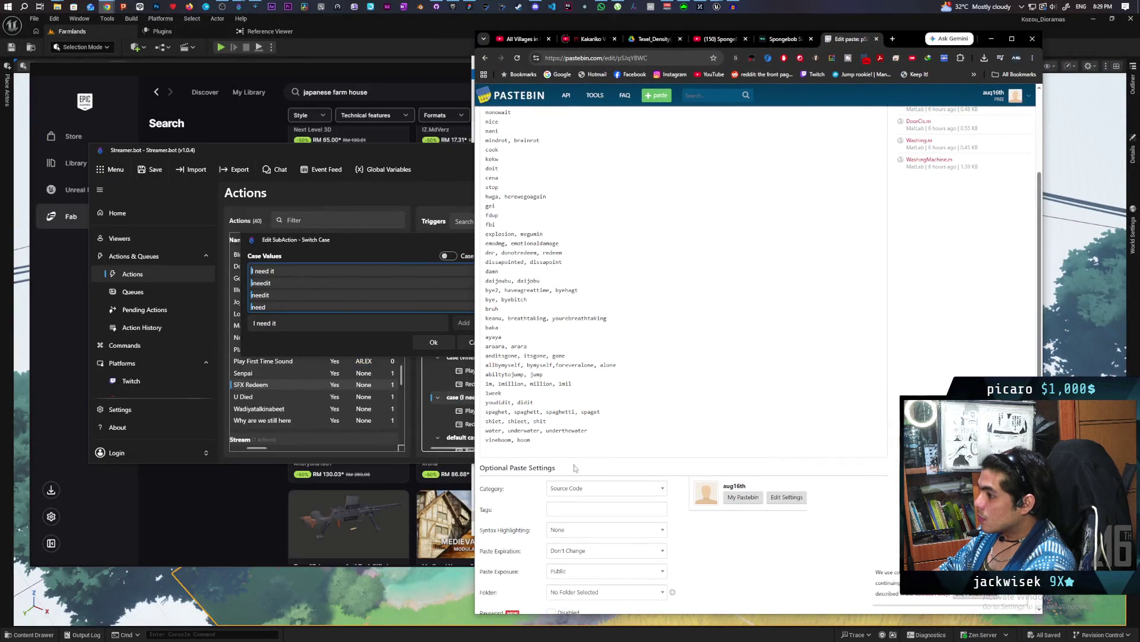
{"action": "type", "text": "i need"}
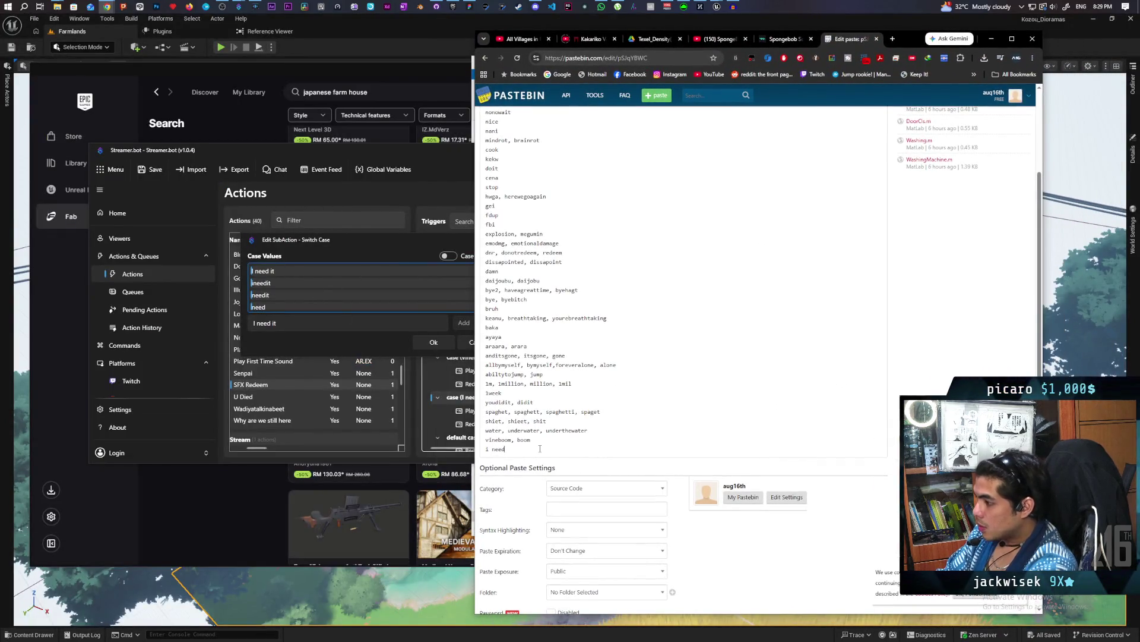
{"action": "type", "text": " it, ineedit, needit, need"}
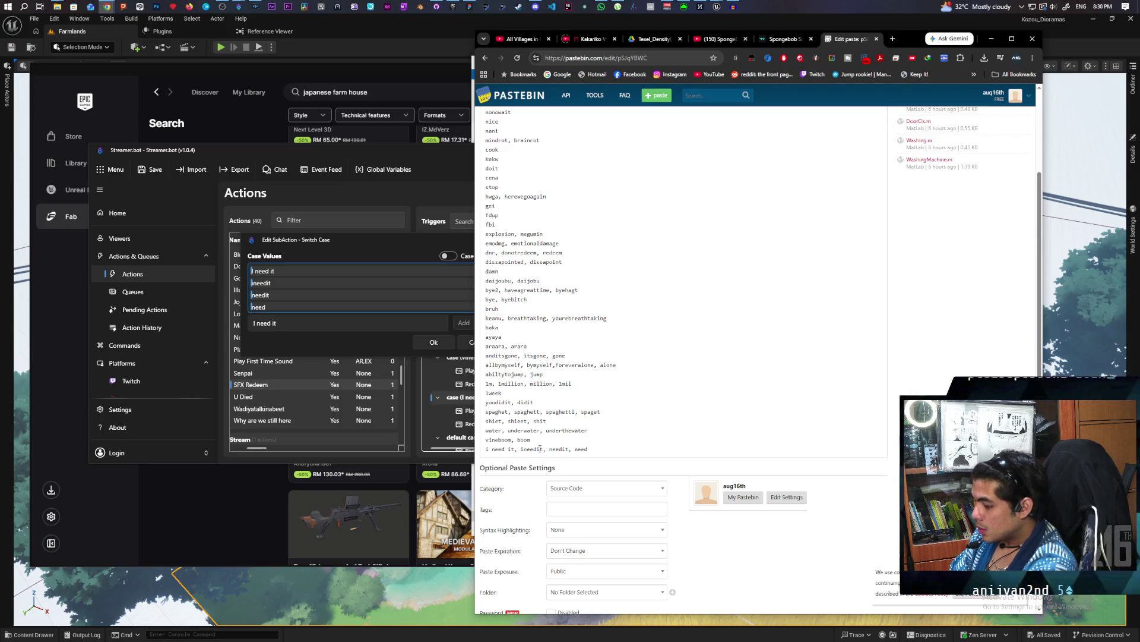
{"action": "left_click", "coordinate": [272, 286]}
{"action": "key", "text": "Delete"}
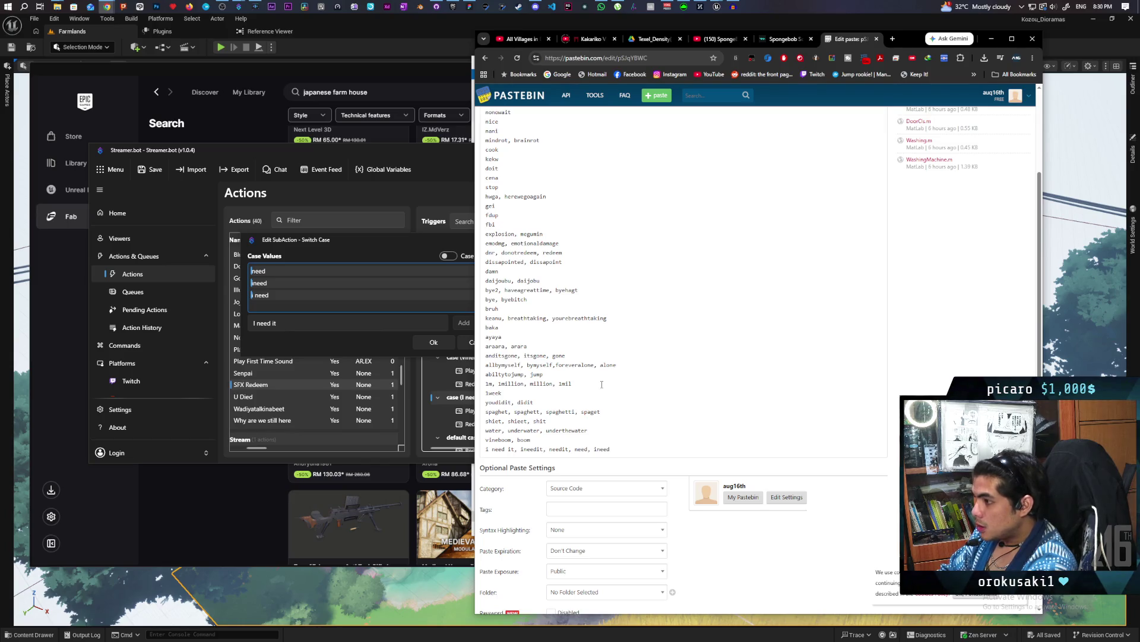
{"action": "type", "text": ", in"}
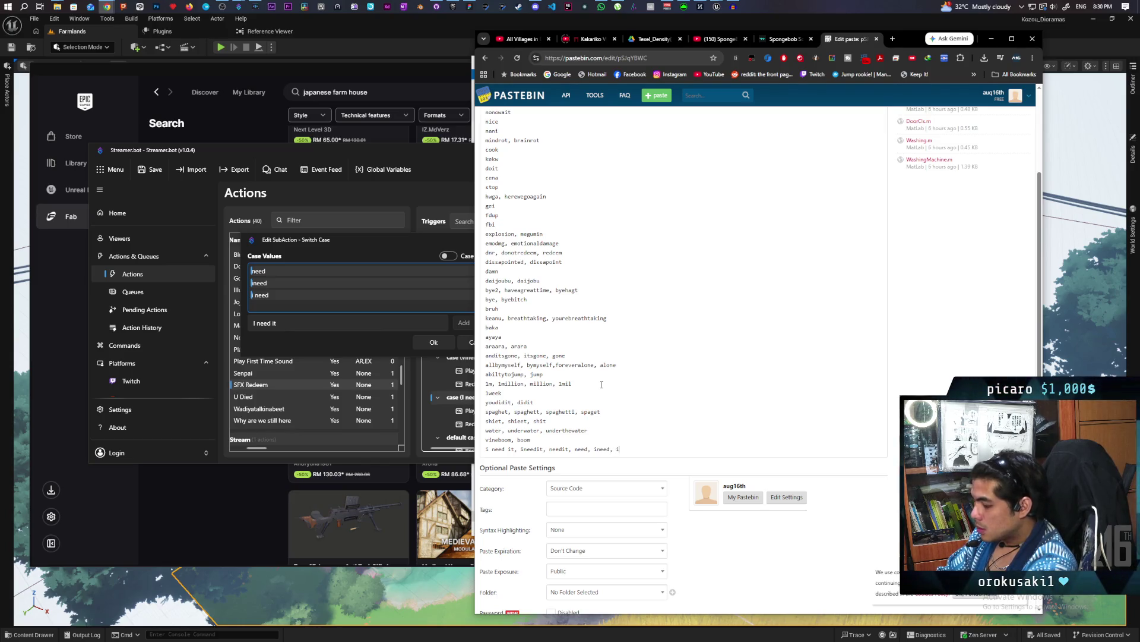
{"action": "type", "text": "eed"}
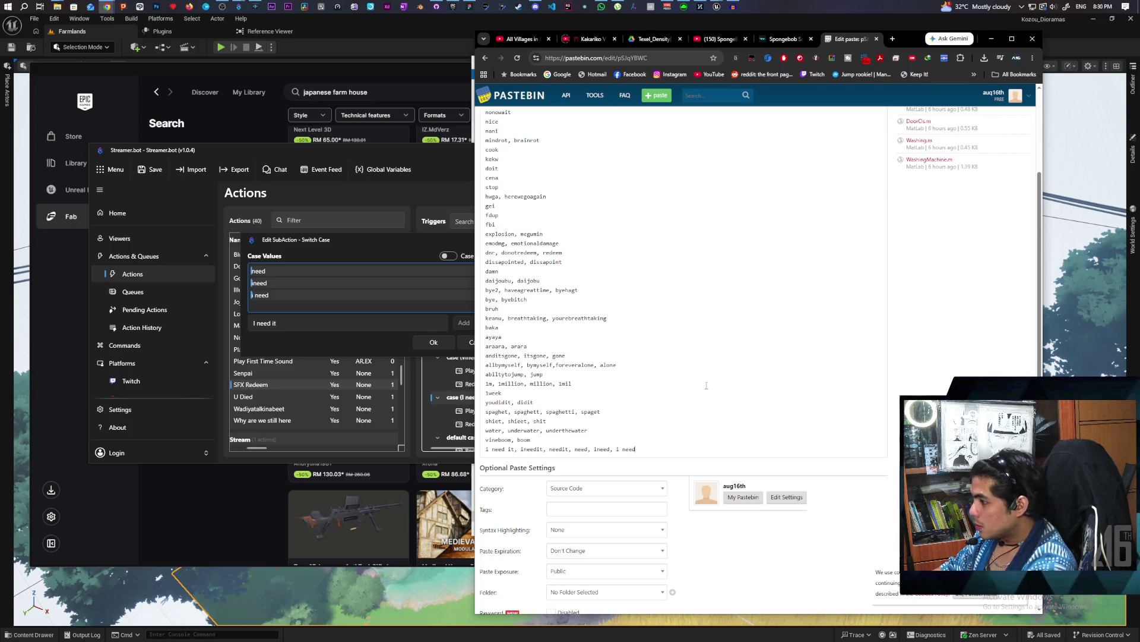
{"action": "scroll", "coordinate": [689, 570], "scroll_direction": "down", "scroll_amount": 2}
{"action": "left_click", "coordinate": [575, 598]}
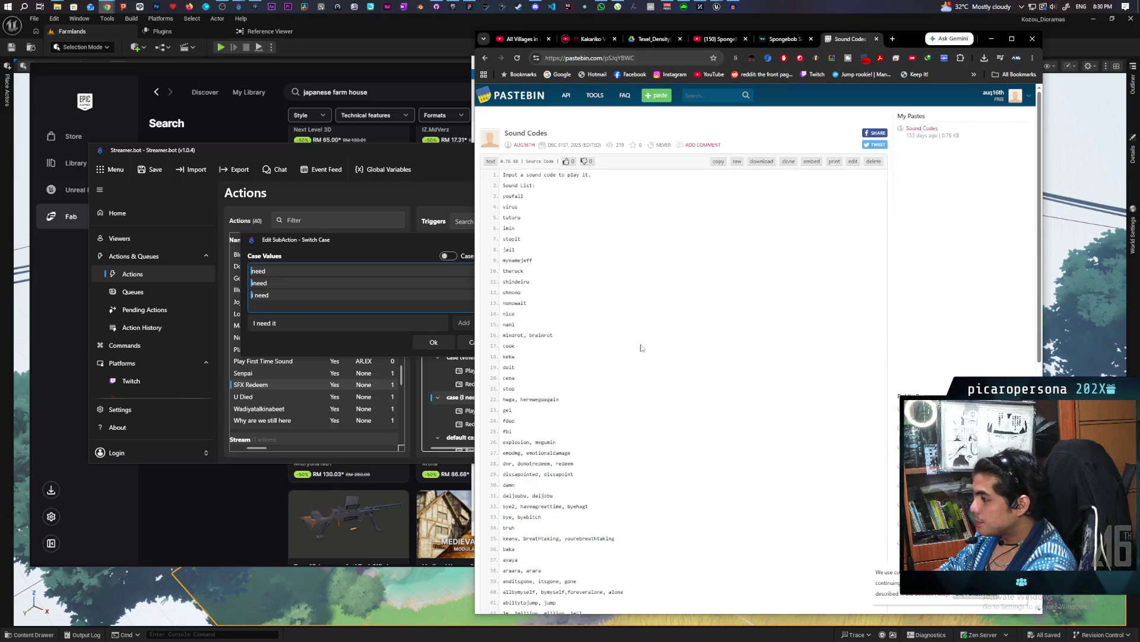
Confirm the Switch Case values in Streamer.bot and save the action.
{"action": "left_click", "coordinate": [182, 188]}
{"action": "left_click", "coordinate": [447, 344]}
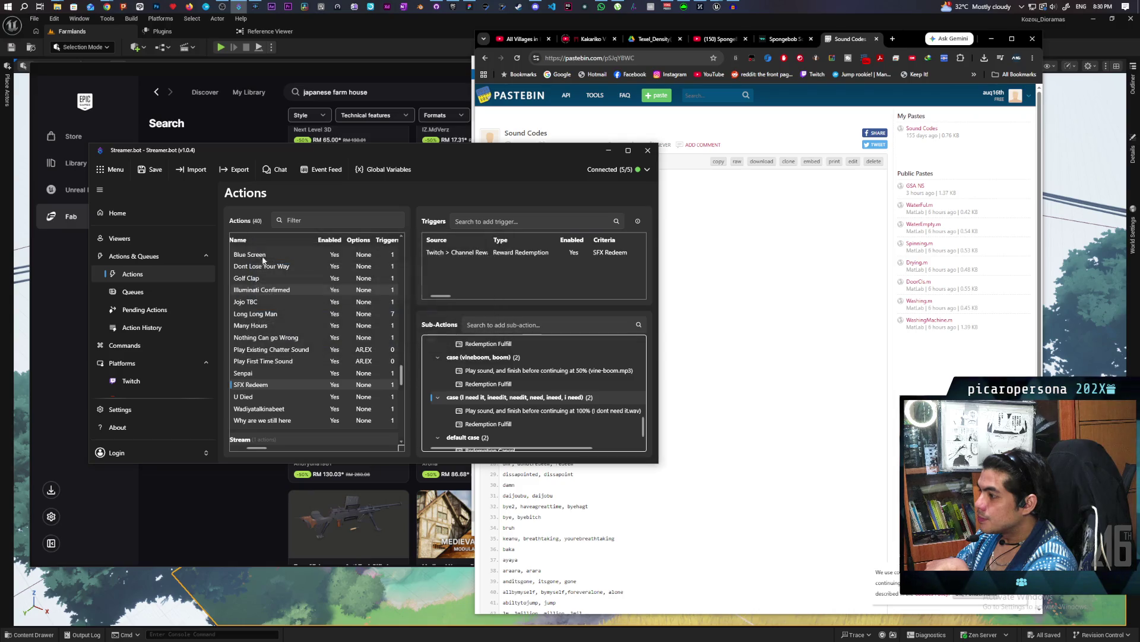
{"action": "left_click", "coordinate": [150, 170]}
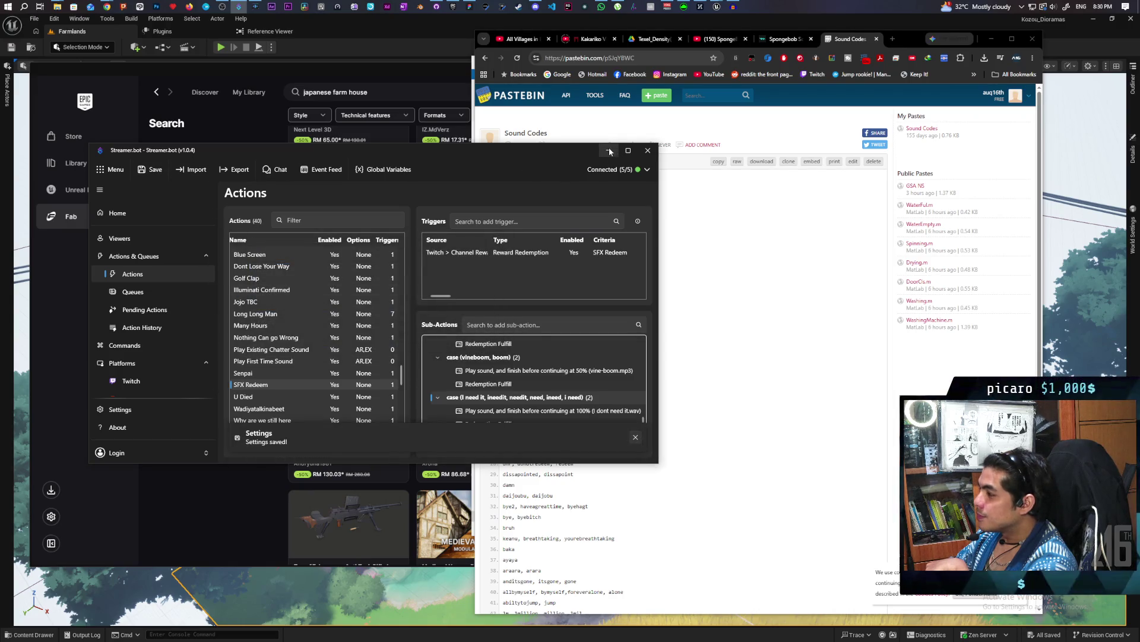
{"action": "left_click", "coordinate": [608, 149]}
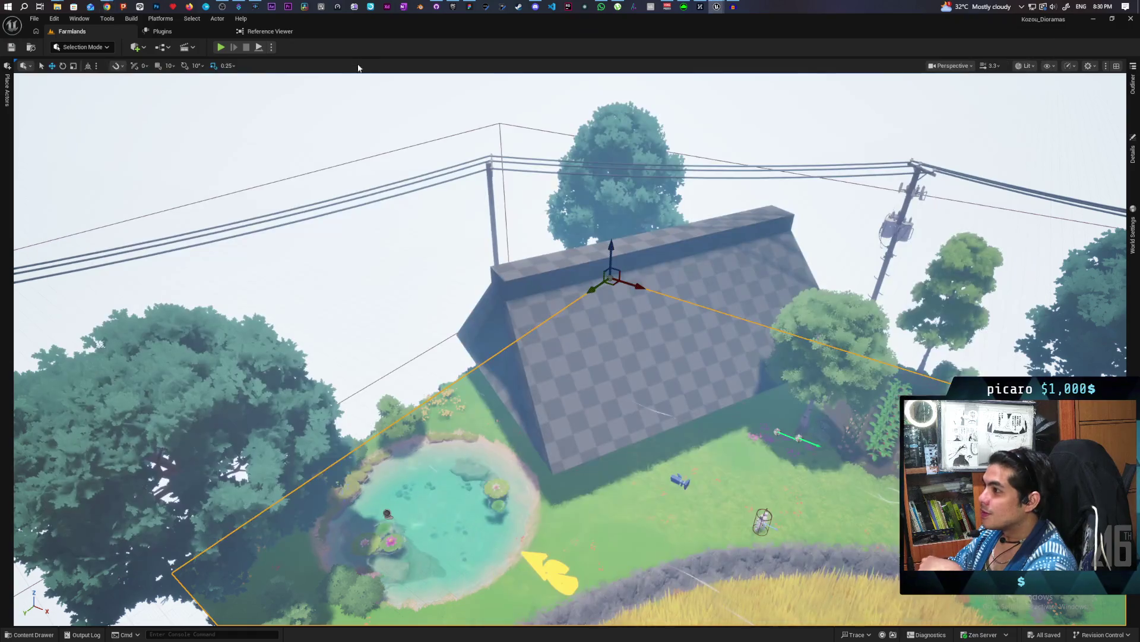
Open the Fab cart holding the three farm asset packs in the Epic launcher.
{"action": "left_click", "coordinate": [453, 8]}
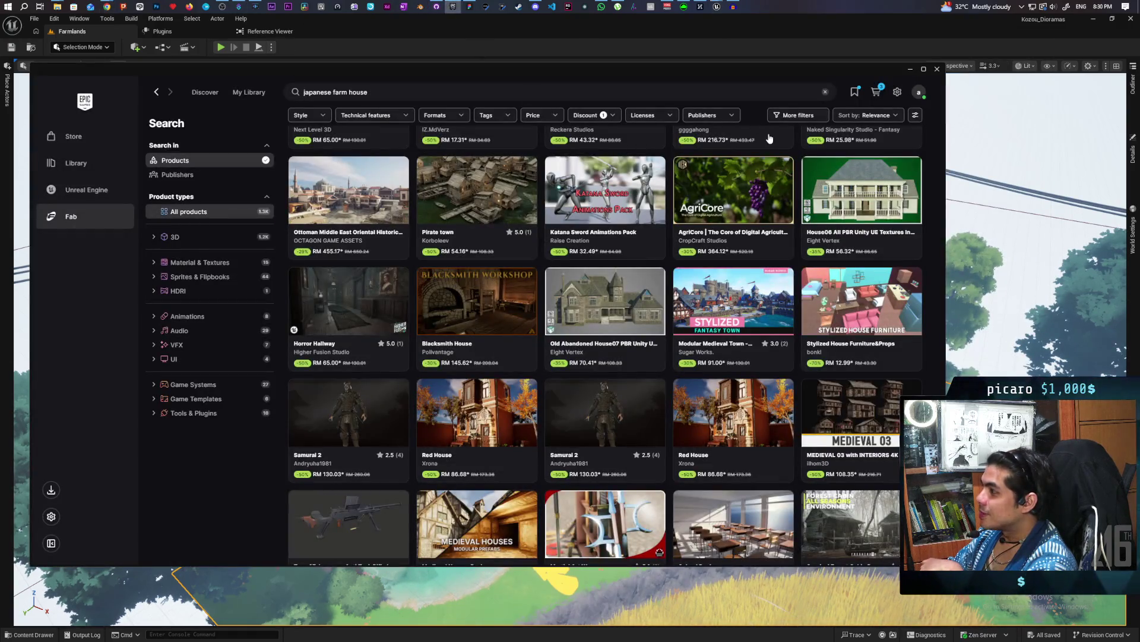
{"action": "left_click", "coordinate": [875, 92]}
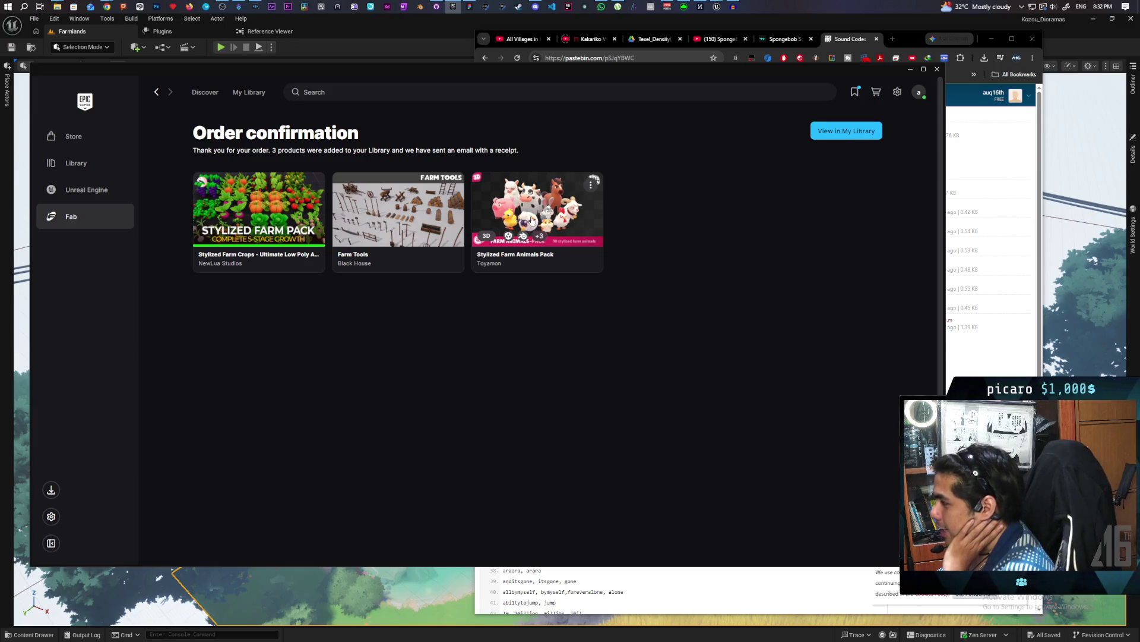
Add Stylized Farm Crops in Unreal Engine format to Kozou_Dioramas, then start adding Farm Tools.
{"action": "mouse_move", "coordinate": [542, 236]}
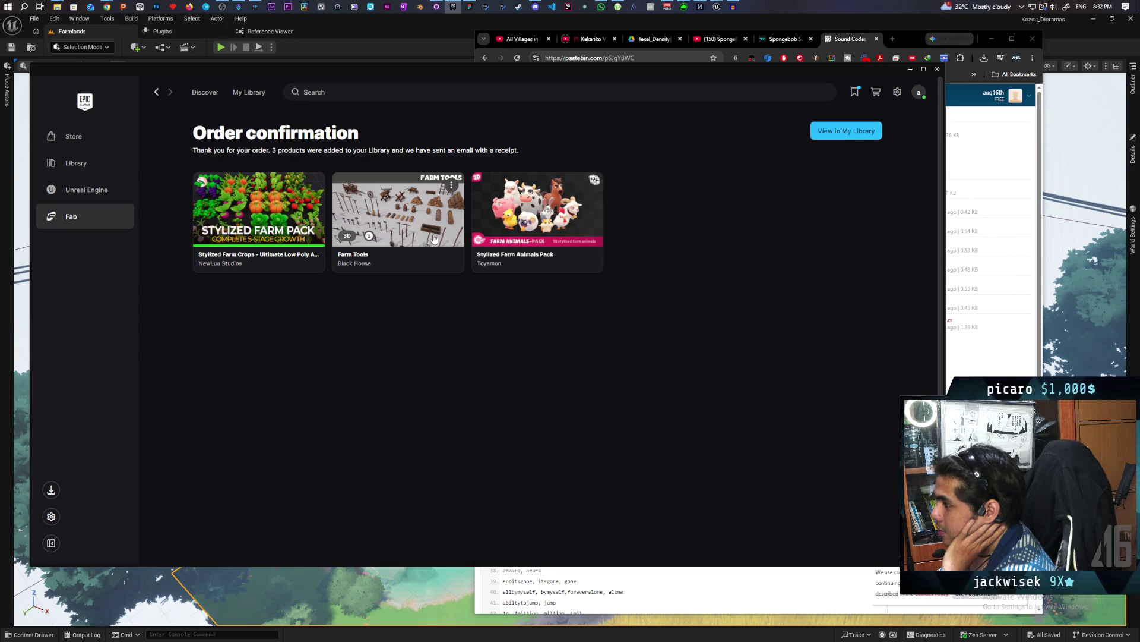
{"action": "left_click", "coordinate": [259, 208]}
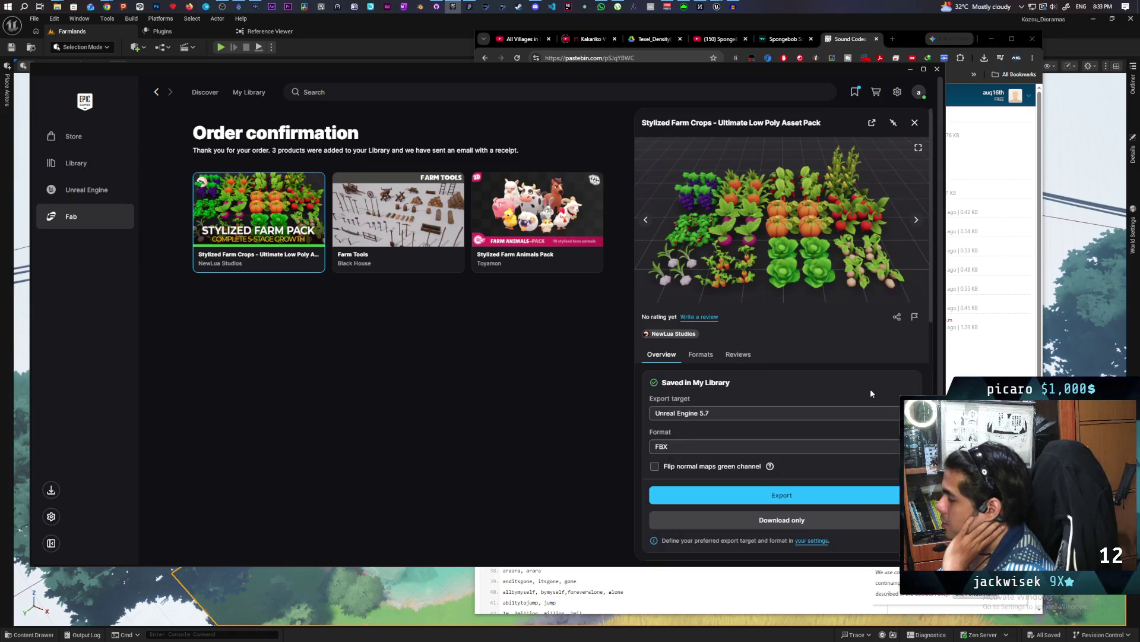
{"action": "left_click", "coordinate": [808, 413]}
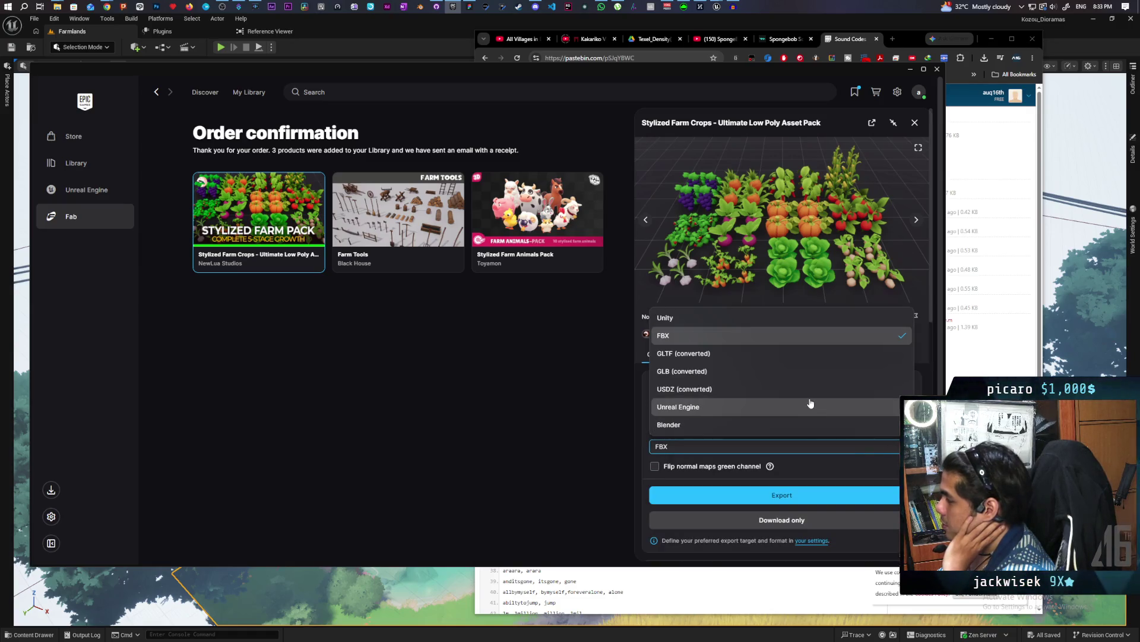
{"action": "left_click", "coordinate": [811, 405]}
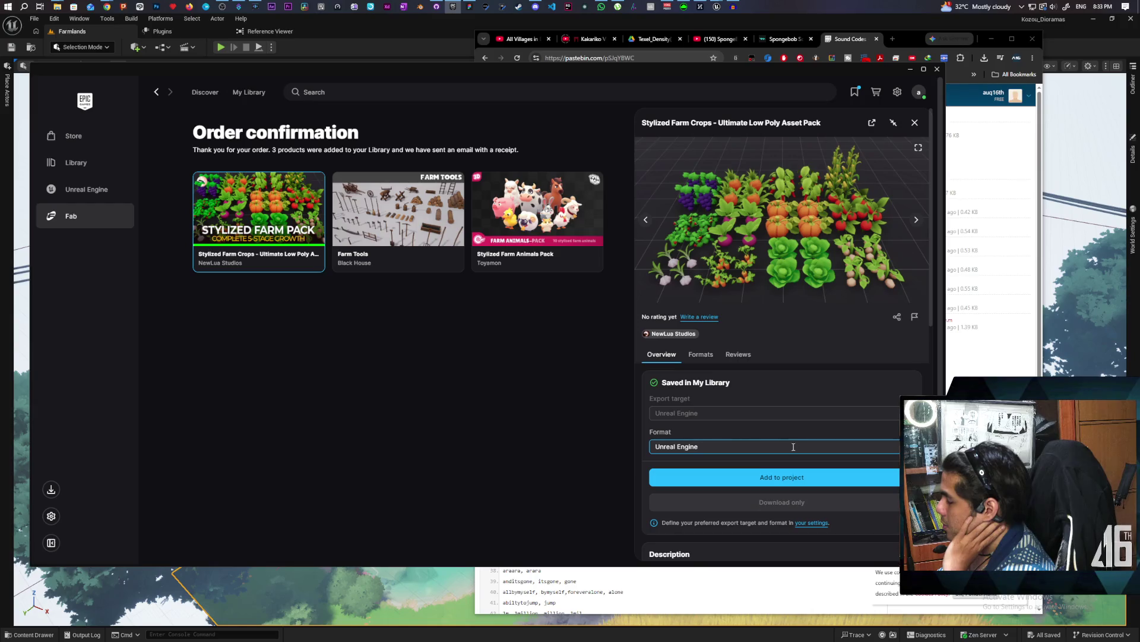
{"action": "left_click", "coordinate": [796, 479]}
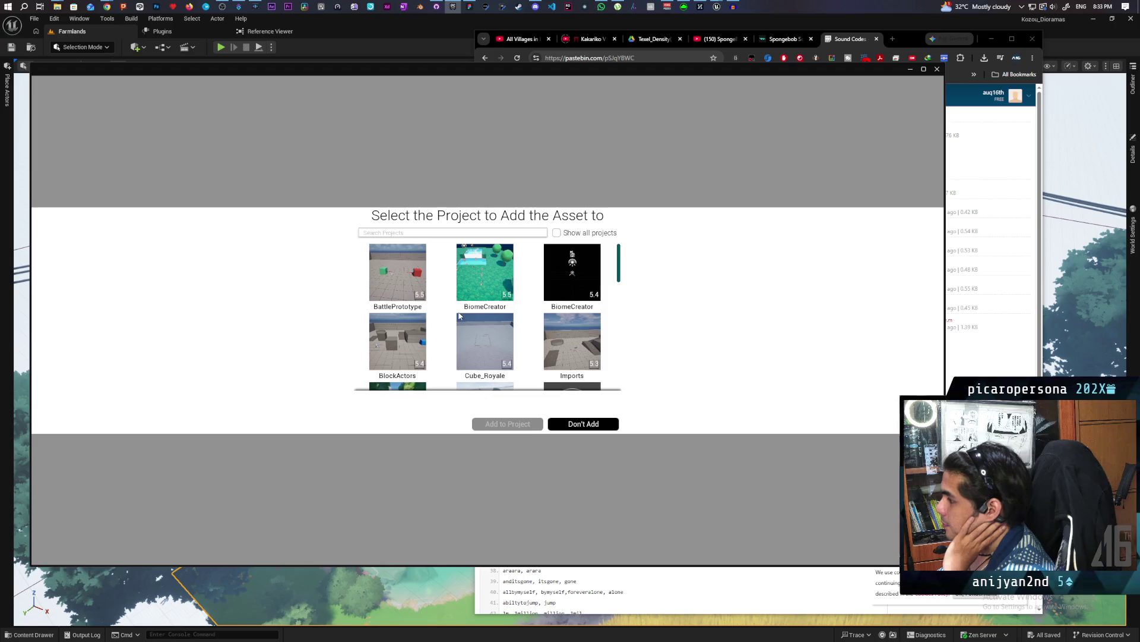
{"action": "scroll", "coordinate": [533, 308], "scroll_direction": "down", "scroll_amount": 3}
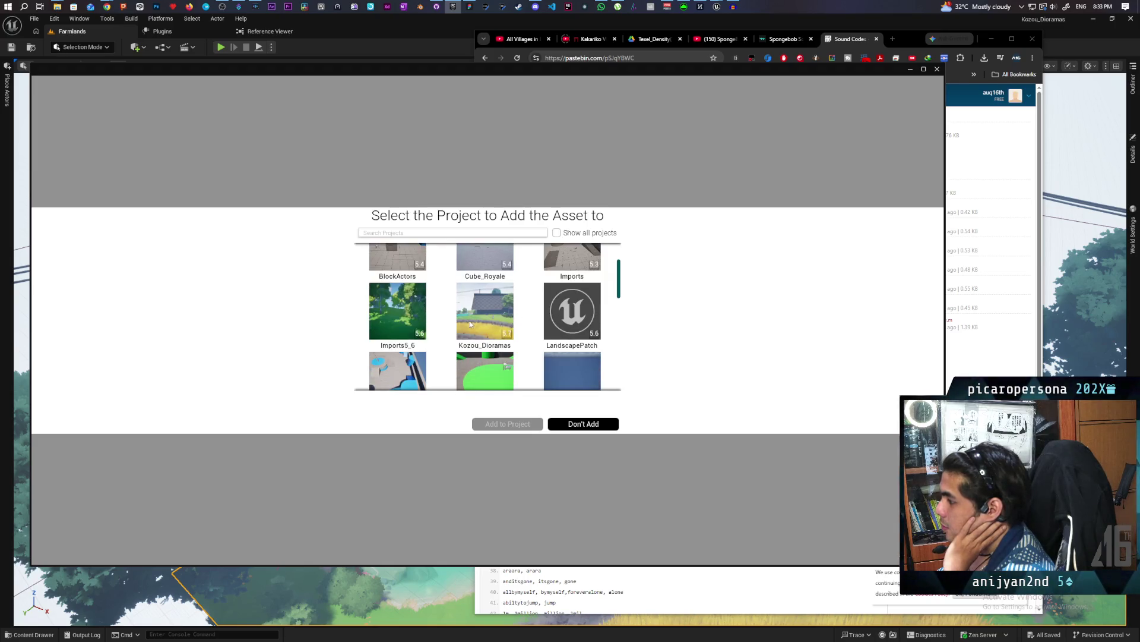
{"action": "left_click", "coordinate": [499, 320]}
{"action": "left_click", "coordinate": [517, 423]}
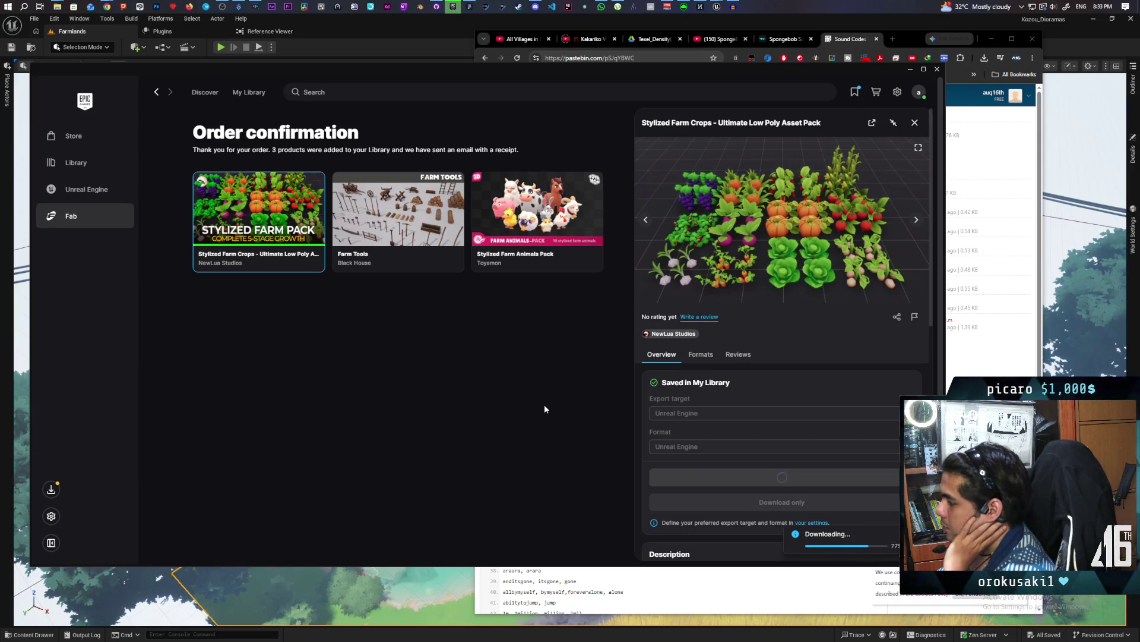
{"action": "left_click", "coordinate": [387, 203]}
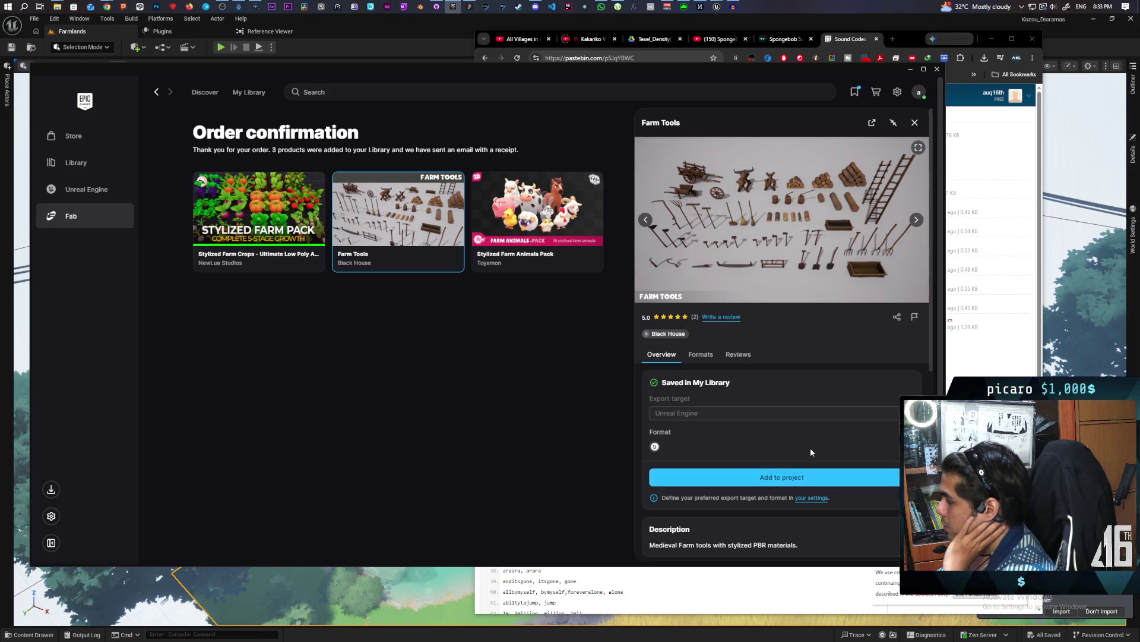
{"action": "left_click", "coordinate": [802, 477]}
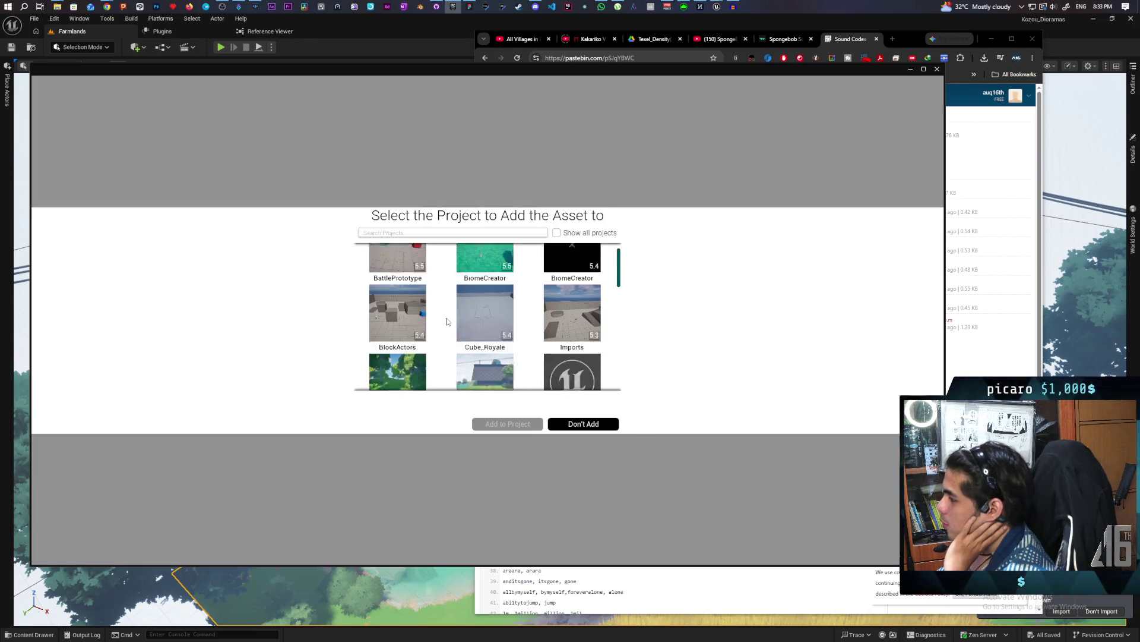
Add the Farm Tools pack to the Kozou_Dioramas project.
{"action": "scroll", "coordinate": [458, 330], "scroll_direction": "down", "scroll_amount": 1}
{"action": "left_click", "coordinate": [483, 276]}
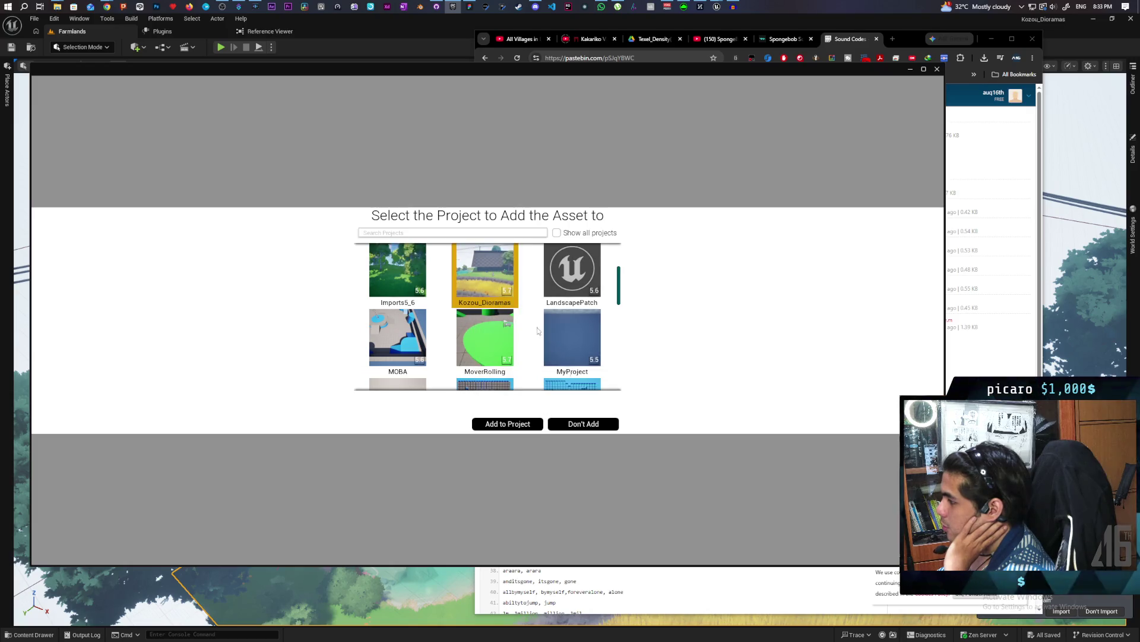
{"action": "left_click", "coordinate": [530, 424]}
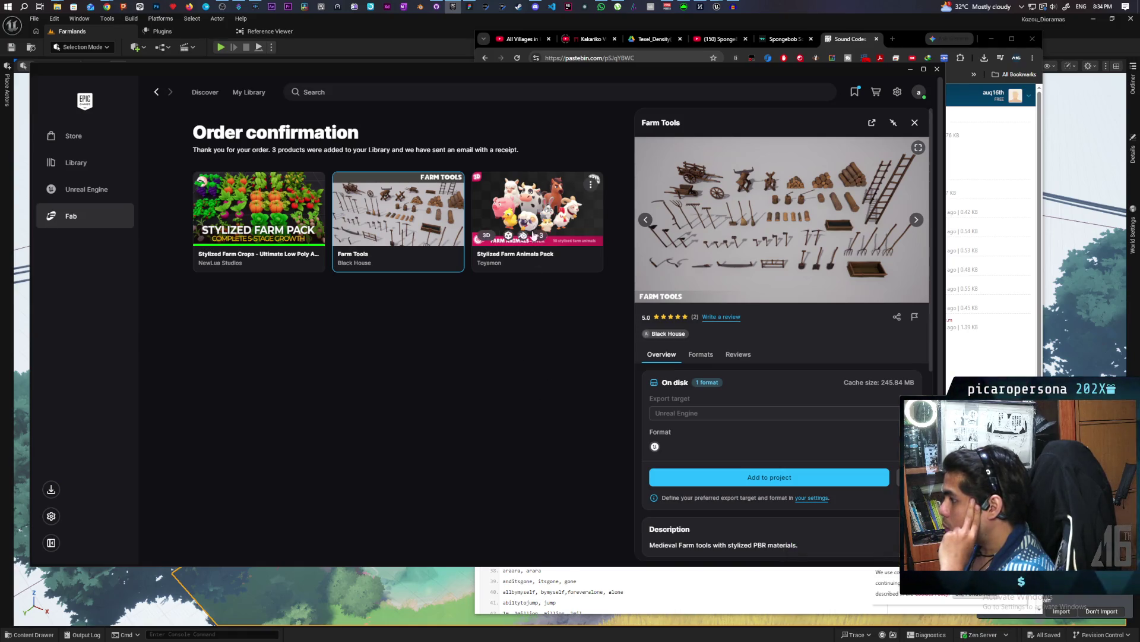
Download the Stylized Farm Animals Pack as FBX and return to the Unreal editor.
{"action": "left_click", "coordinate": [542, 194]}
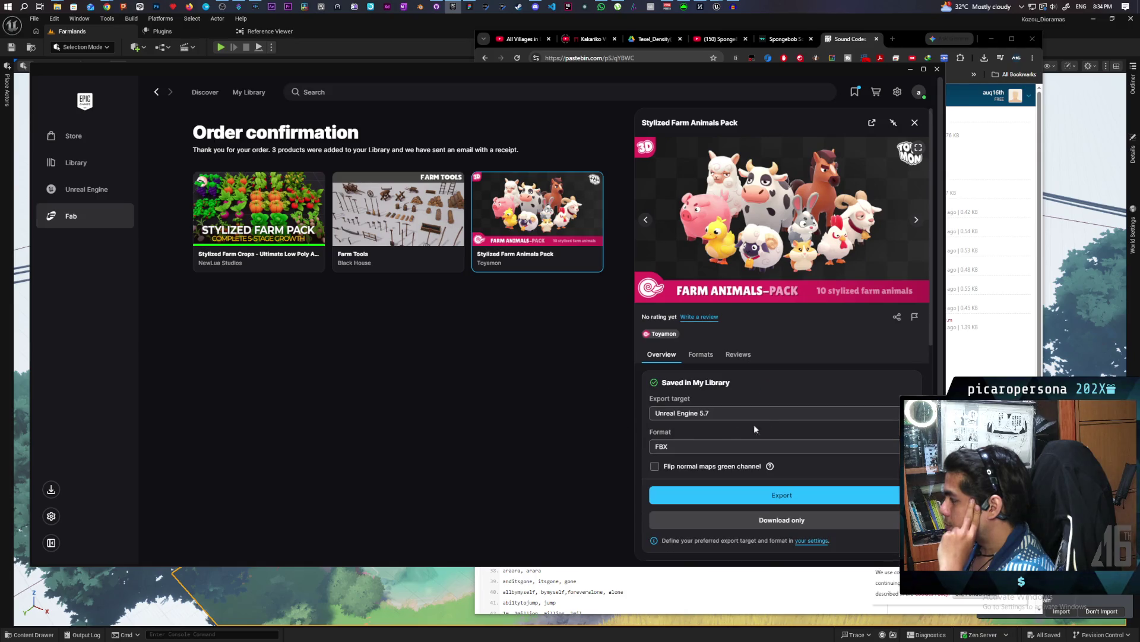
{"action": "left_click", "coordinate": [889, 442]}
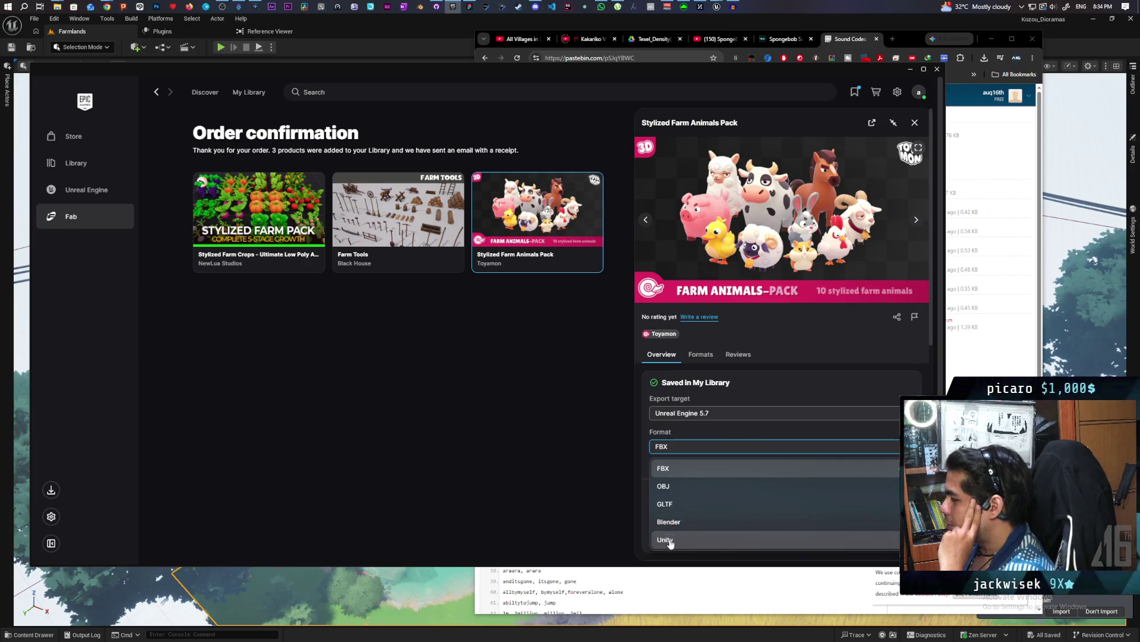
{"action": "left_click", "coordinate": [702, 470]}
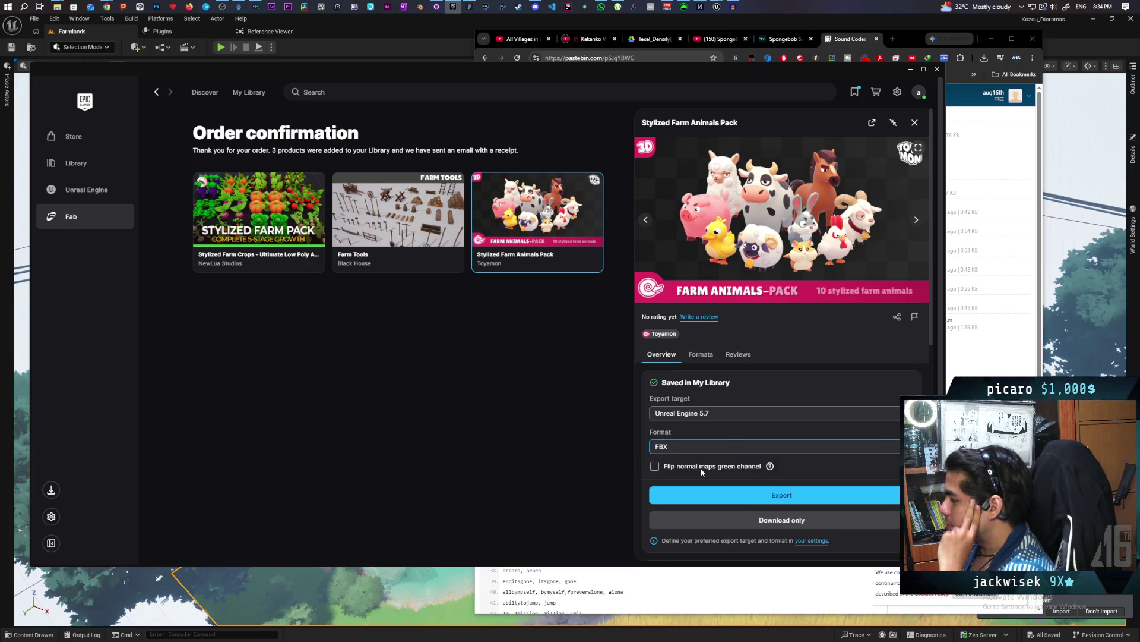
{"action": "left_click", "coordinate": [815, 500]}
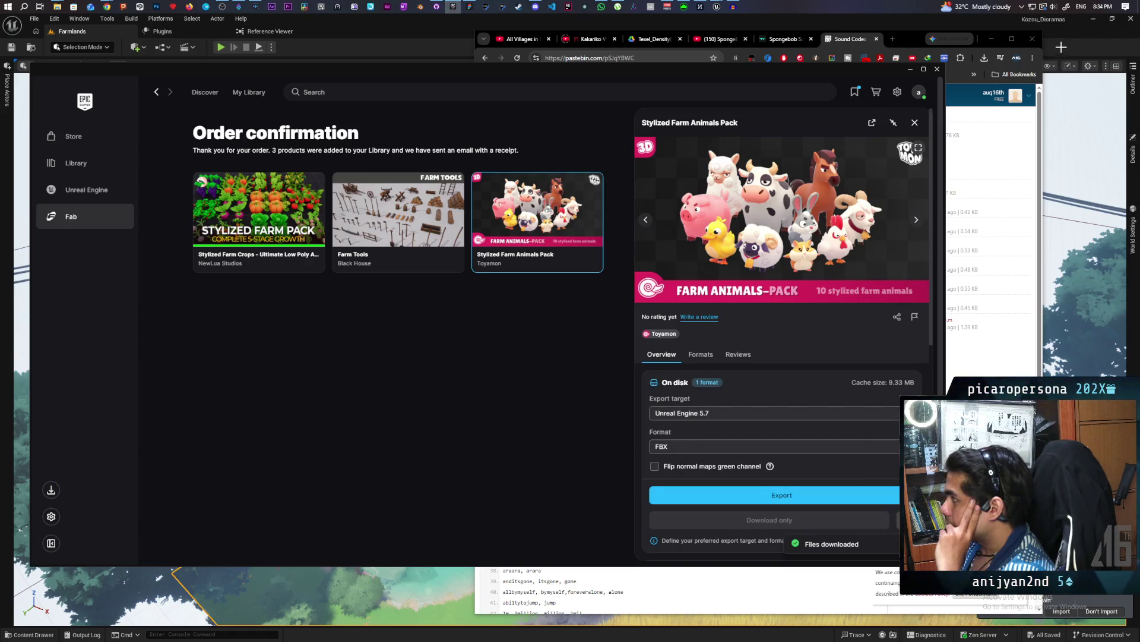
{"action": "left_click", "coordinate": [1065, 36]}
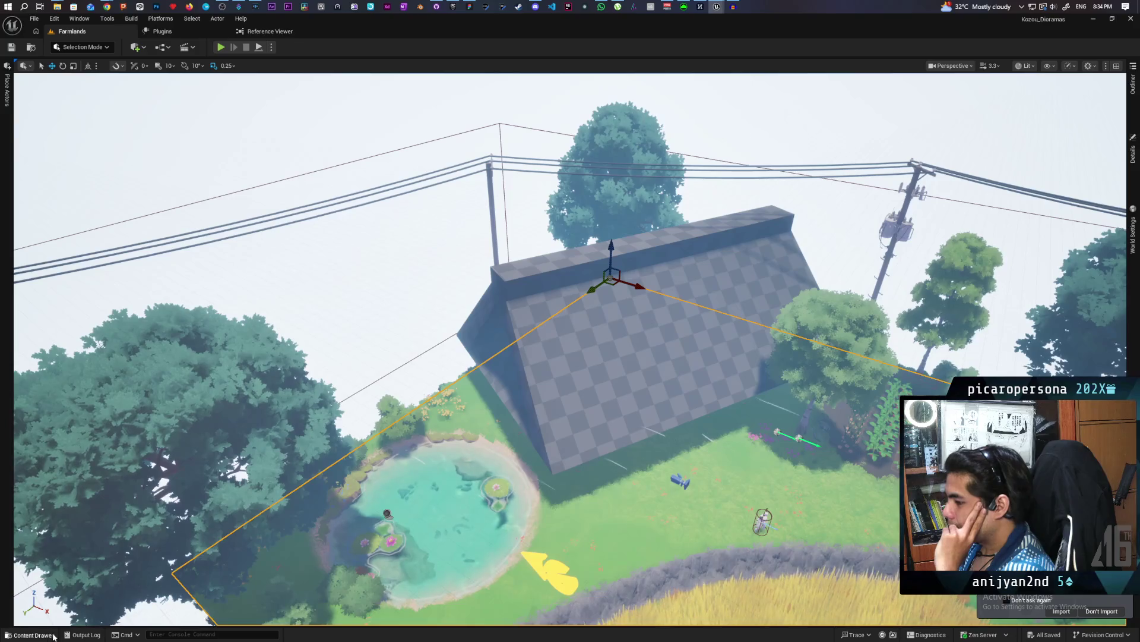
Browse the Content Drawer to the project's Content > Fab folder.
{"action": "left_click", "coordinate": [29, 634]}
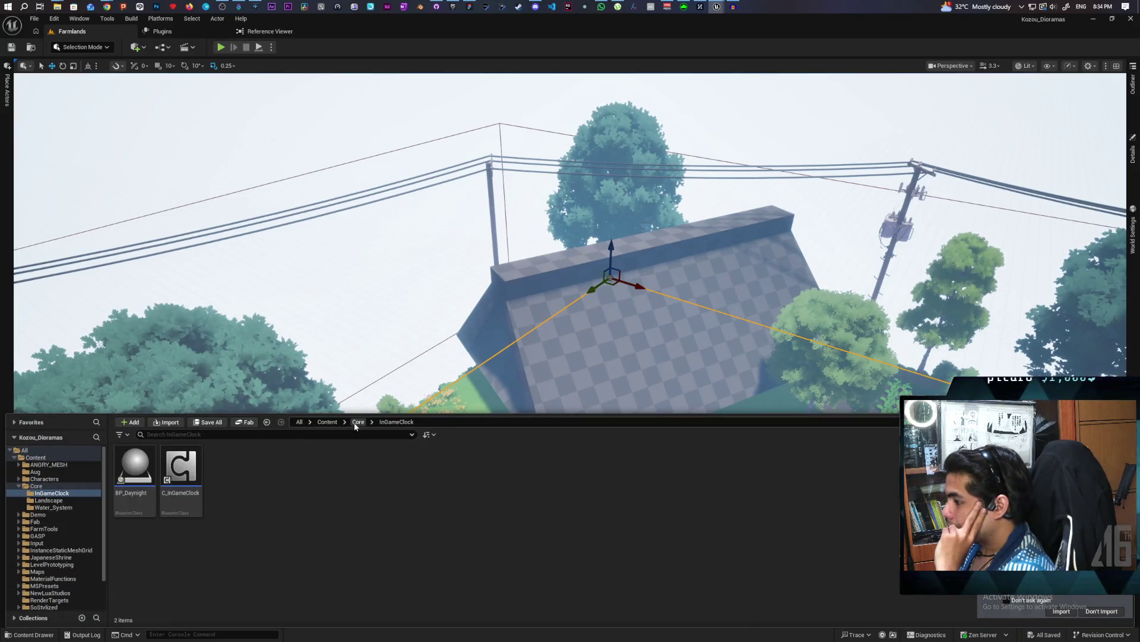
{"action": "left_click", "coordinate": [243, 423]}
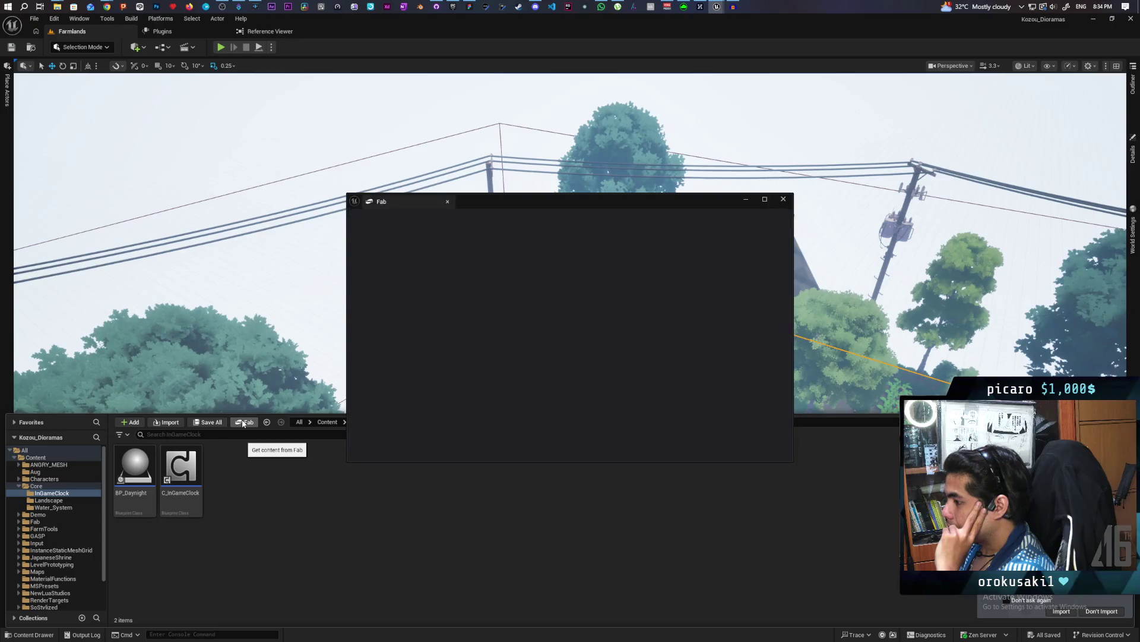
{"action": "left_click", "coordinate": [790, 200]}
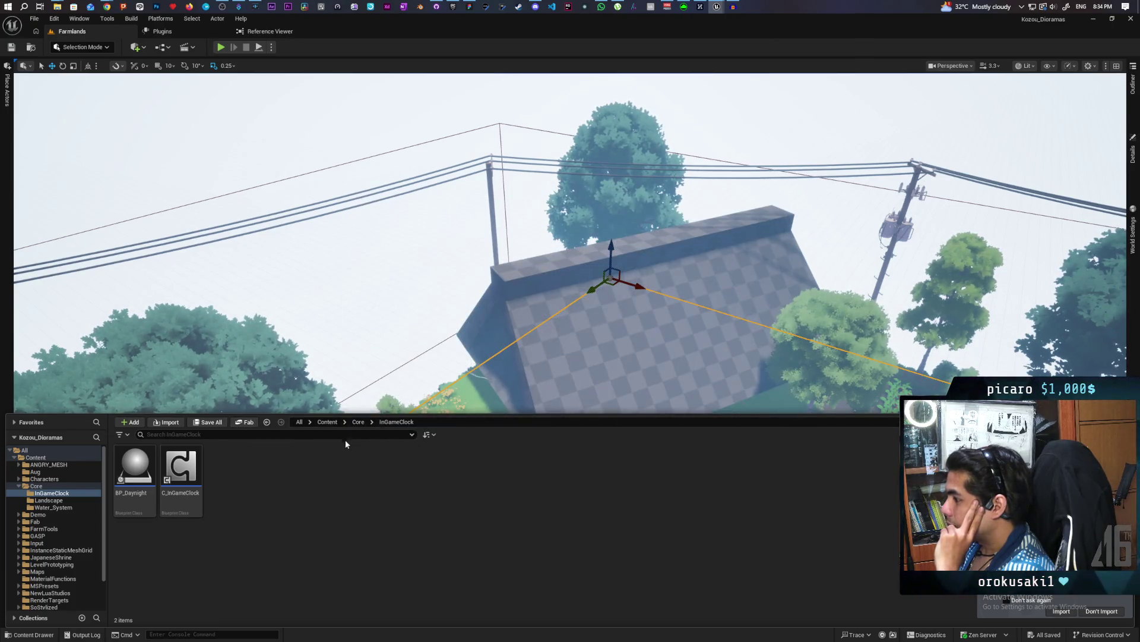
{"action": "left_click", "coordinate": [324, 423]}
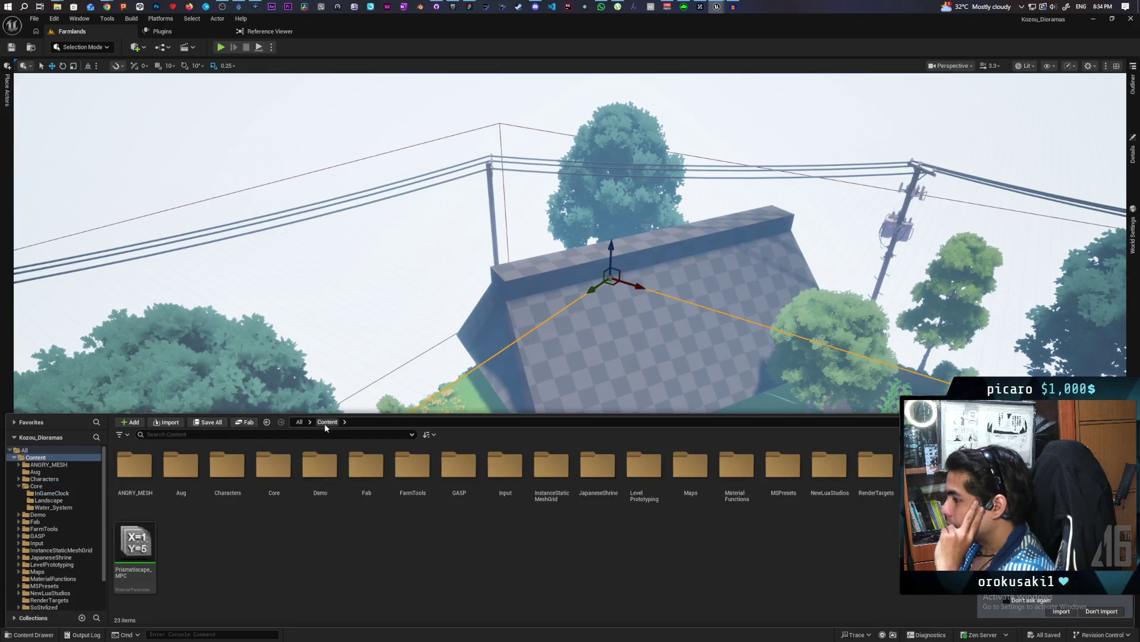
{"action": "double_click", "coordinate": [357, 489]}
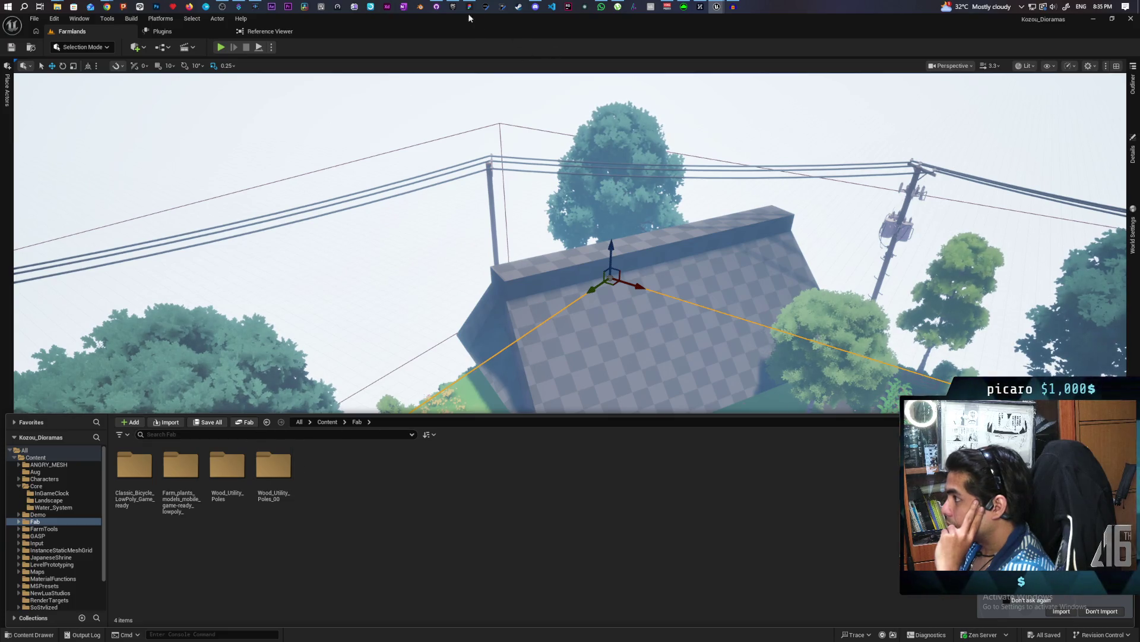
Export the Farm Animals Pack from the launcher, recheck the Fab folder and reopen the Fab store.
{"action": "left_click", "coordinate": [453, 6]}
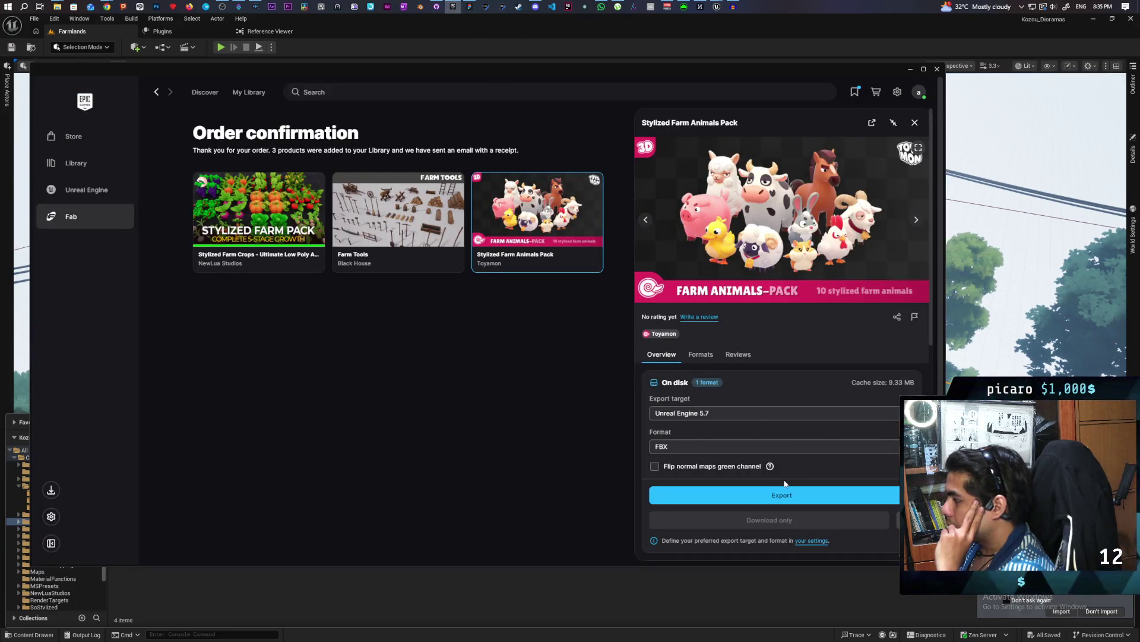
{"action": "left_click", "coordinate": [806, 498]}
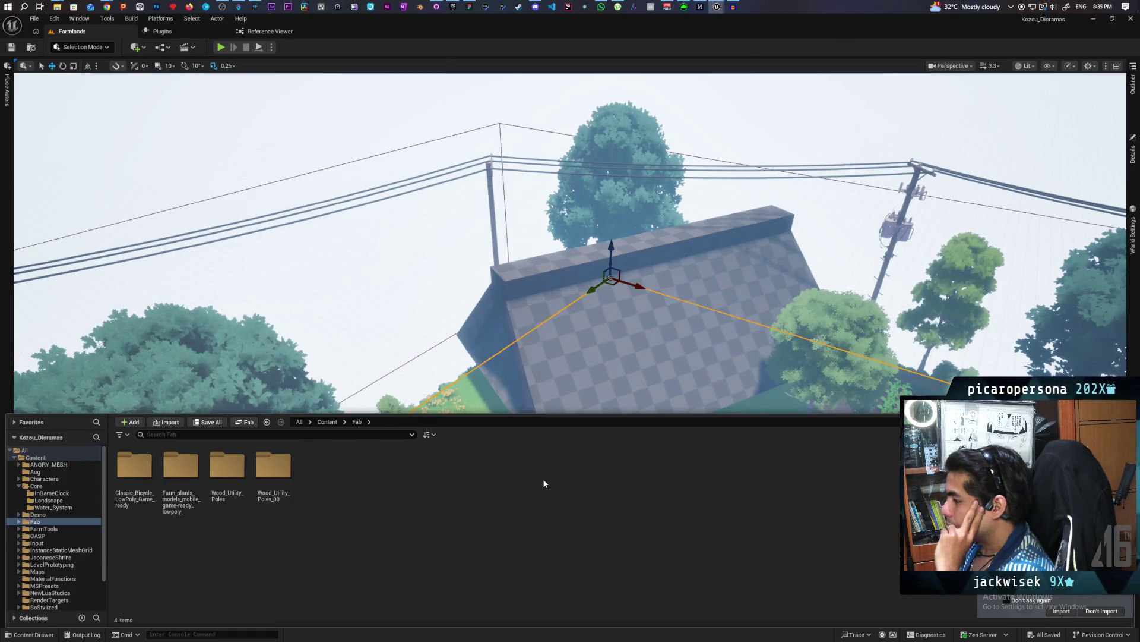
{"action": "left_click", "coordinate": [327, 422]}
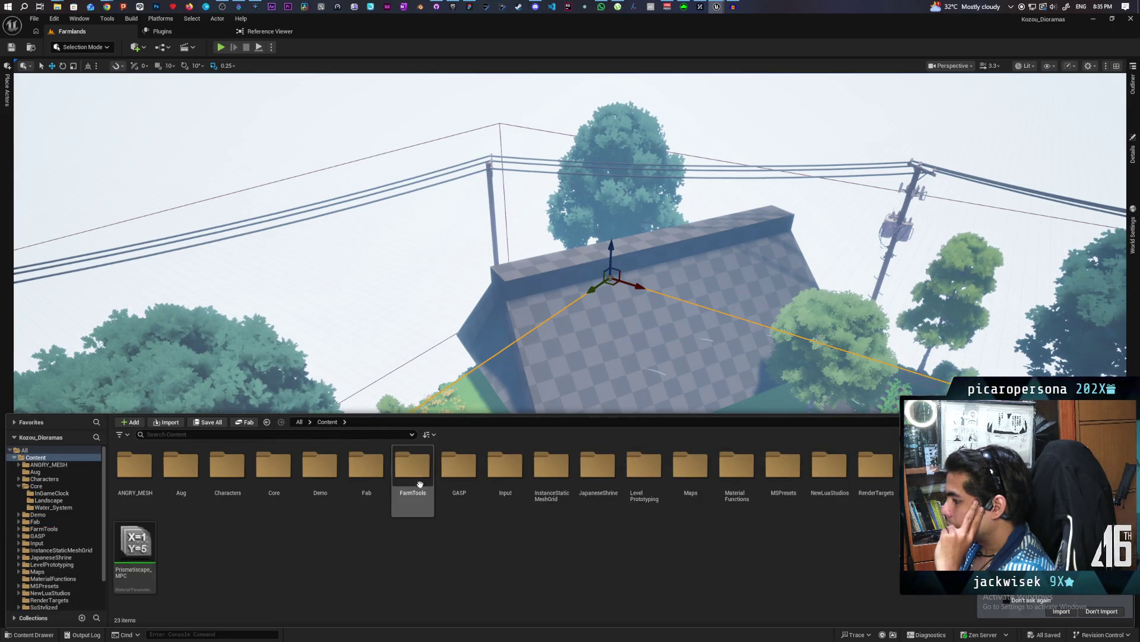
{"action": "double_click", "coordinate": [373, 462]}
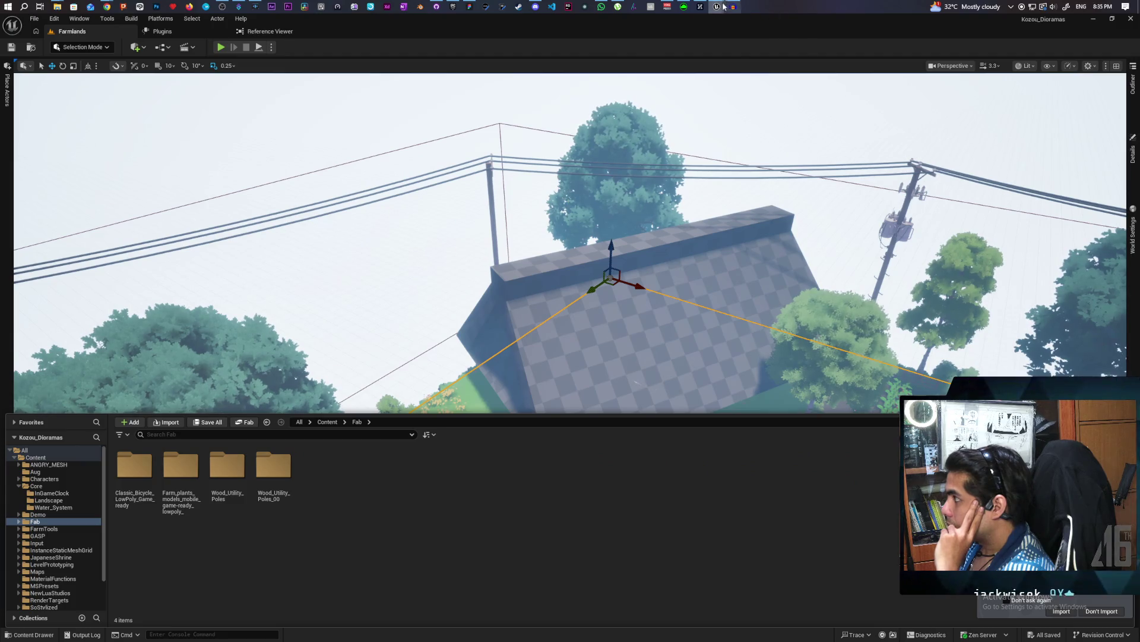
{"action": "mouse_move", "coordinate": [717, 6]}
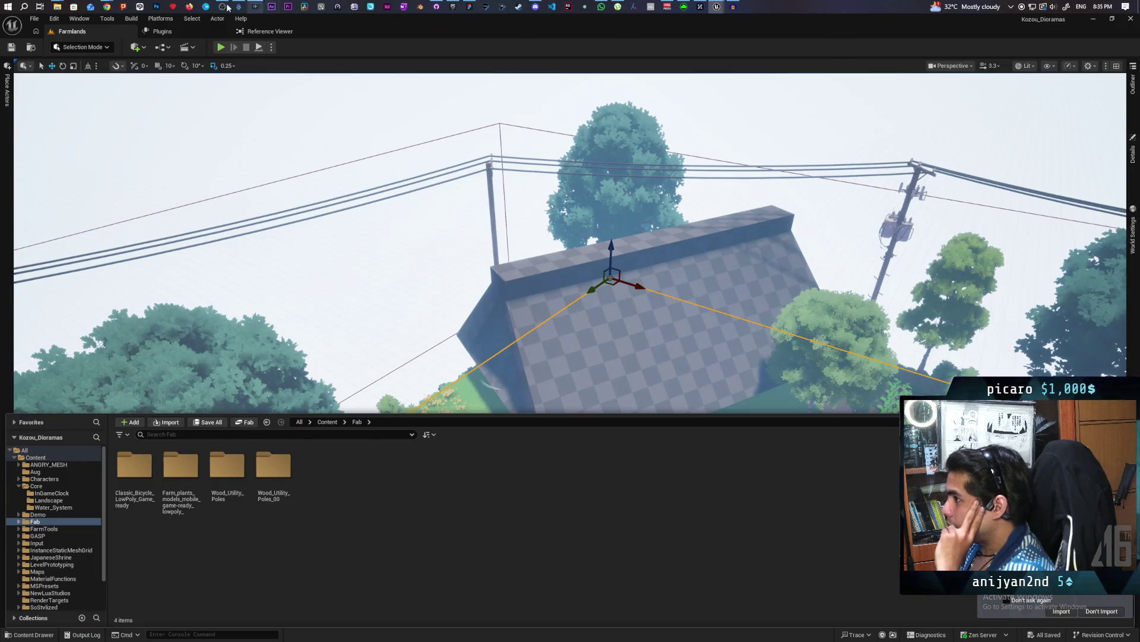
{"action": "mouse_move", "coordinate": [227, 7]}
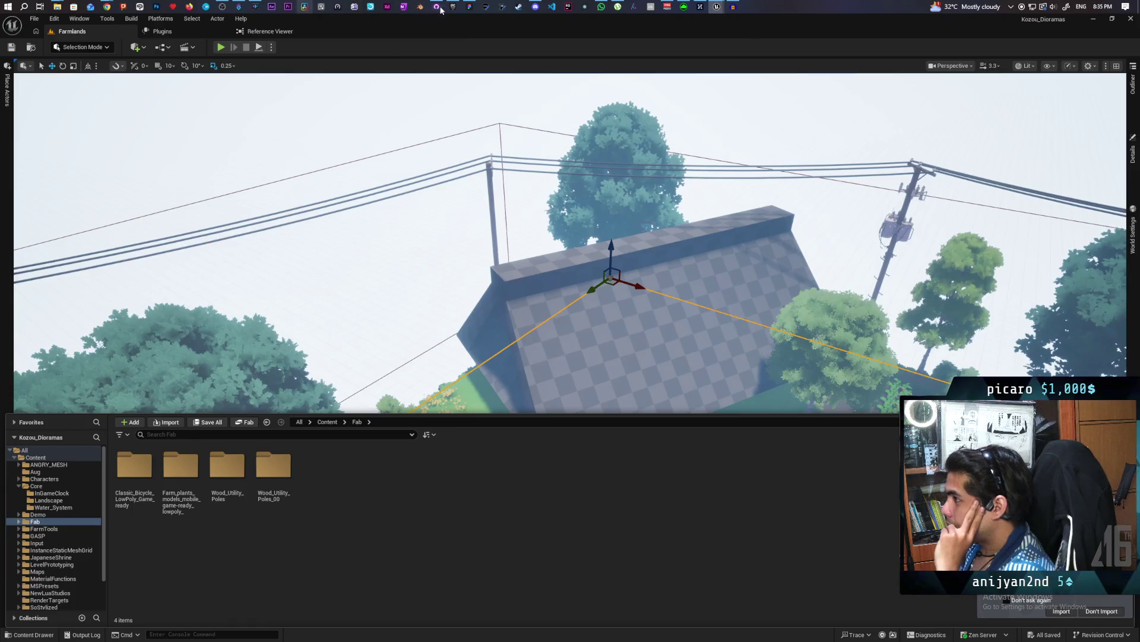
{"action": "left_click", "coordinate": [249, 423]}
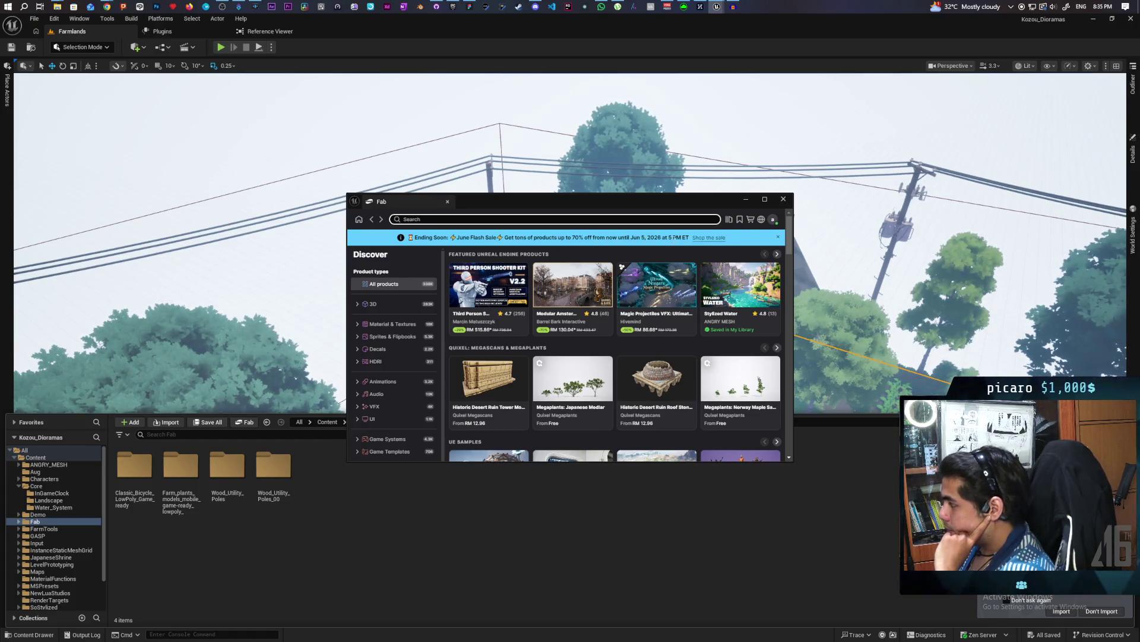
Add the Stylized Farm Animals Pack from the Fab wishlist to the project.
{"action": "left_click", "coordinate": [740, 219]}
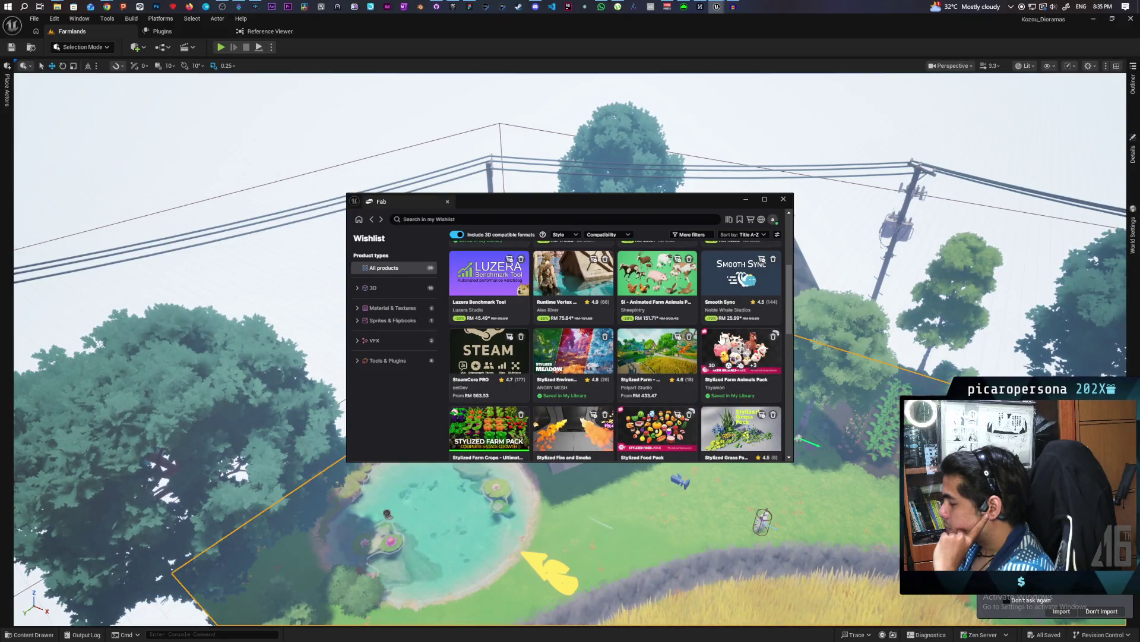
{"action": "left_click", "coordinate": [722, 337]}
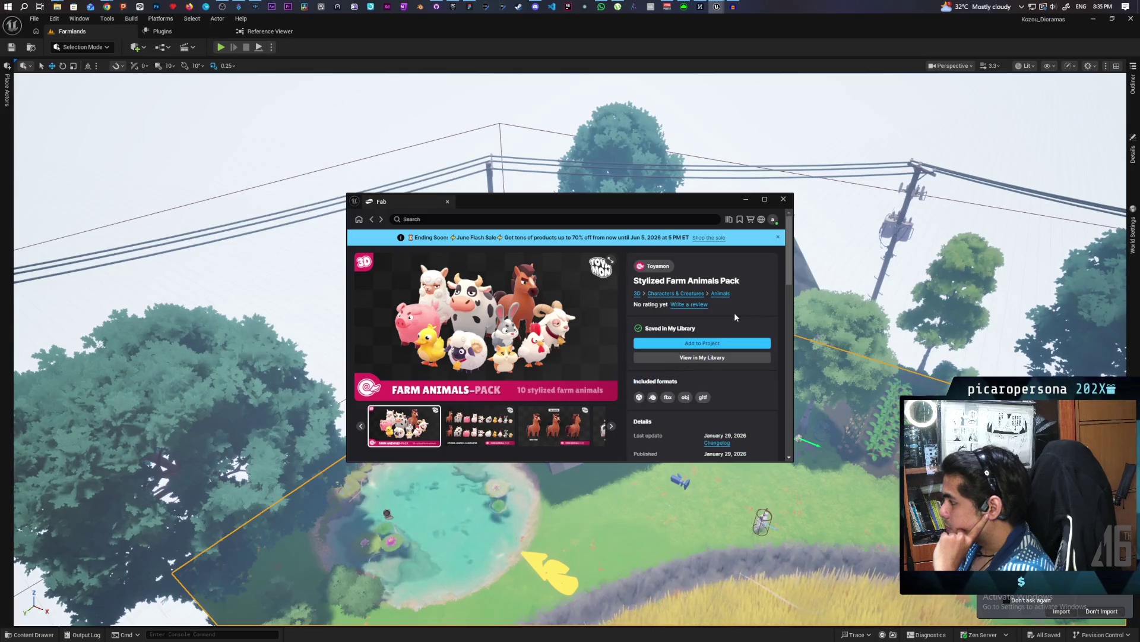
{"action": "left_click", "coordinate": [721, 341]}
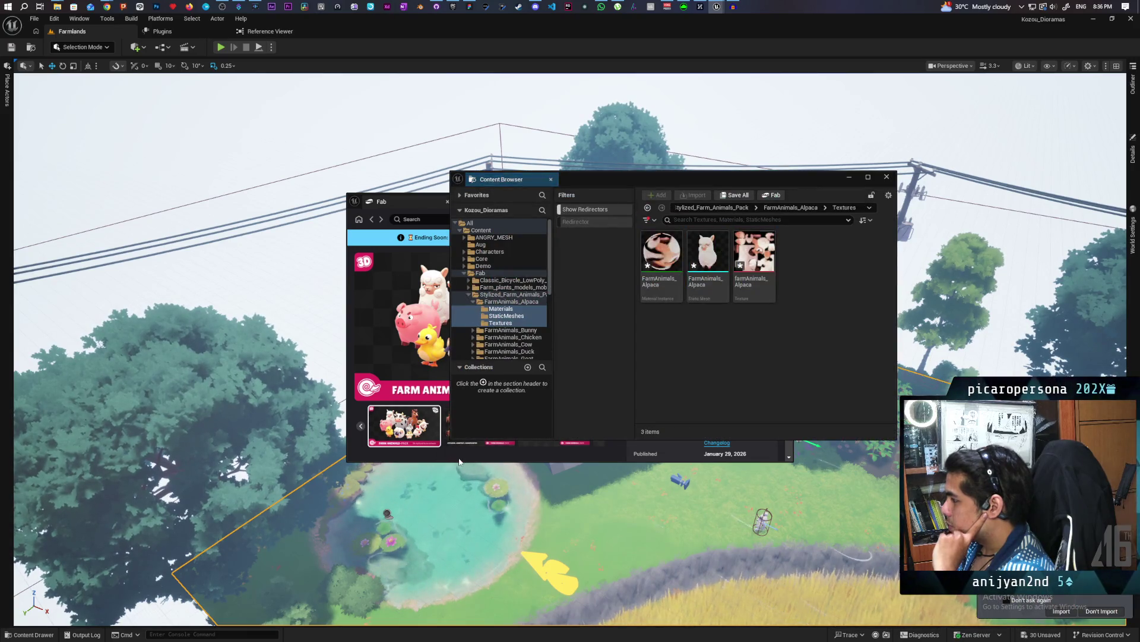
Place the FarmAnimals_Chicken static mesh on the grass beside the house and save the level.
{"action": "left_click", "coordinate": [512, 294]}
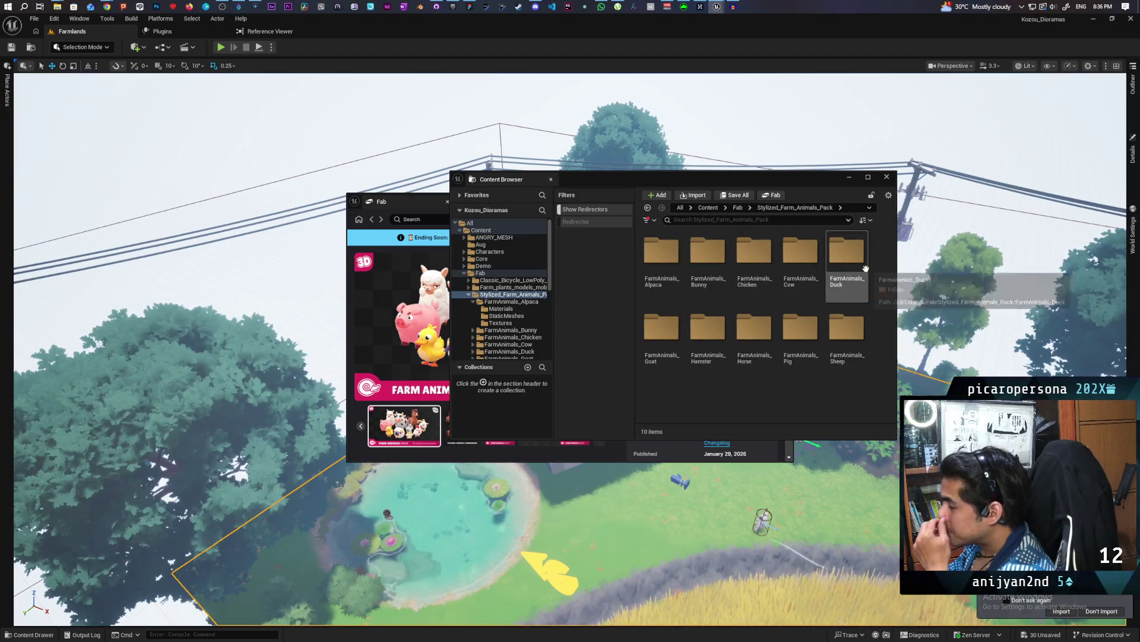
{"action": "left_click", "coordinate": [438, 202]}
{"action": "left_click", "coordinate": [449, 201]}
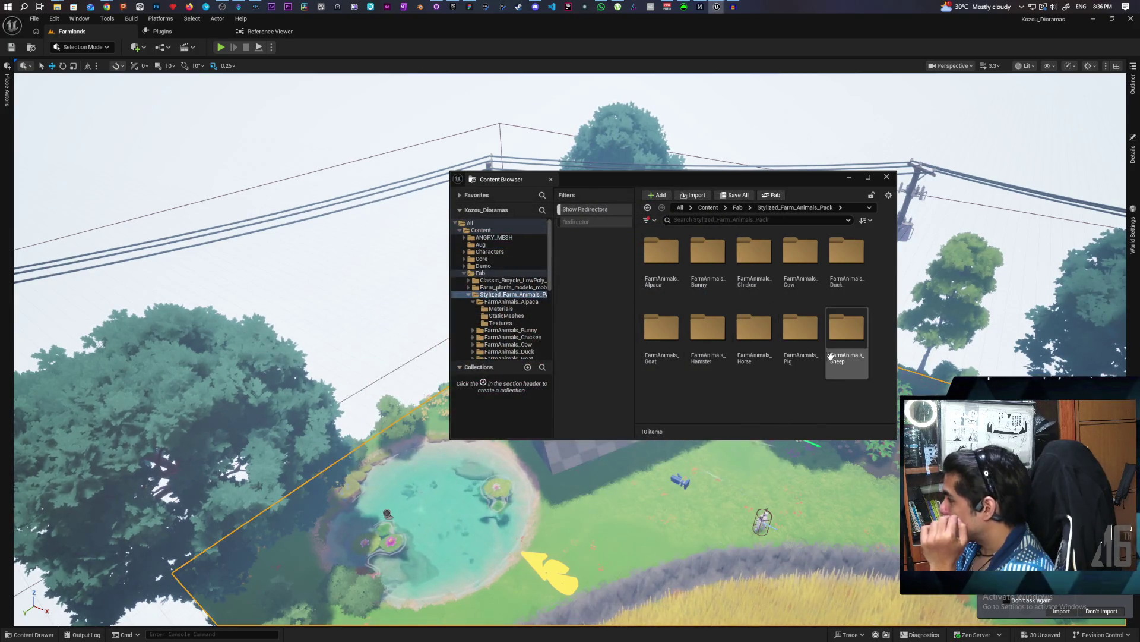
{"action": "double_click", "coordinate": [753, 253]}
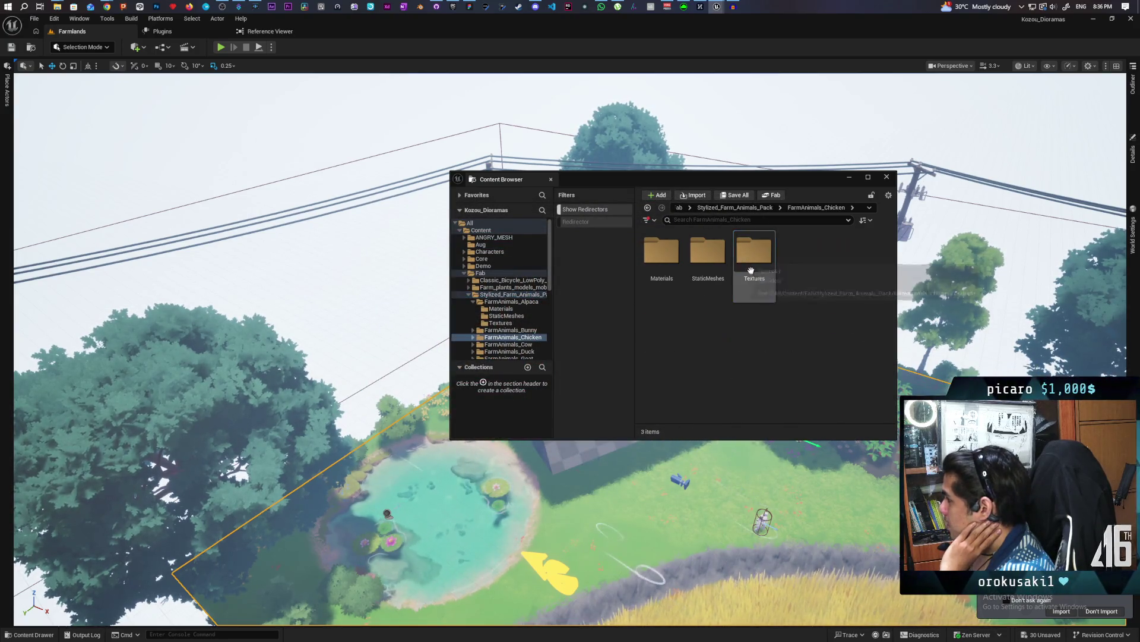
{"action": "double_click", "coordinate": [706, 249]}
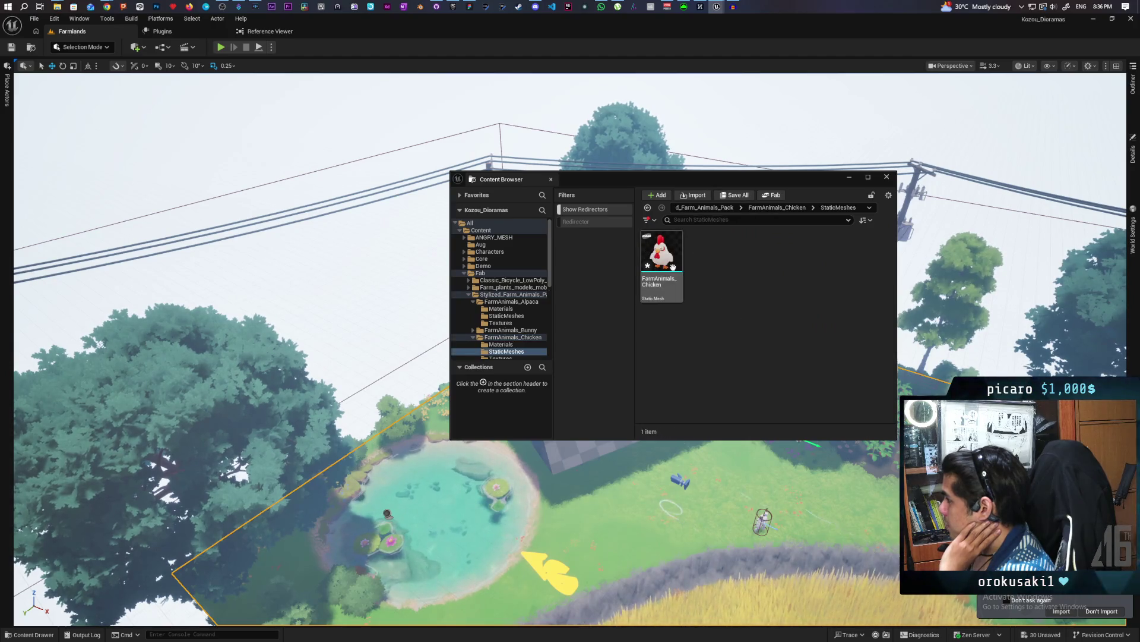
{"action": "left_click_drag", "start_coordinate": [876, 494], "coordinate": [839, 484]}
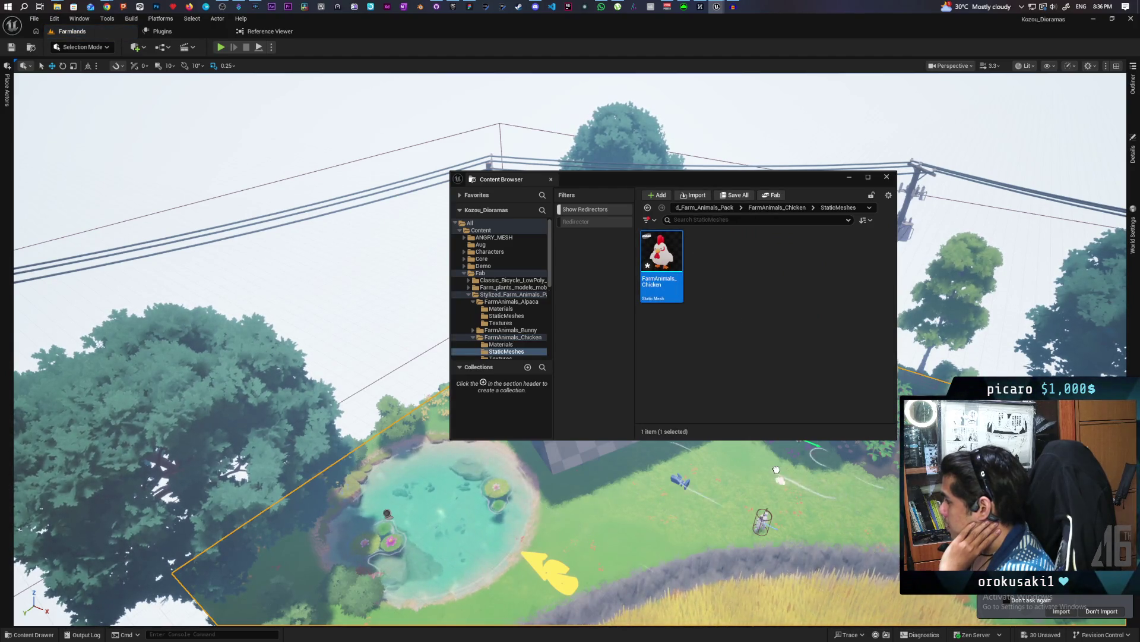
{"action": "left_click_drag", "start_coordinate": [711, 454], "coordinate": [764, 461]}
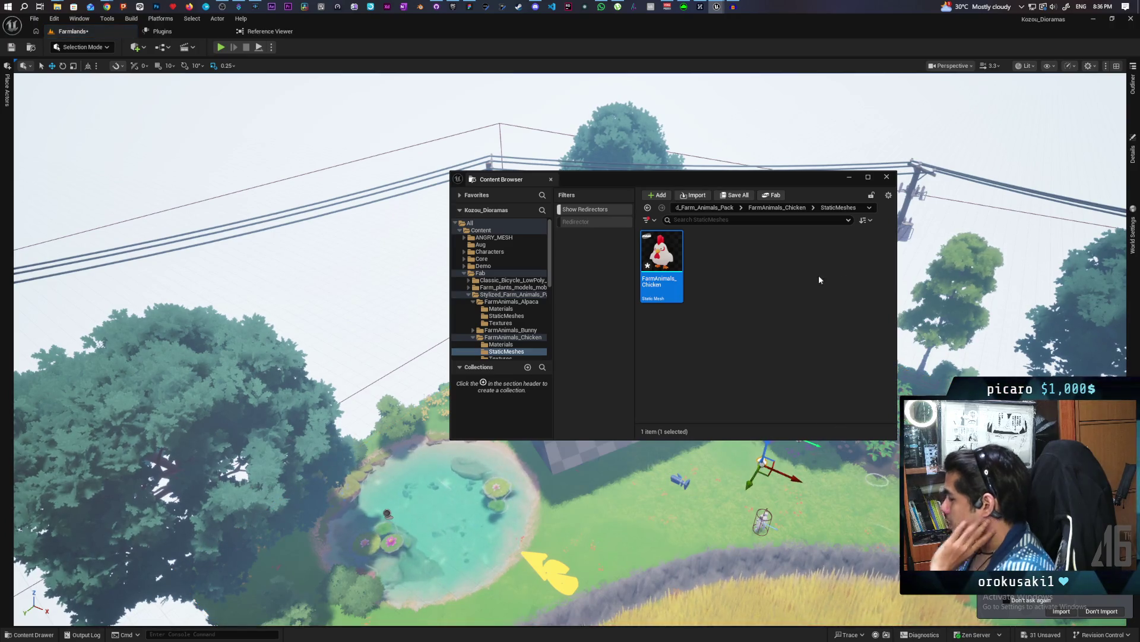
{"action": "left_click", "coordinate": [849, 177]}
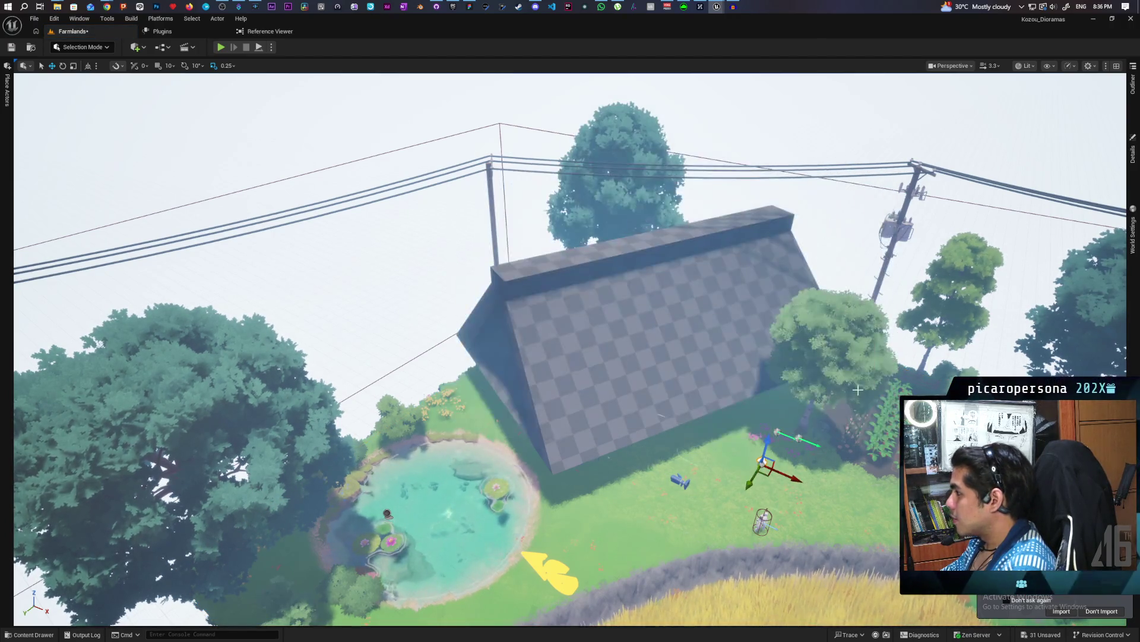
{"action": "key", "text": "ctrl+s"}
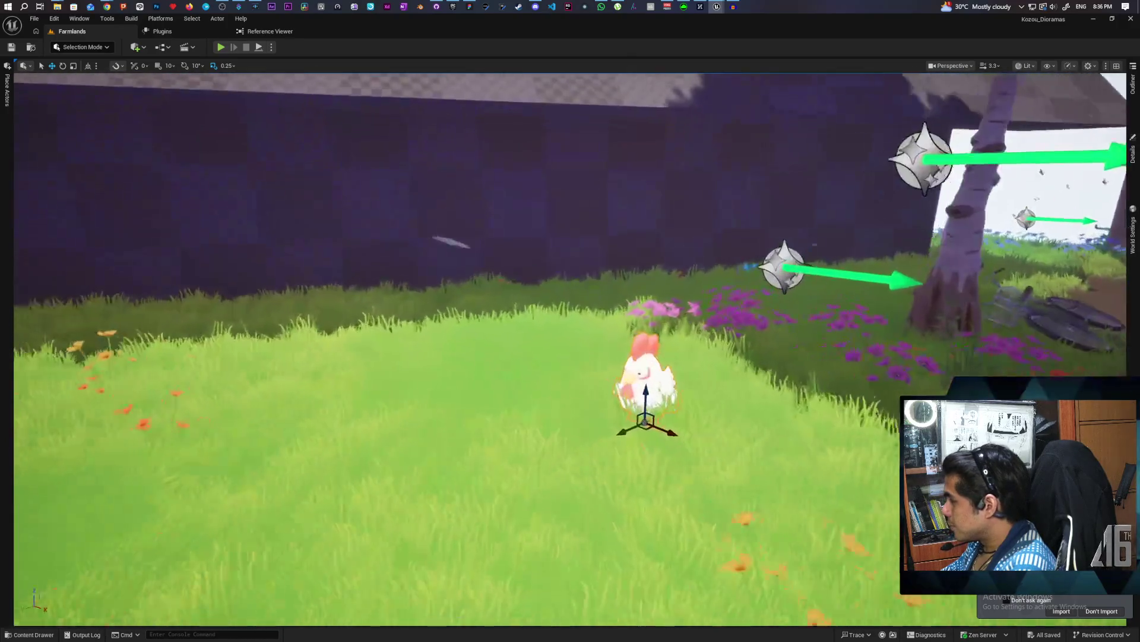
Move the chicken to the edge of the vegetable rows and open its FarmAnimals_Chicken material instance.
{"action": "left_click", "coordinate": [1133, 151]}
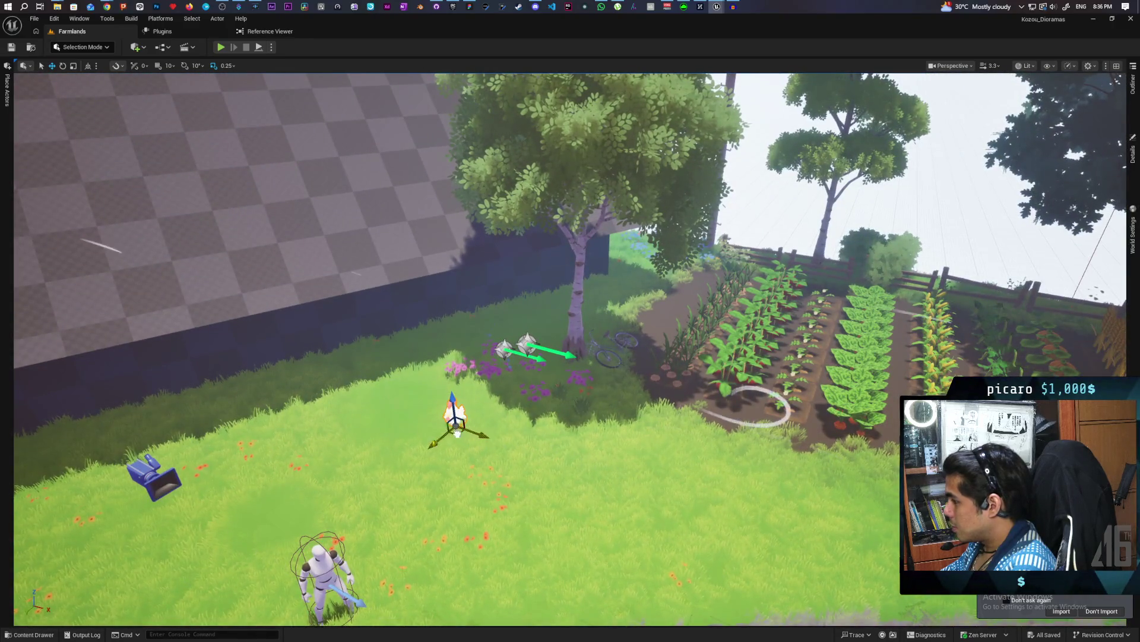
{"action": "mouse_move", "coordinate": [455, 416]}
{"action": "left_mouse_down"}
{"action": "mouse_move", "coordinate": [657, 385]}
{"action": "mouse_move", "coordinate": [729, 425]}
{"action": "left_mouse_up"}
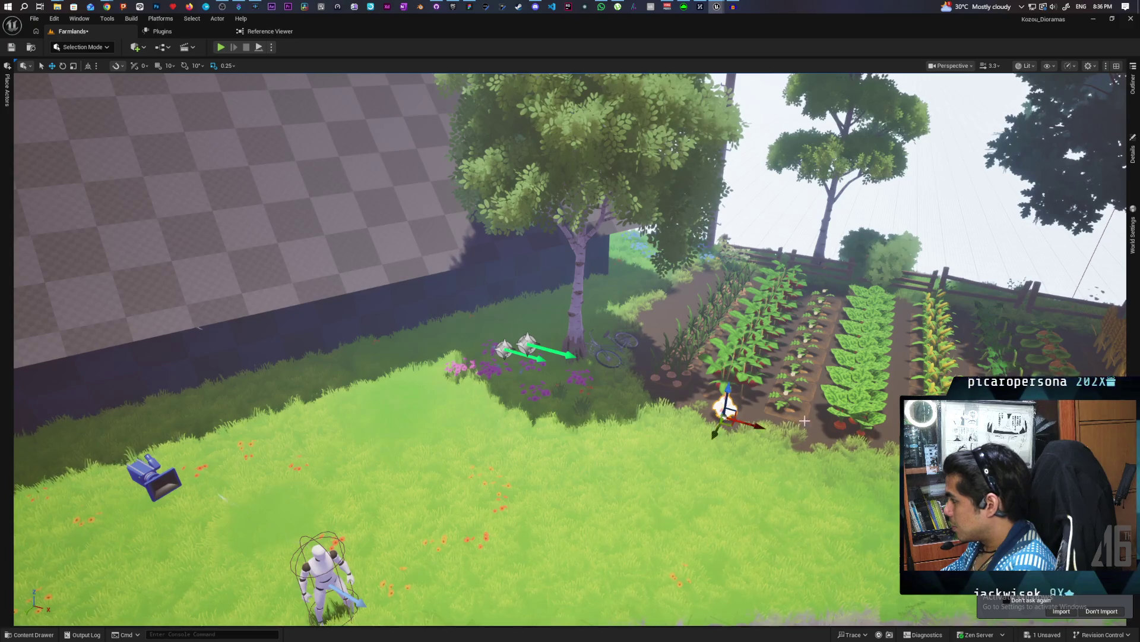
{"action": "left_click", "coordinate": [1133, 152]}
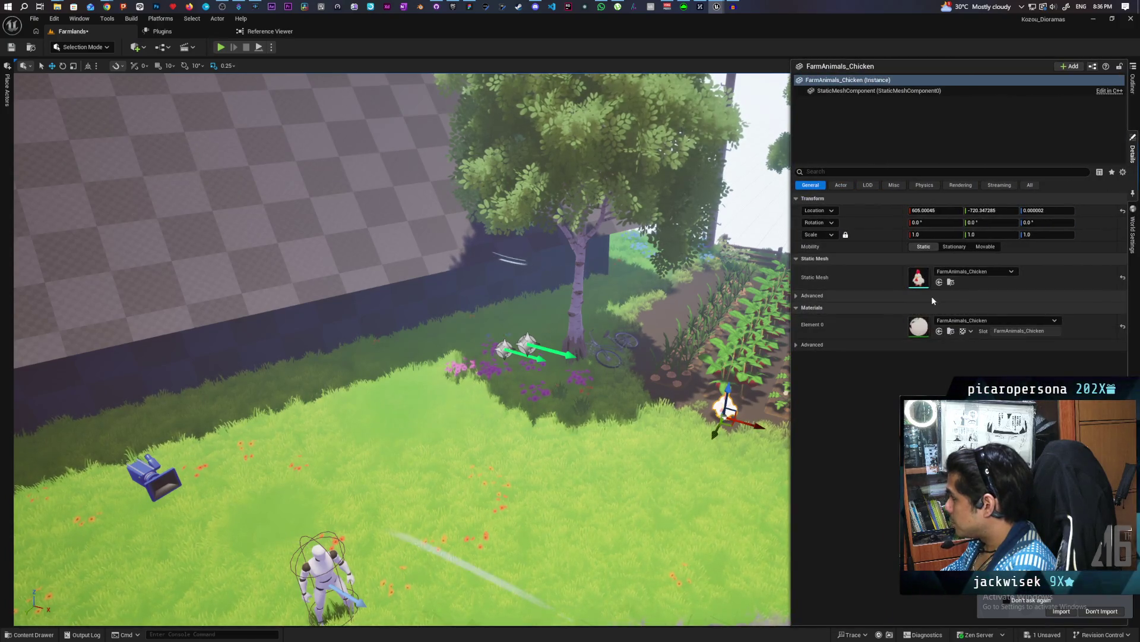
{"action": "double_click", "coordinate": [919, 326]}
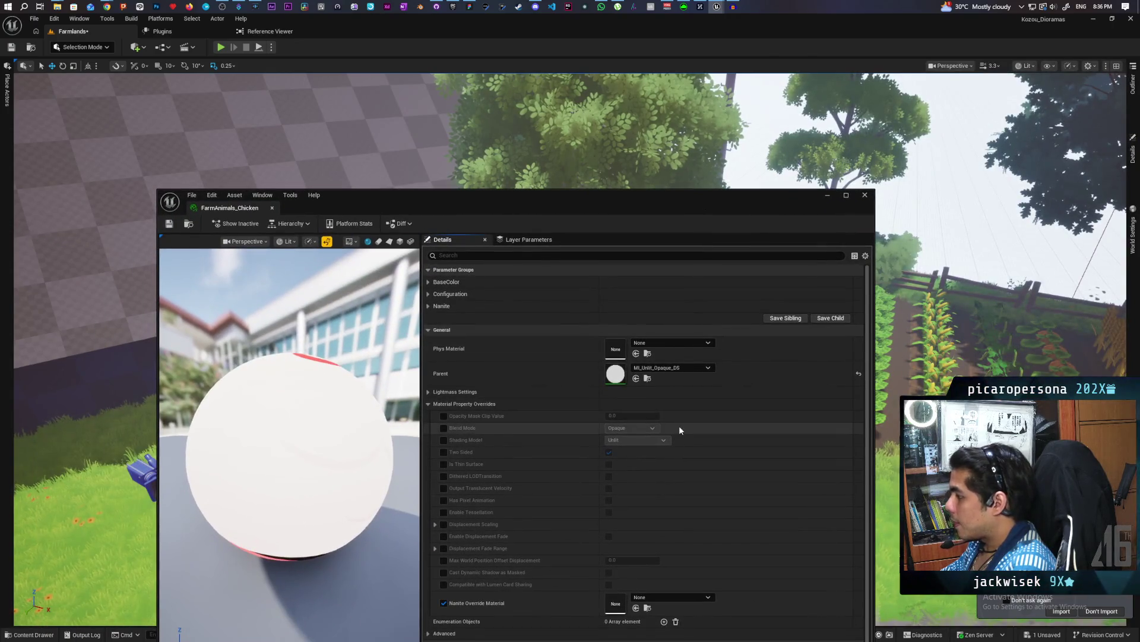
Trace the chicken material's parents by opening MI_Unlit_Opaque_DS and then M_Unlit.
{"action": "left_click_drag", "start_coordinate": [714, 198], "coordinate": [735, 139]}
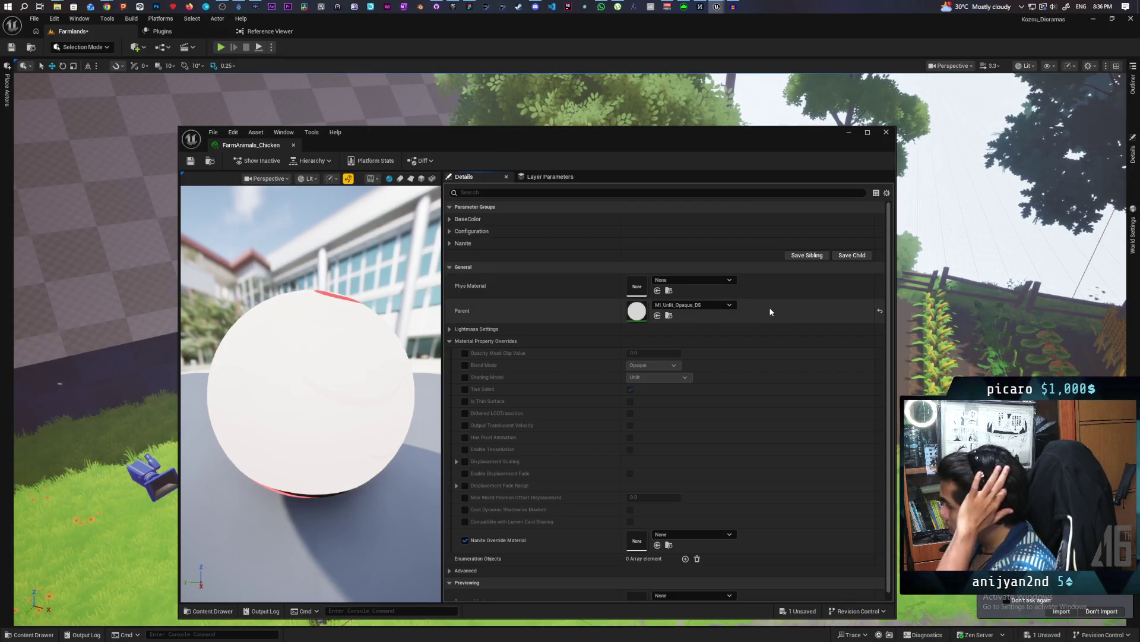
{"action": "left_click", "coordinate": [450, 218]}
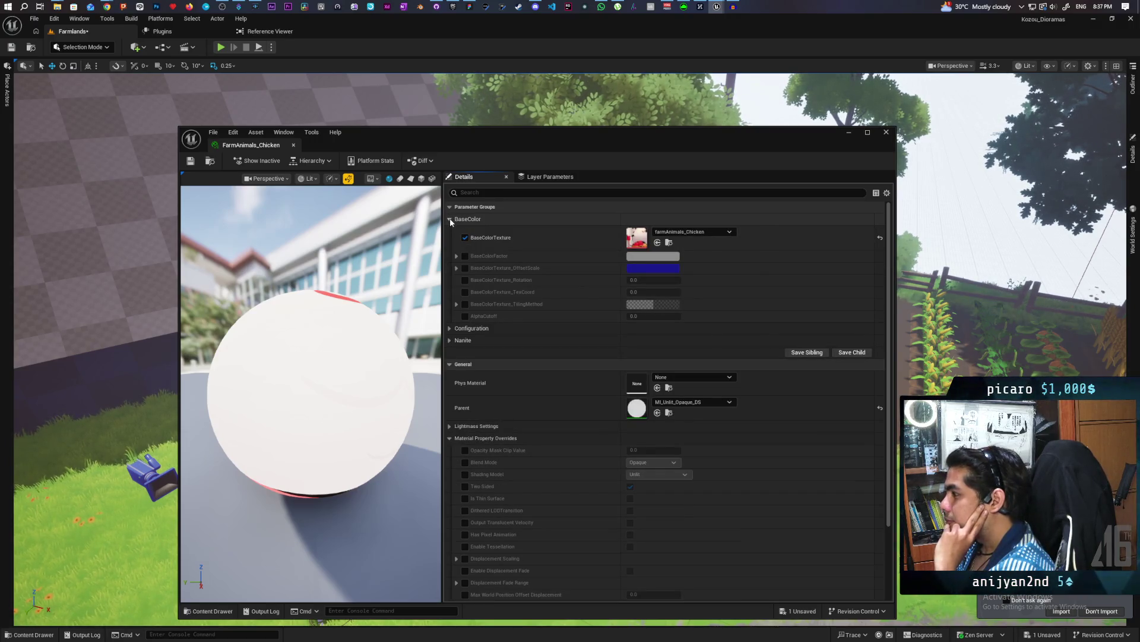
{"action": "double_click", "coordinate": [635, 410]}
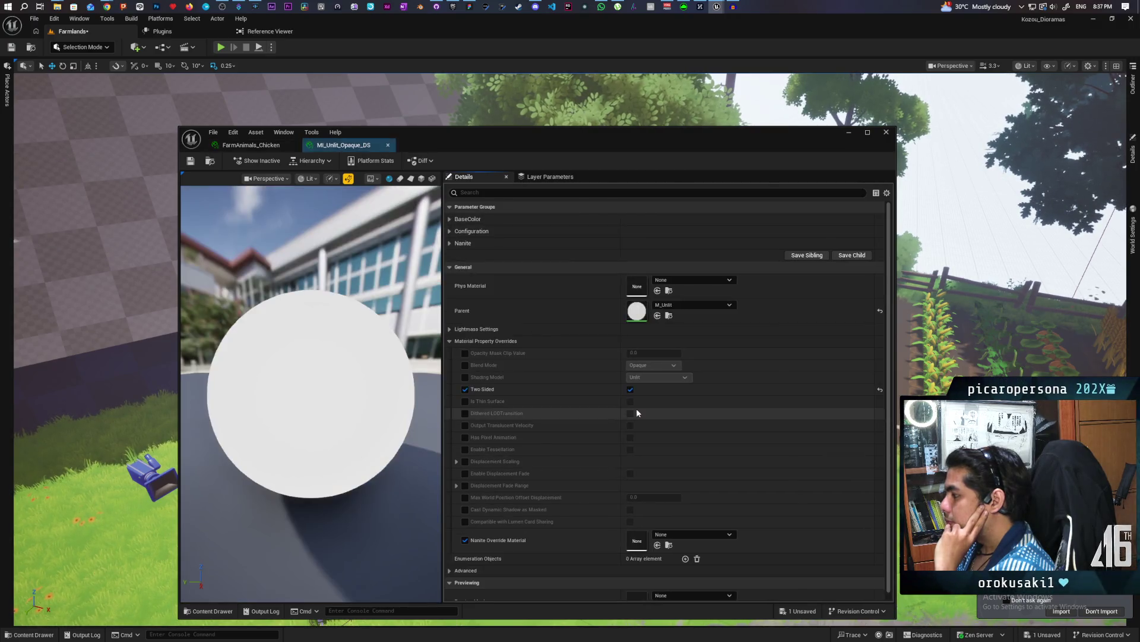
{"action": "double_click", "coordinate": [640, 318]}
{"action": "scroll", "coordinate": [646, 352], "scroll_direction": "down", "scroll_amount": 5}
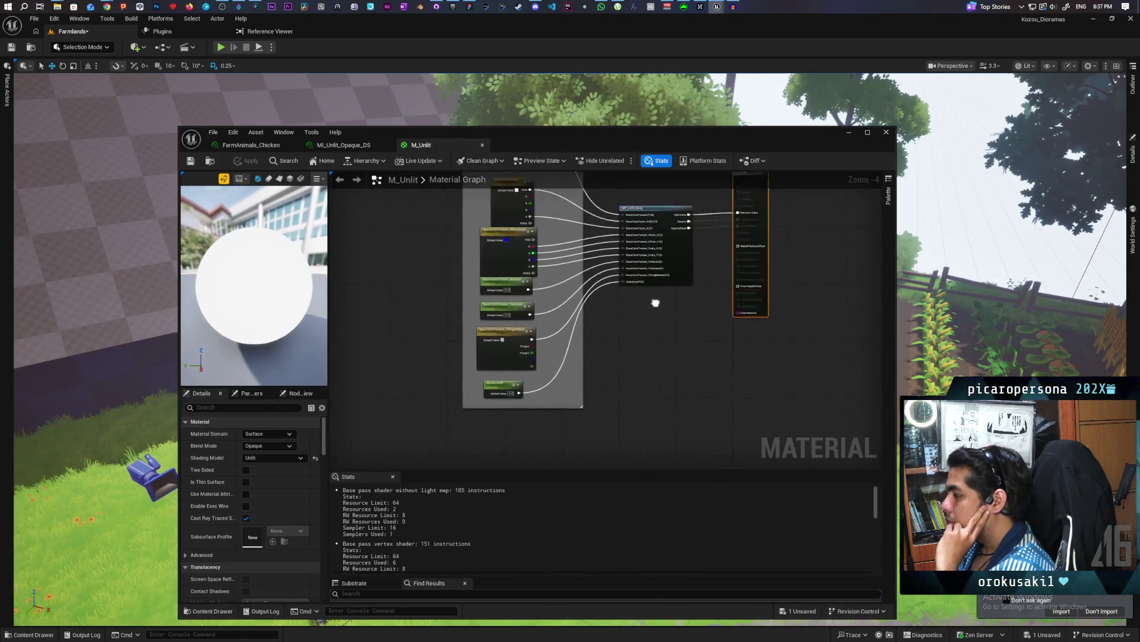
{"action": "scroll", "coordinate": [655, 303], "scroll_direction": "up", "scroll_amount": 2}
Select M_Default in the Content Browser, assign it as the chicken instance's Parent, and save.
{"action": "key", "text": "ctrl+b"}
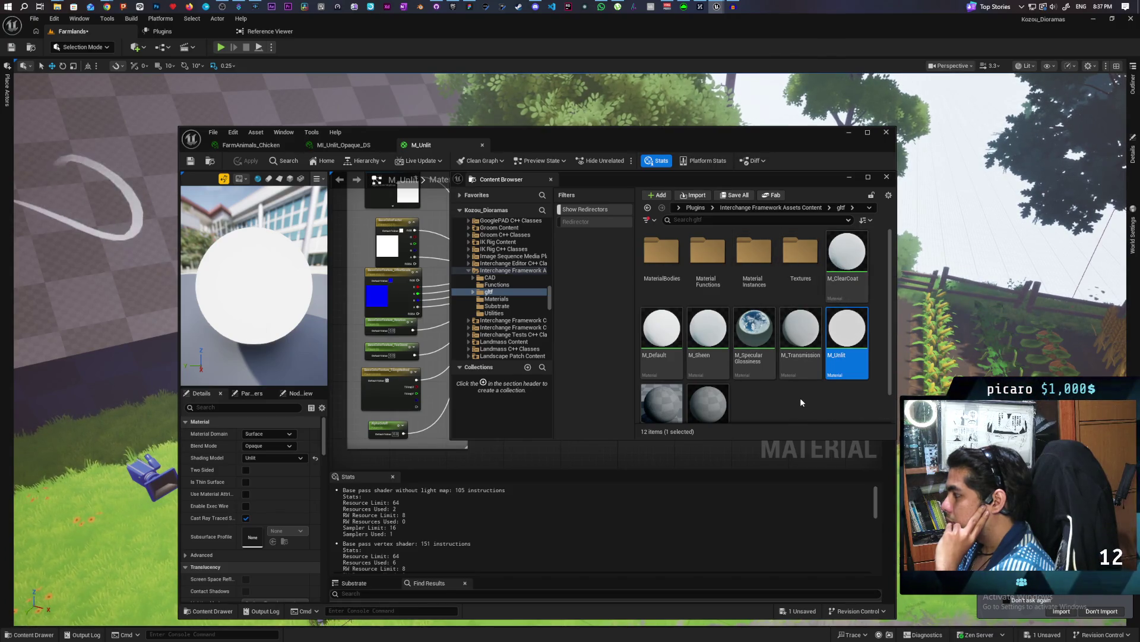
{"action": "scroll", "coordinate": [800, 402], "scroll_direction": "down", "scroll_amount": 1}
{"action": "key", "text": "Home"}
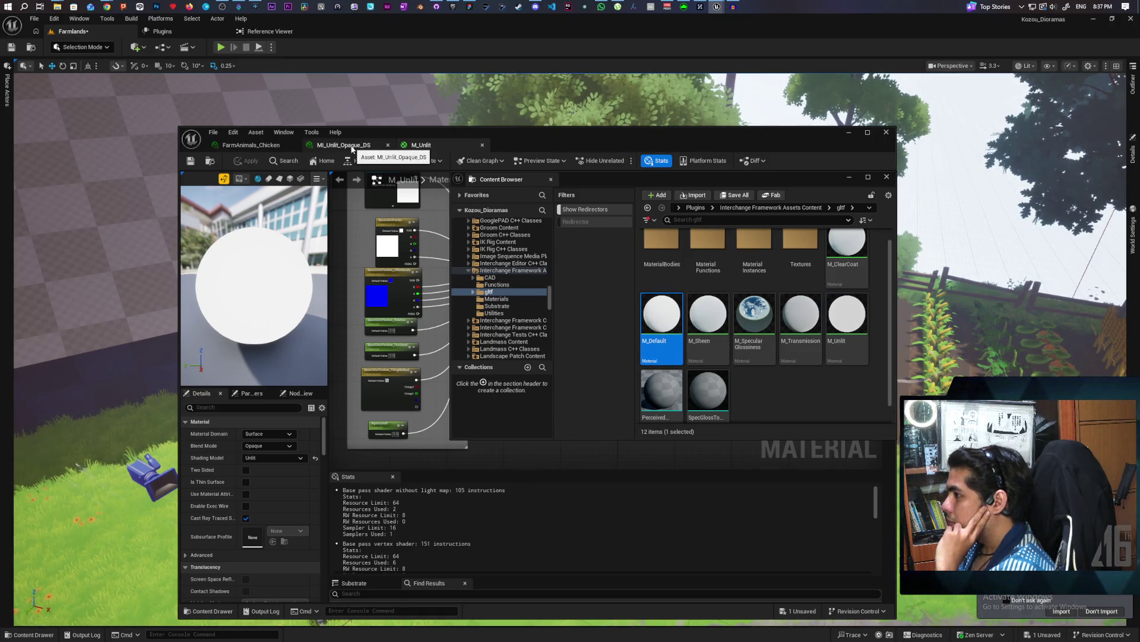
{"action": "left_click", "coordinate": [253, 145]}
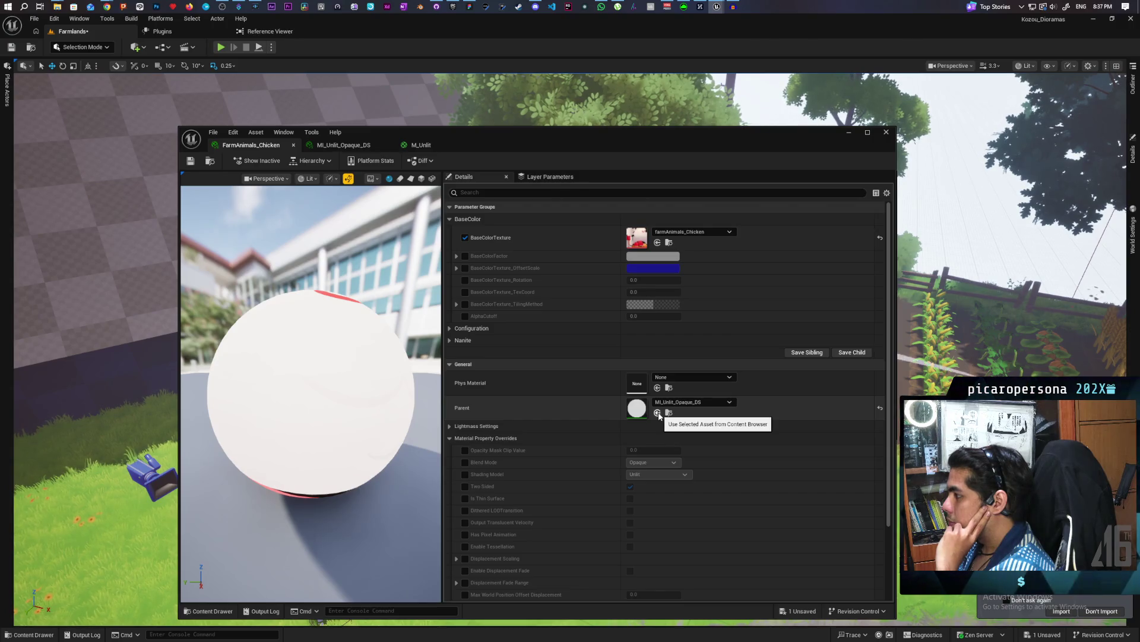
{"action": "left_click", "coordinate": [658, 413]}
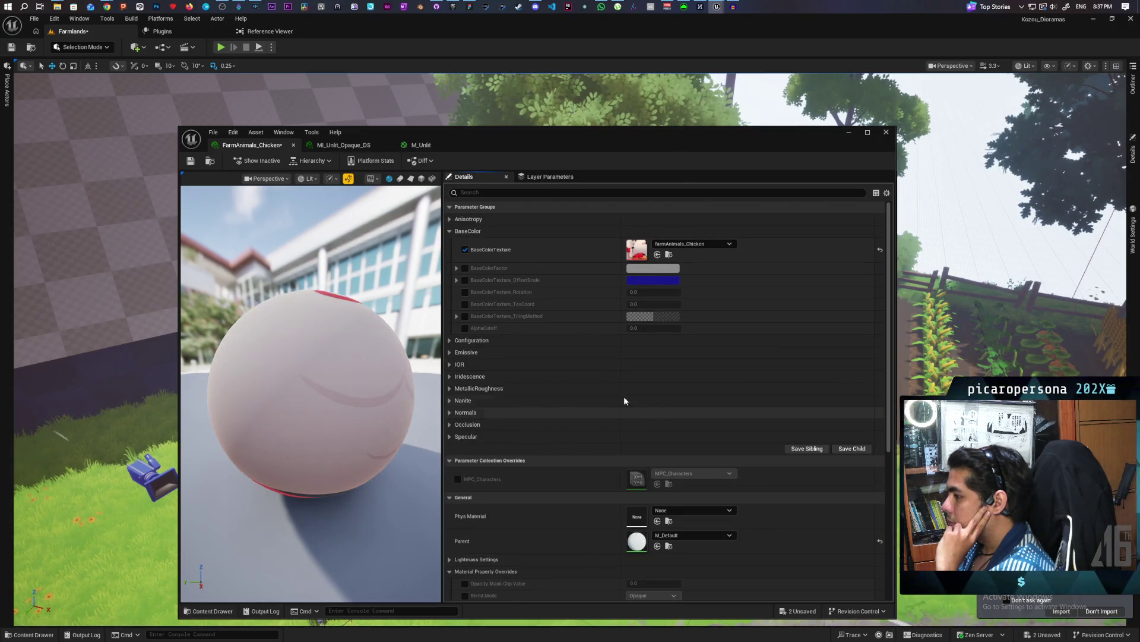
{"action": "key", "text": "ctrl+s"}
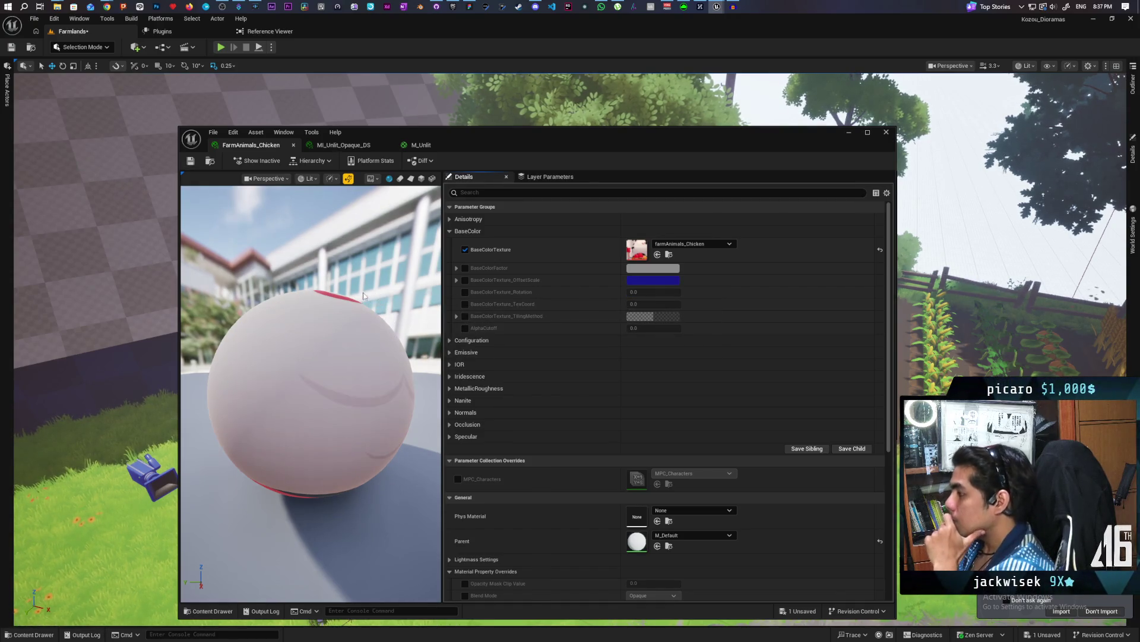
Check the Emissive group, move the material editor down, and close the floating asset browser.
{"action": "left_click", "coordinate": [450, 352]}
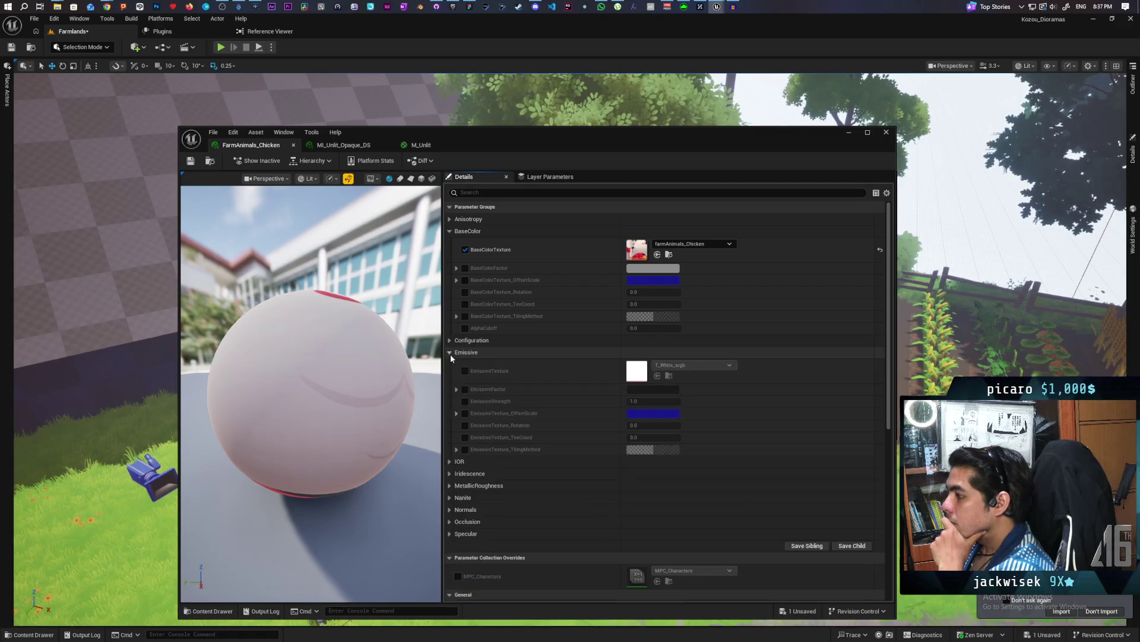
{"action": "left_click", "coordinate": [450, 352]}
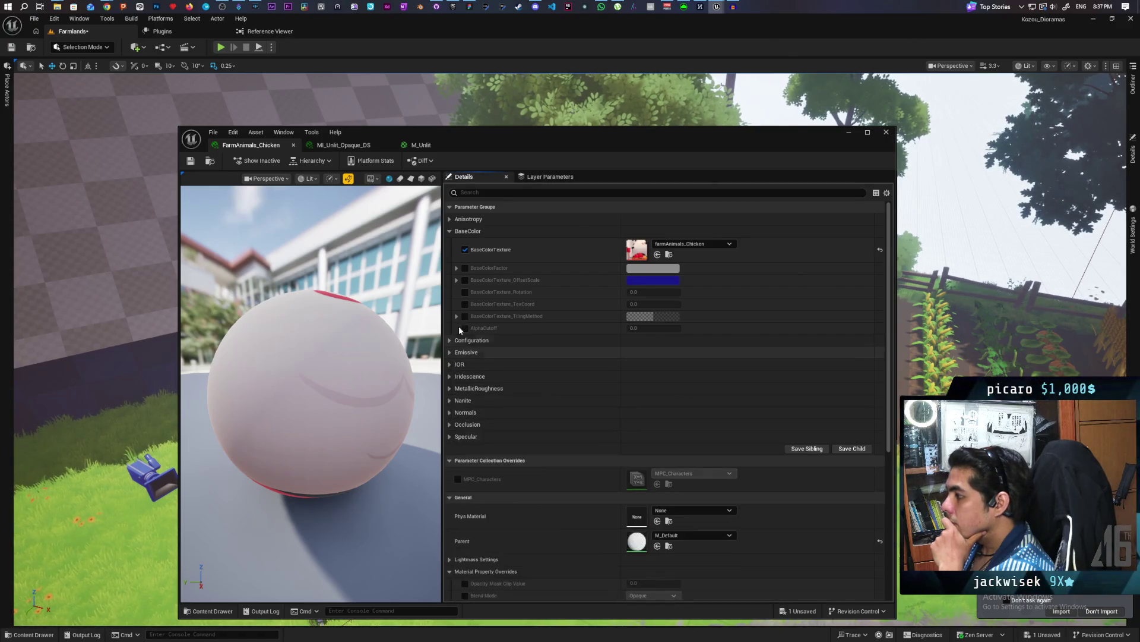
{"action": "mouse_move", "coordinate": [543, 146]}
{"action": "left_mouse_down"}
{"action": "mouse_move", "coordinate": [473, 469]}
{"action": "mouse_move", "coordinate": [476, 507]}
{"action": "left_mouse_up"}
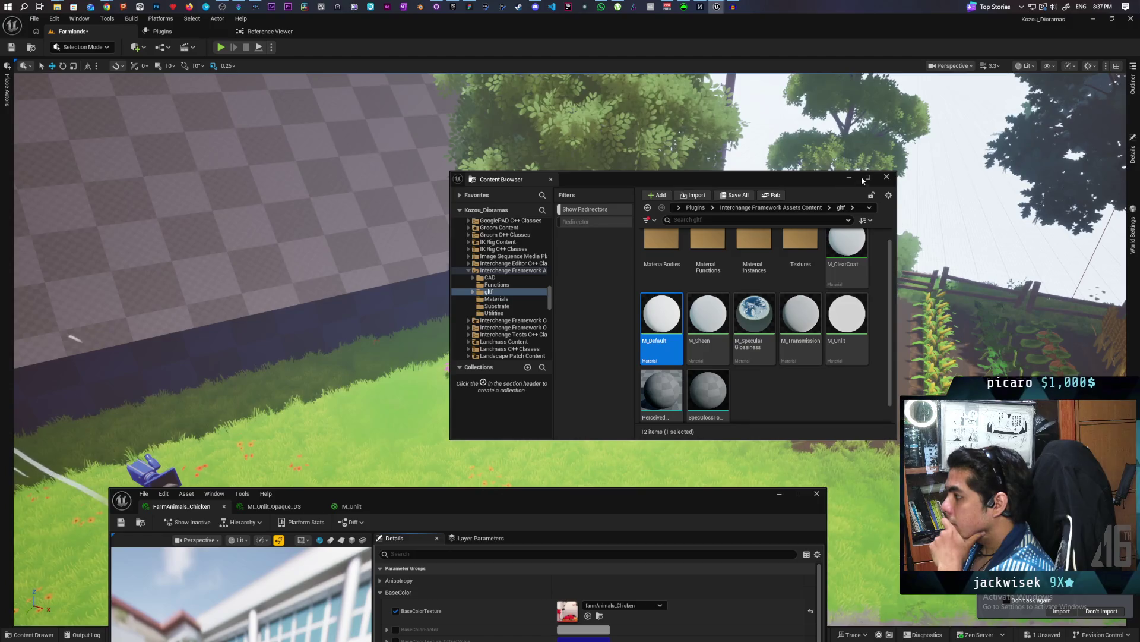
{"action": "left_click", "coordinate": [887, 177]}
Focus on the chicken, deselect it, and fly the camera closer to view it among the crops.
{"action": "key", "text": "f"}
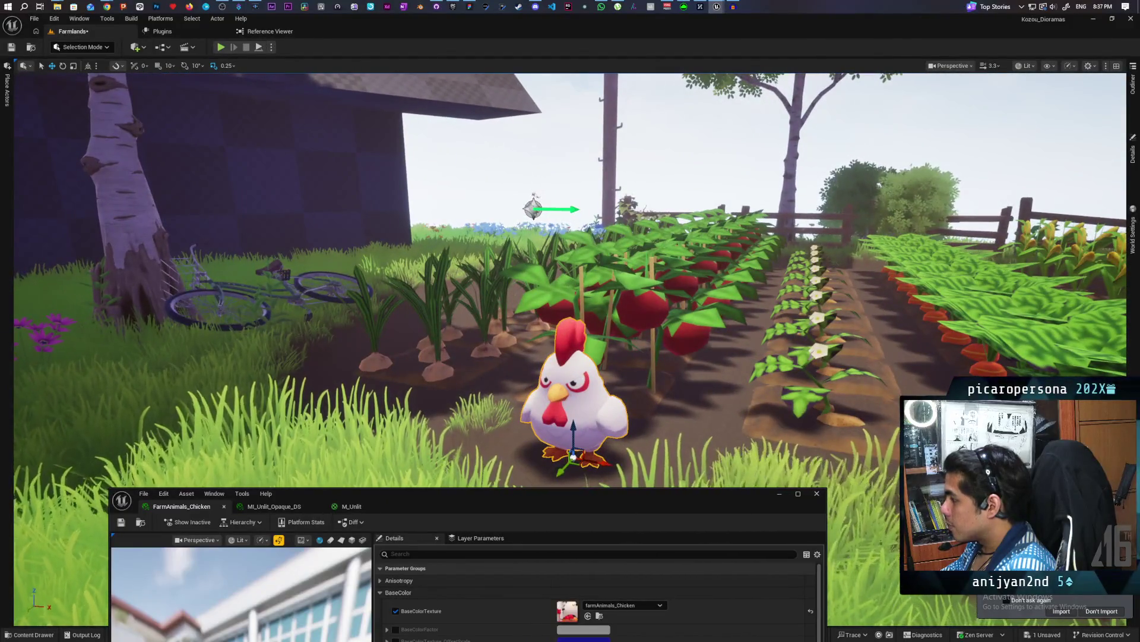
{"action": "scroll", "coordinate": [602, 486], "scroll_direction": "down", "scroll_amount": 5}
{"action": "mouse_move", "coordinate": [602, 496]}
{"action": "left_mouse_down"}
{"action": "mouse_move", "coordinate": [572, 300]}
{"action": "mouse_move", "coordinate": [582, 297]}
{"action": "mouse_move", "coordinate": [561, 409]}
{"action": "left_mouse_up"}
{"action": "left_click", "coordinate": [661, 284]}
{"action": "key", "text": "d"}
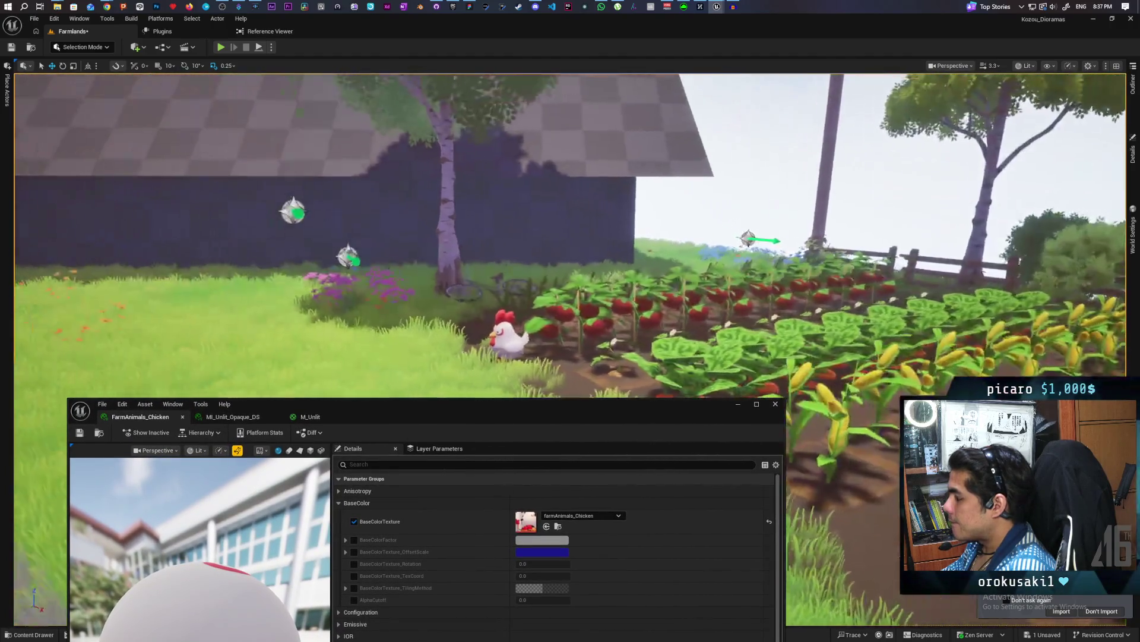
{"action": "key", "text": "w"}
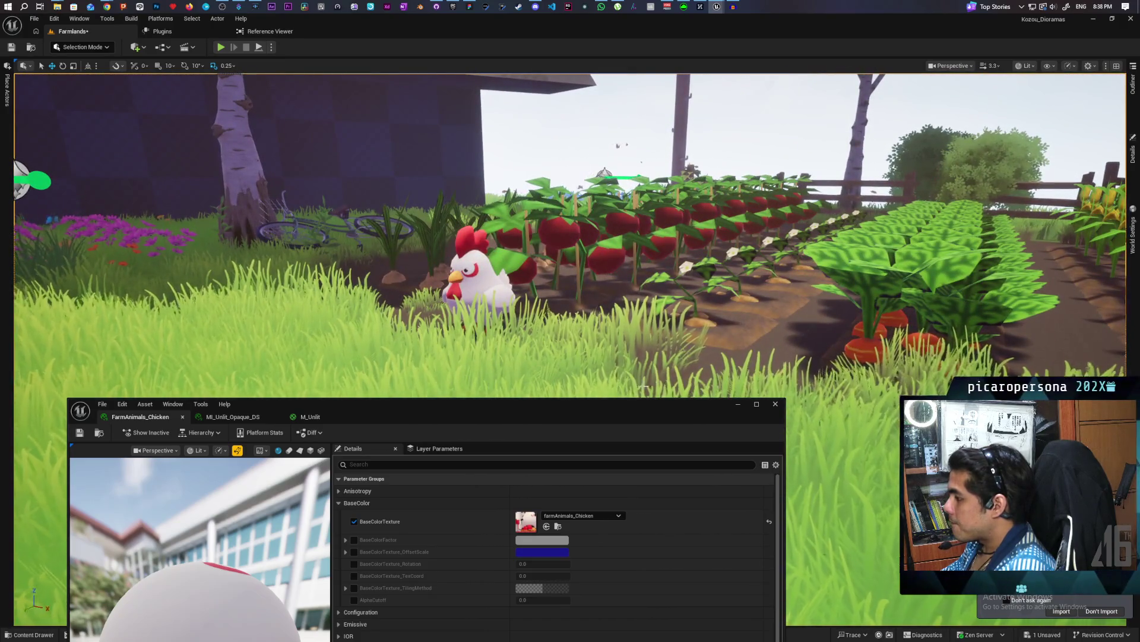
Move the material editor aside and reveal M_Default in the gltf materials folder.
{"action": "mouse_move", "coordinate": [526, 408]}
{"action": "left_mouse_down"}
{"action": "mouse_move", "coordinate": [825, 337]}
{"action": "mouse_move", "coordinate": [669, 348]}
{"action": "left_mouse_up"}
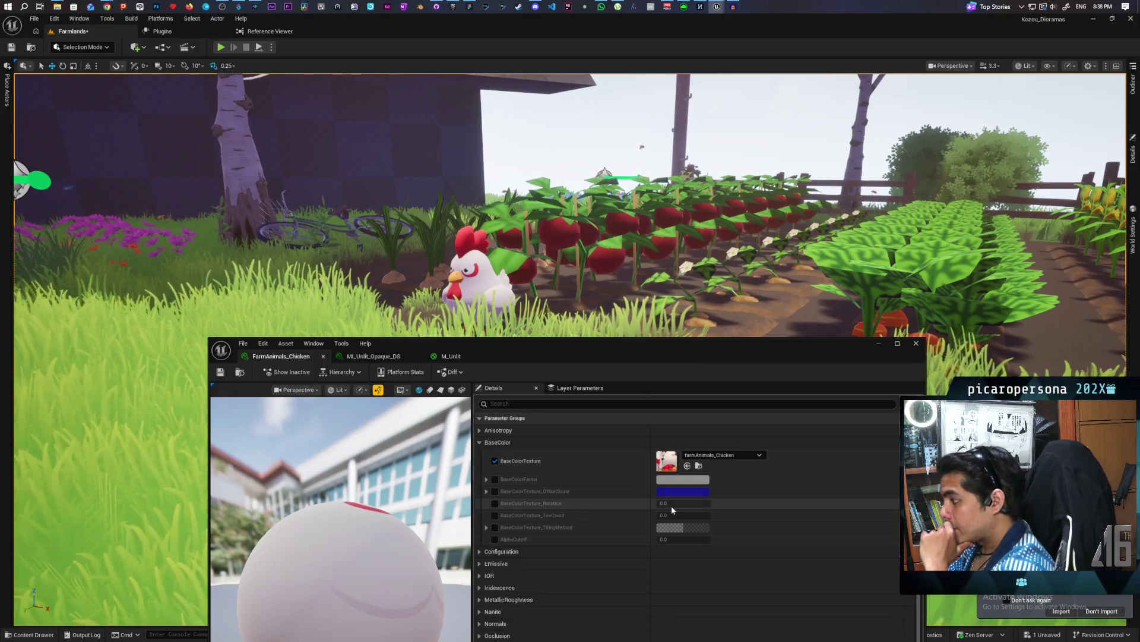
{"action": "mouse_move", "coordinate": [572, 352]}
{"action": "left_mouse_down"}
{"action": "mouse_move", "coordinate": [436, 326]}
{"action": "mouse_move", "coordinate": [473, 213]}
{"action": "left_mouse_up"}
{"action": "left_click", "coordinate": [600, 619]}
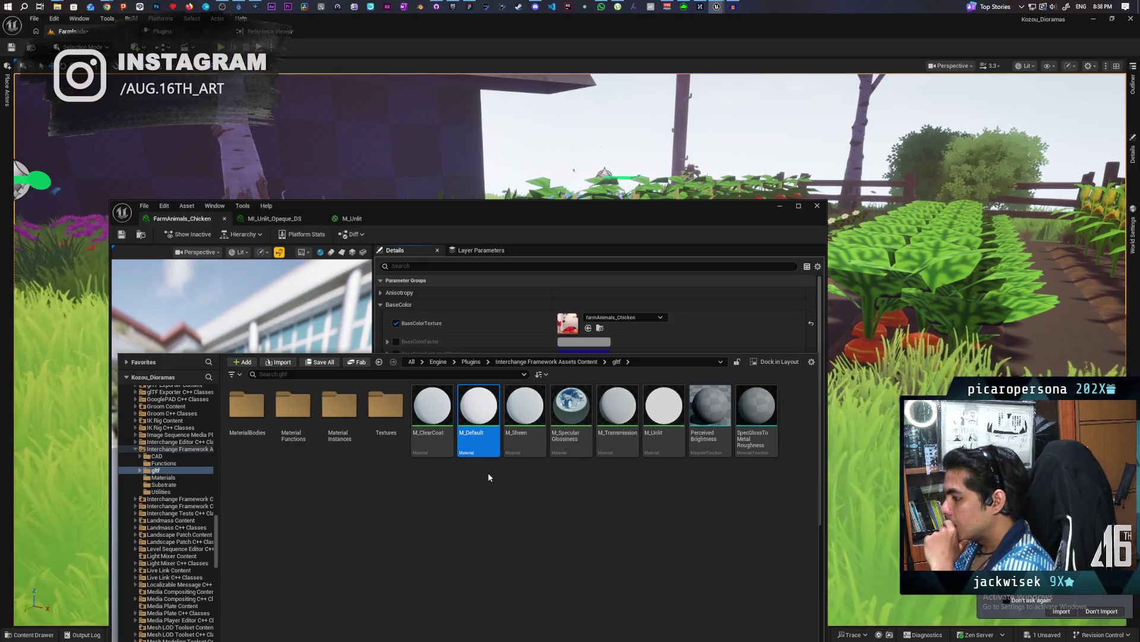
Open the M_Default material and close the M_Unlit editor.
{"action": "double_click", "coordinate": [480, 433]}
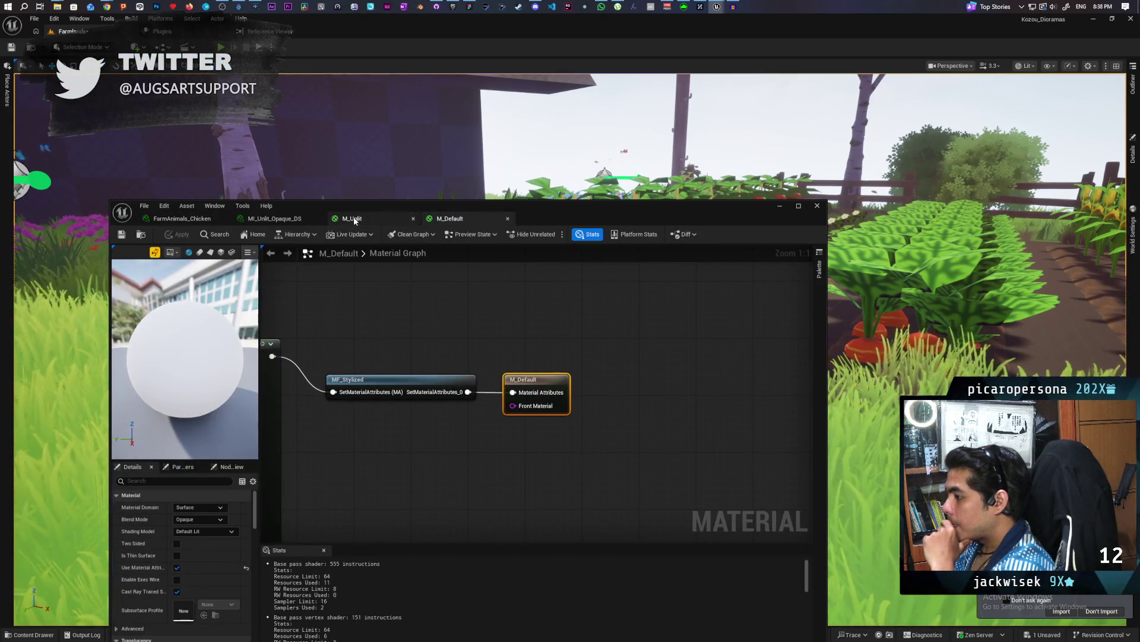
{"action": "right_click", "coordinate": [355, 220]}
{"action": "left_click", "coordinate": [372, 246]}
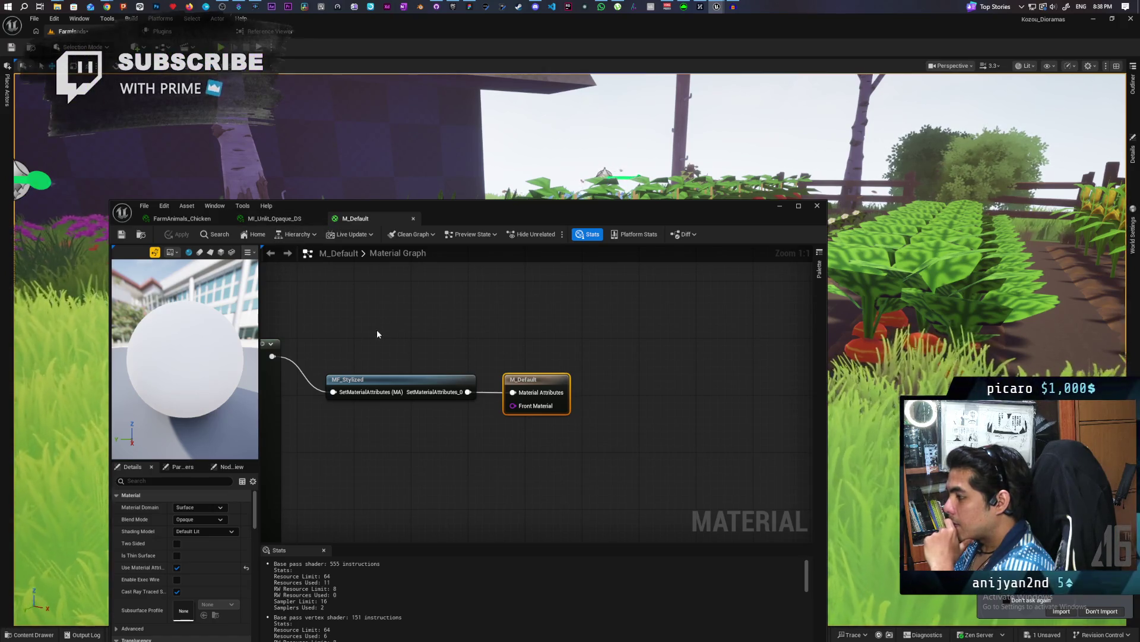
Zoom and pan M_Default's graph, then open the MF_Stylized material function node.
{"action": "scroll", "coordinate": [376, 334], "scroll_direction": "down", "scroll_amount": 1}
{"action": "mouse_move", "coordinate": [376, 333]}
{"action": "left_mouse_down"}
{"action": "mouse_move", "coordinate": [511, 362]}
{"action": "mouse_move", "coordinate": [605, 399]}
{"action": "left_mouse_up"}
{"action": "scroll", "coordinate": [604, 396], "scroll_direction": "up", "scroll_amount": 2}
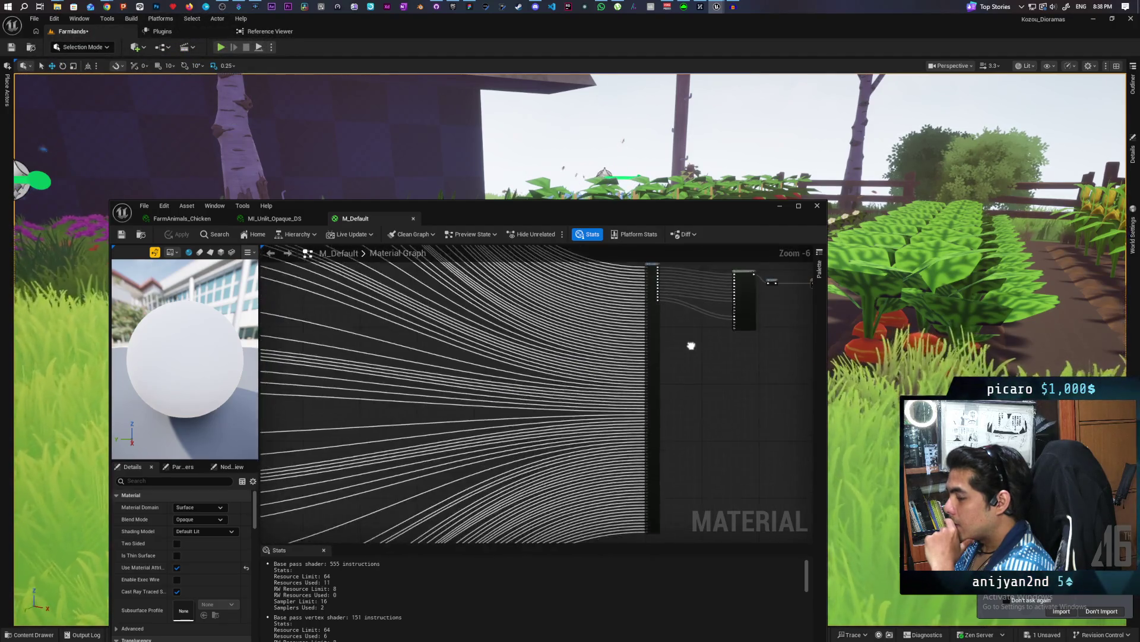
{"action": "scroll", "coordinate": [503, 429], "scroll_direction": "down", "scroll_amount": 5}
{"action": "scroll", "coordinate": [504, 429], "scroll_direction": "up", "scroll_amount": 1}
{"action": "scroll", "coordinate": [510, 376], "scroll_direction": "up", "scroll_amount": 1}
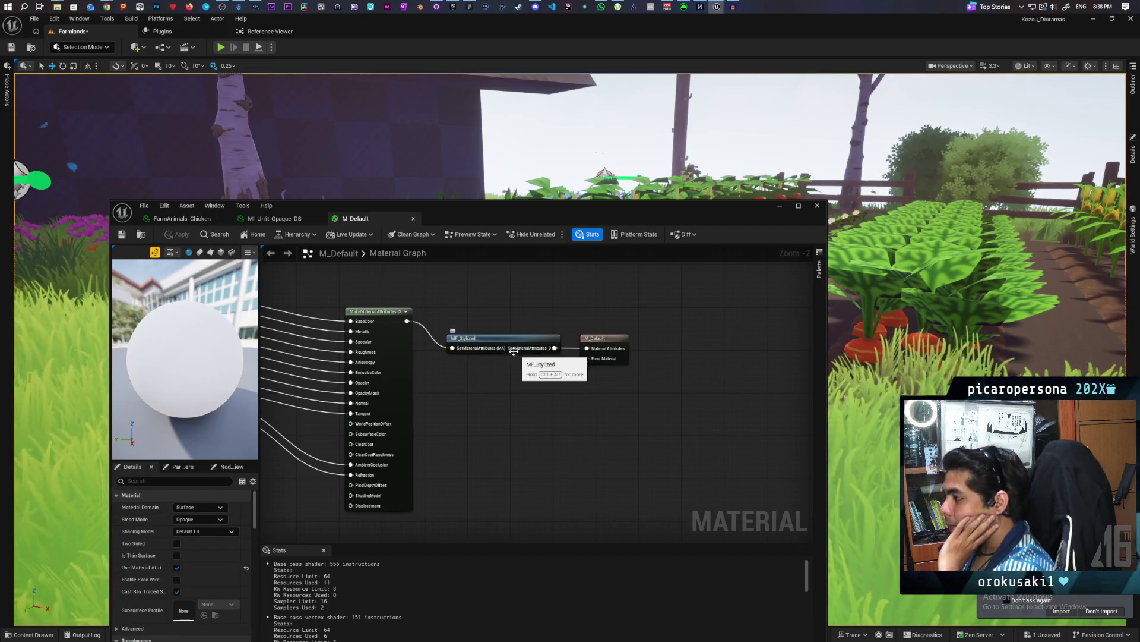
{"action": "double_click", "coordinate": [494, 338]}
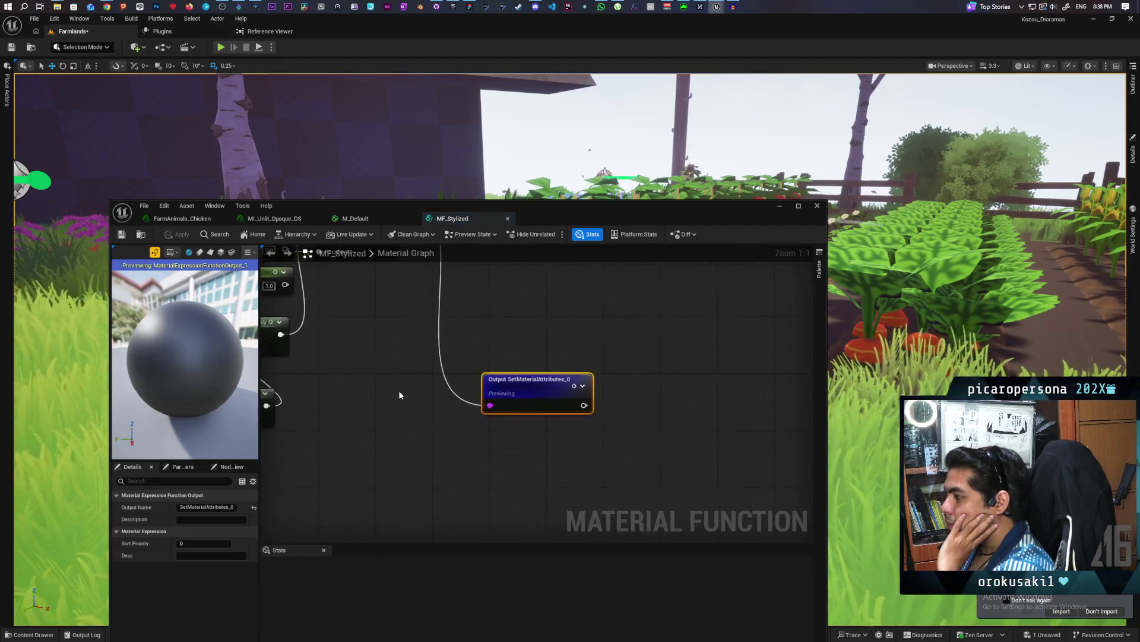
Make room in MF_Stylized's graph by moving the Add and Multiply nodes.
{"action": "scroll", "coordinate": [621, 446], "scroll_direction": "up", "scroll_amount": 1}
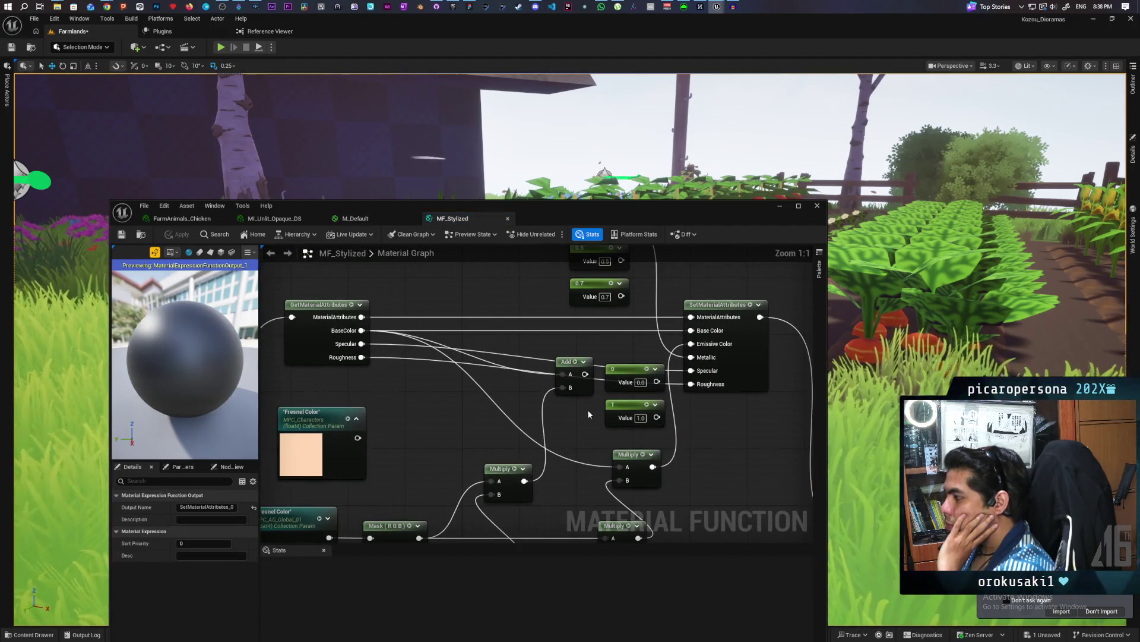
{"action": "scroll", "coordinate": [565, 383], "scroll_direction": "up", "scroll_amount": 1}
{"action": "mouse_move", "coordinate": [564, 379]}
{"action": "left_mouse_down"}
{"action": "mouse_move", "coordinate": [444, 392]}
{"action": "mouse_move", "coordinate": [526, 406]}
{"action": "left_mouse_up"}
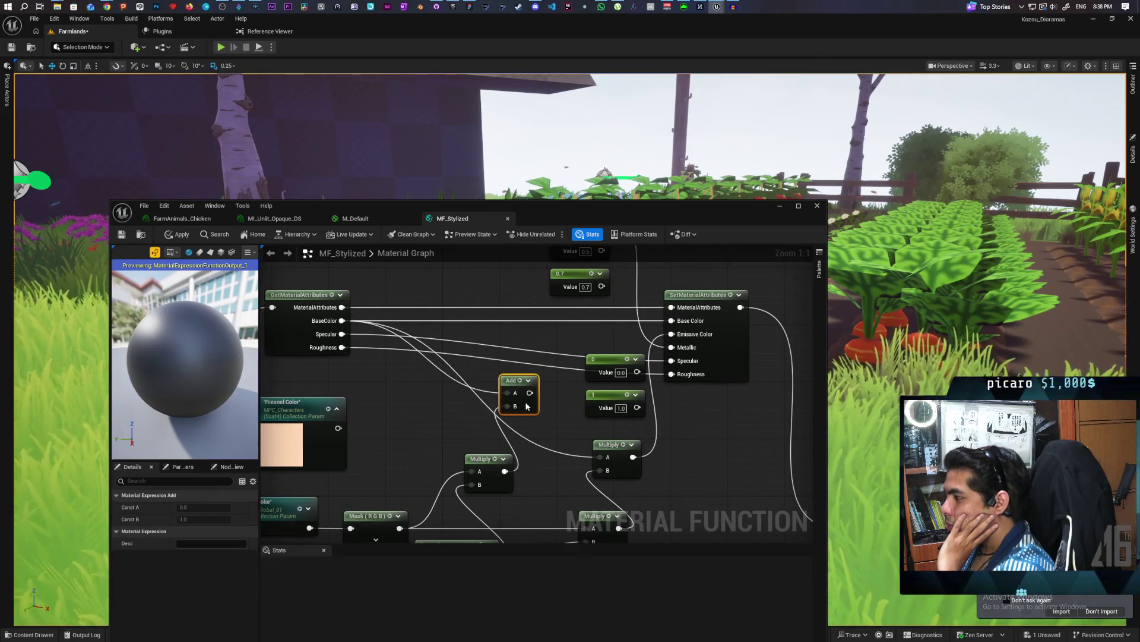
{"action": "mouse_move", "coordinate": [493, 461]}
{"action": "left_mouse_down"}
{"action": "mouse_move", "coordinate": [466, 476]}
{"action": "mouse_move", "coordinate": [470, 454]}
{"action": "left_mouse_up"}
Add a StaticSwitchParameter node named 'Fresnel on Base Color'.
{"action": "right_click", "coordinate": [477, 360]}
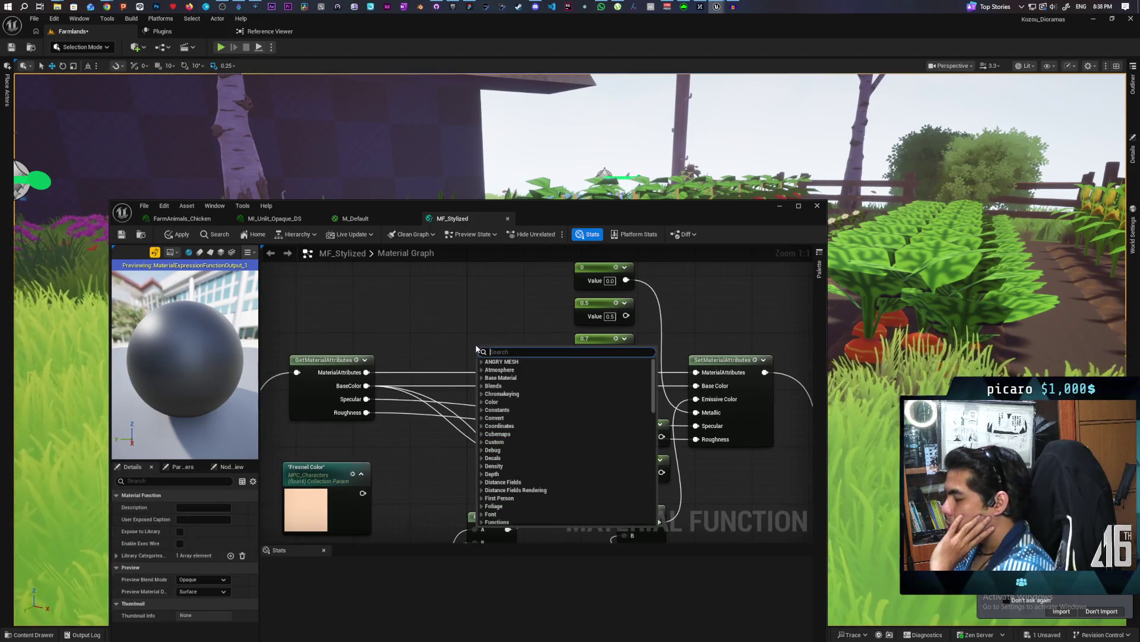
{"action": "type", "text": "static switch"}
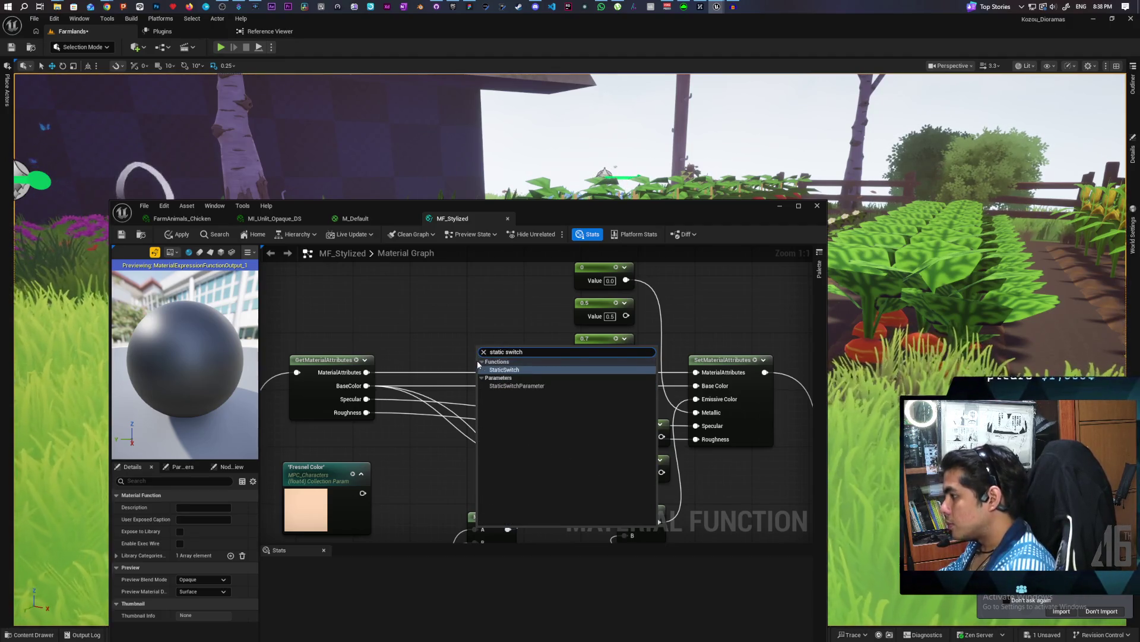
{"action": "left_click", "coordinate": [512, 386]}
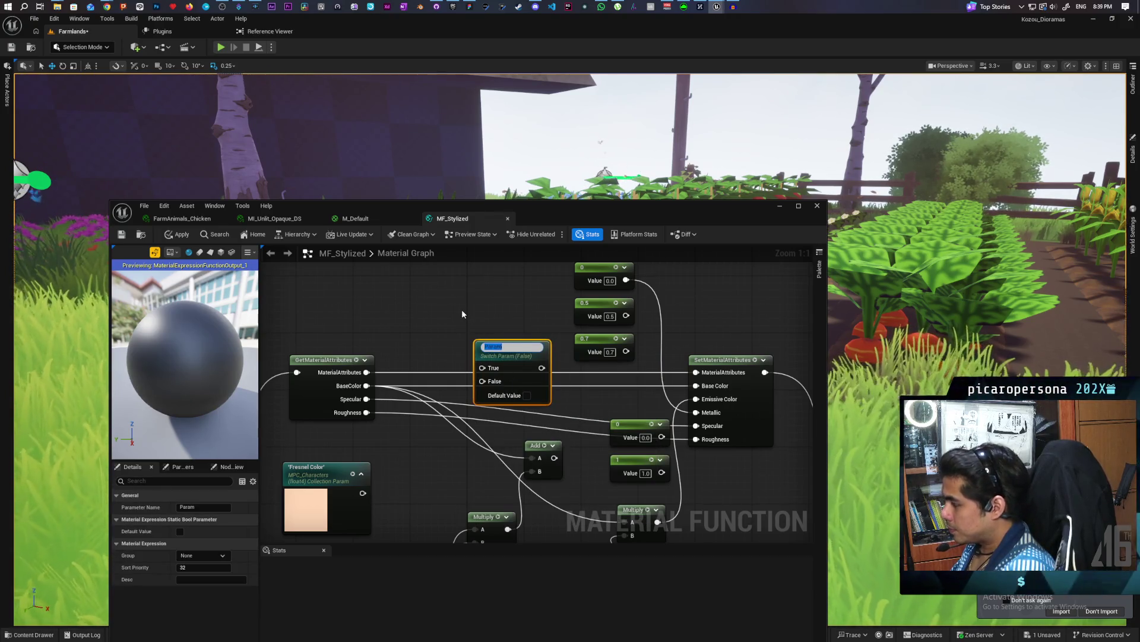
{"action": "type", "text": "Fres"}
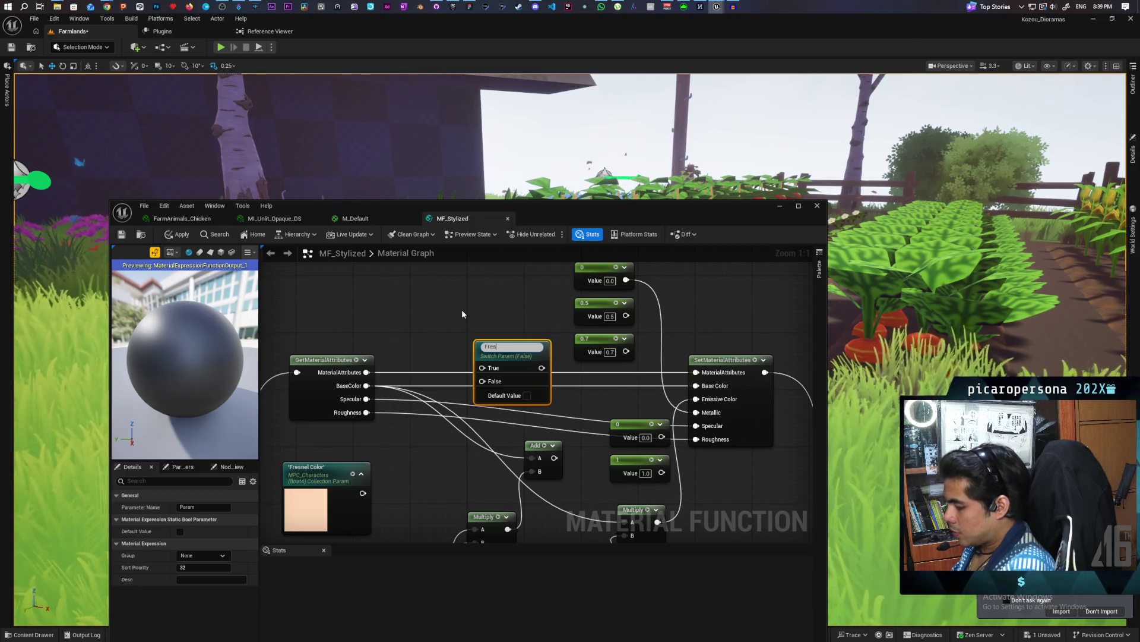
{"action": "type", "text": "nel on Base Color"}
{"action": "left_click", "coordinate": [462, 309]}
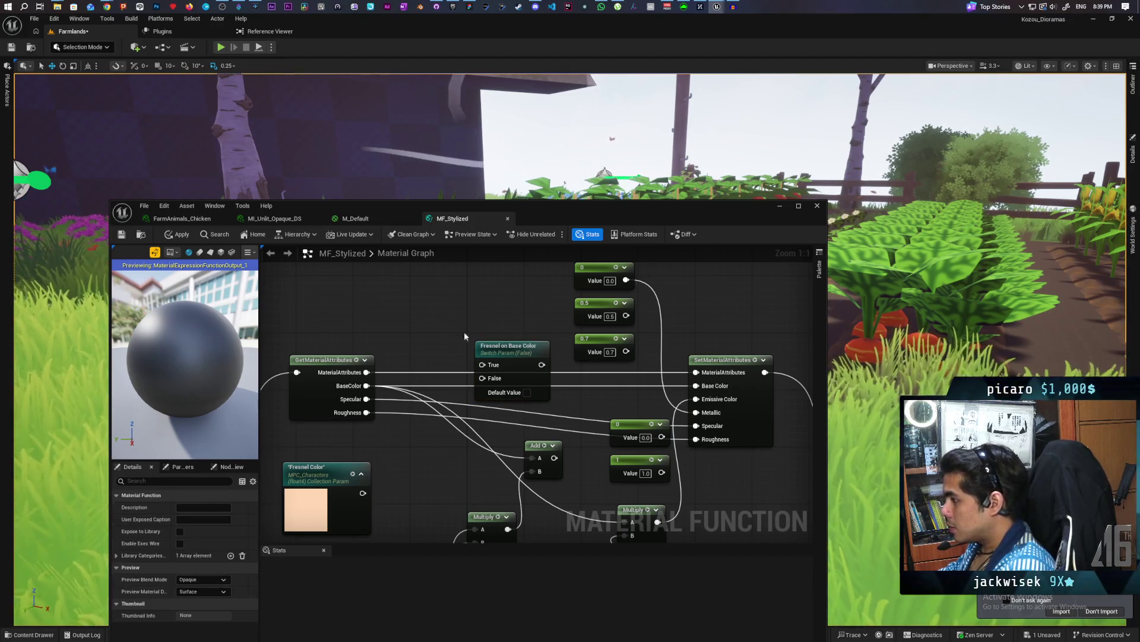
{"action": "left_click_drag", "start_coordinate": [518, 347], "coordinate": [526, 360]}
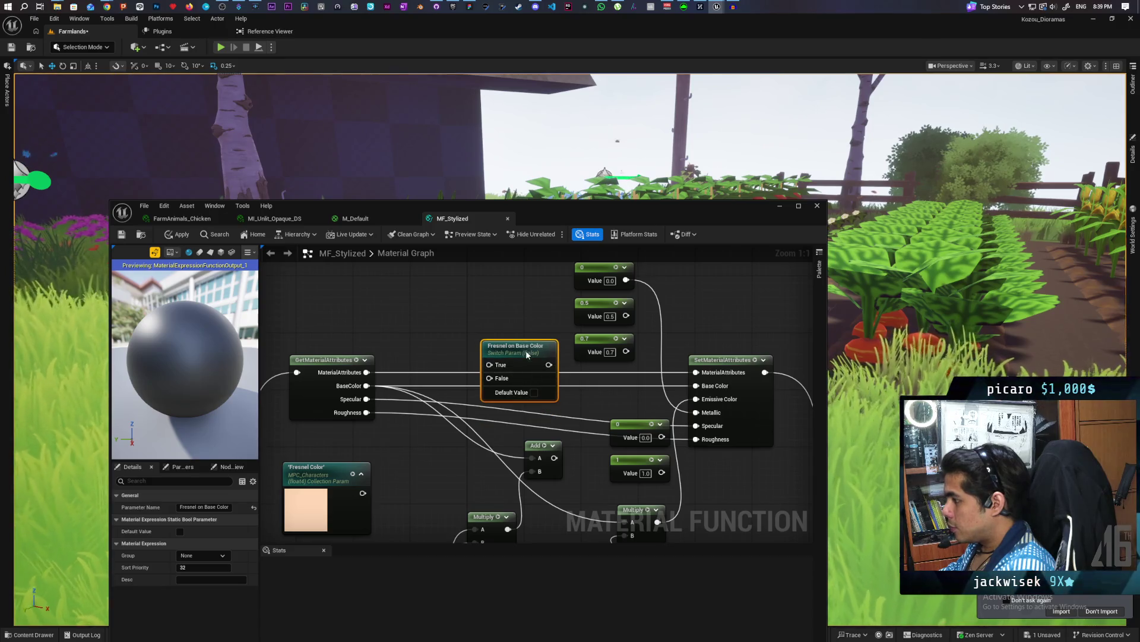
Rewire BaseColor from the output's Base Color pin into the switch's False input, then close the function.
{"action": "left_click_drag", "start_coordinate": [697, 386], "coordinate": [490, 379]}
{"action": "mouse_move", "coordinate": [554, 457]}
{"action": "left_mouse_down"}
{"action": "mouse_move", "coordinate": [489, 365]}
{"action": "mouse_move", "coordinate": [554, 390]}
{"action": "mouse_move", "coordinate": [559, 406]}
{"action": "left_mouse_up"}
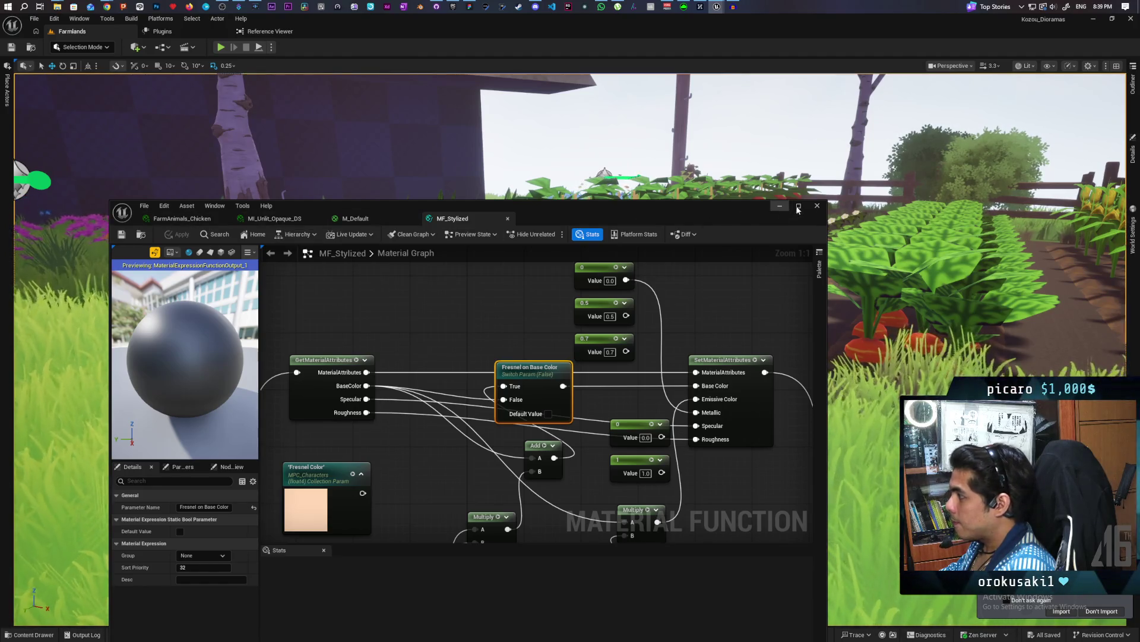
{"action": "left_click", "coordinate": [818, 206]}
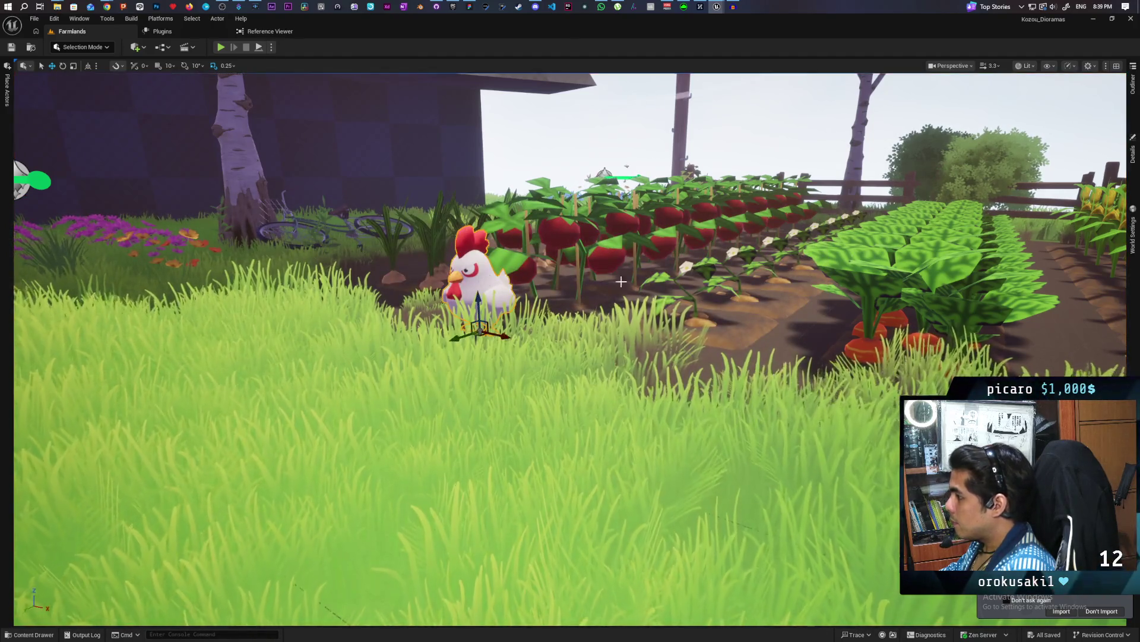
Enable Fresnel on Base Color in the chicken's material instance and save it.
{"action": "left_click", "coordinate": [1132, 153]}
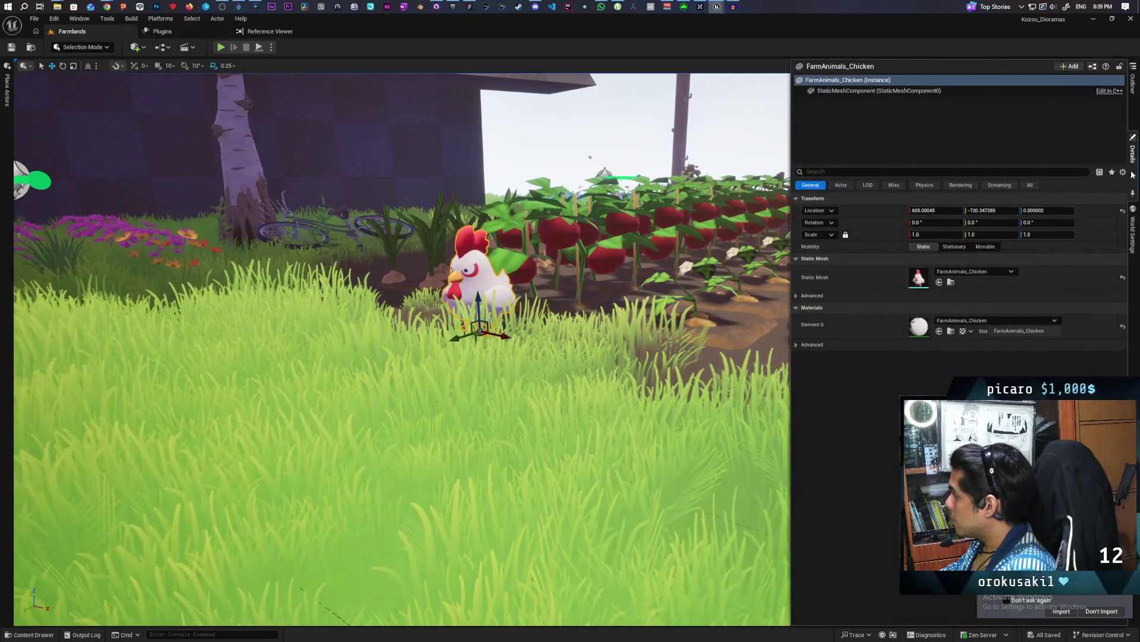
{"action": "double_click", "coordinate": [919, 324]}
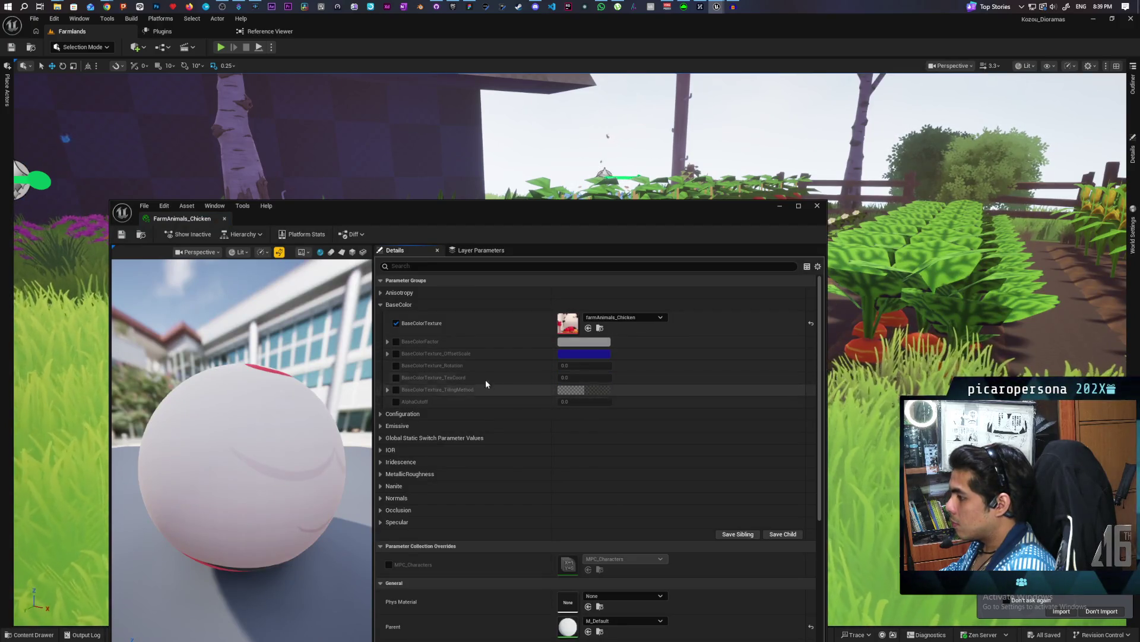
{"action": "left_click", "coordinate": [408, 265]}
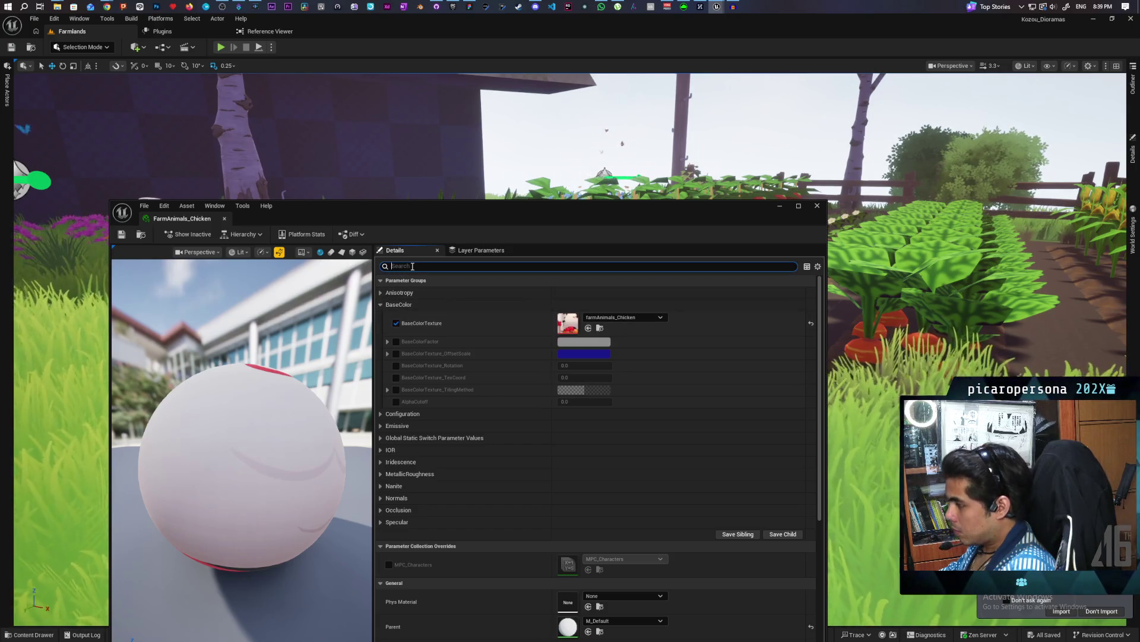
{"action": "type", "text": "fres"}
{"action": "left_click", "coordinate": [396, 304]}
{"action": "left_click", "coordinate": [565, 304]}
{"action": "mouse_move", "coordinate": [608, 216]}
{"action": "left_mouse_down"}
{"action": "mouse_move", "coordinate": [623, 401]}
{"action": "mouse_move", "coordinate": [604, 345]}
{"action": "left_mouse_up"}
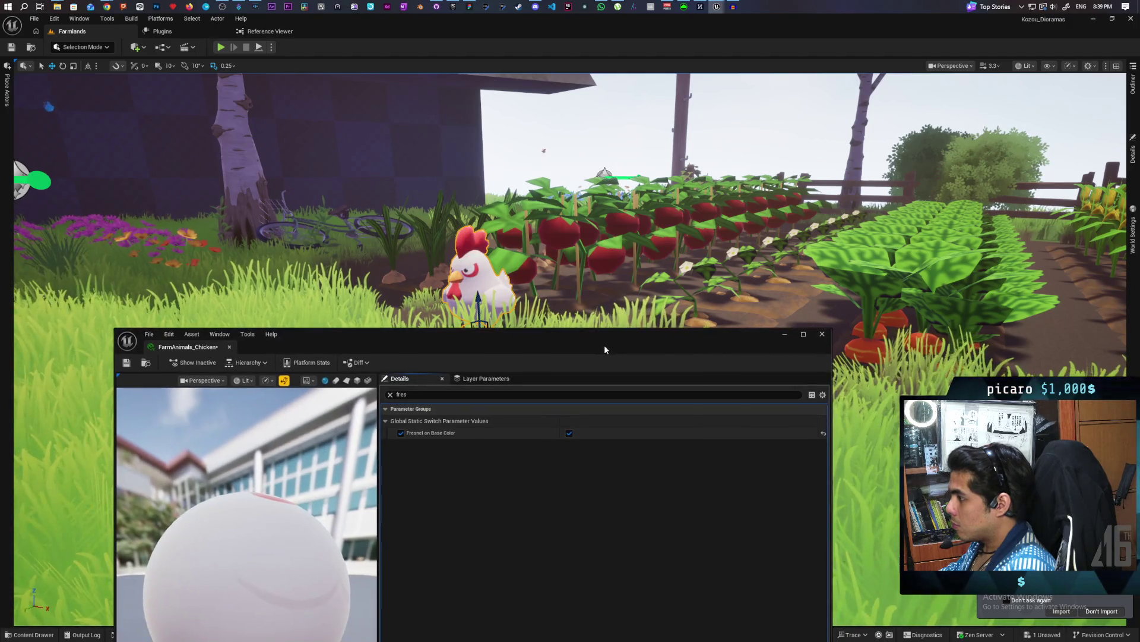
{"action": "key", "text": "ctrl+s"}
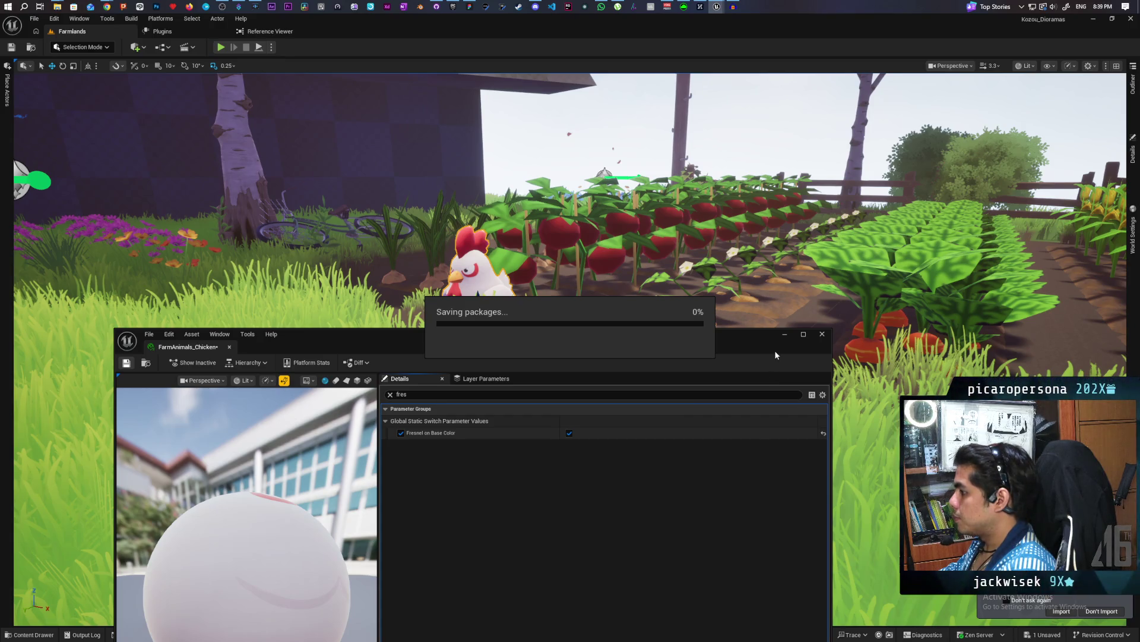
Tuck away the material editor and start Play mode to test the chicken.
{"action": "left_click", "coordinate": [784, 336]}
{"action": "right_click", "coordinate": [282, 452]}
{"action": "left_click", "coordinate": [315, 447]}
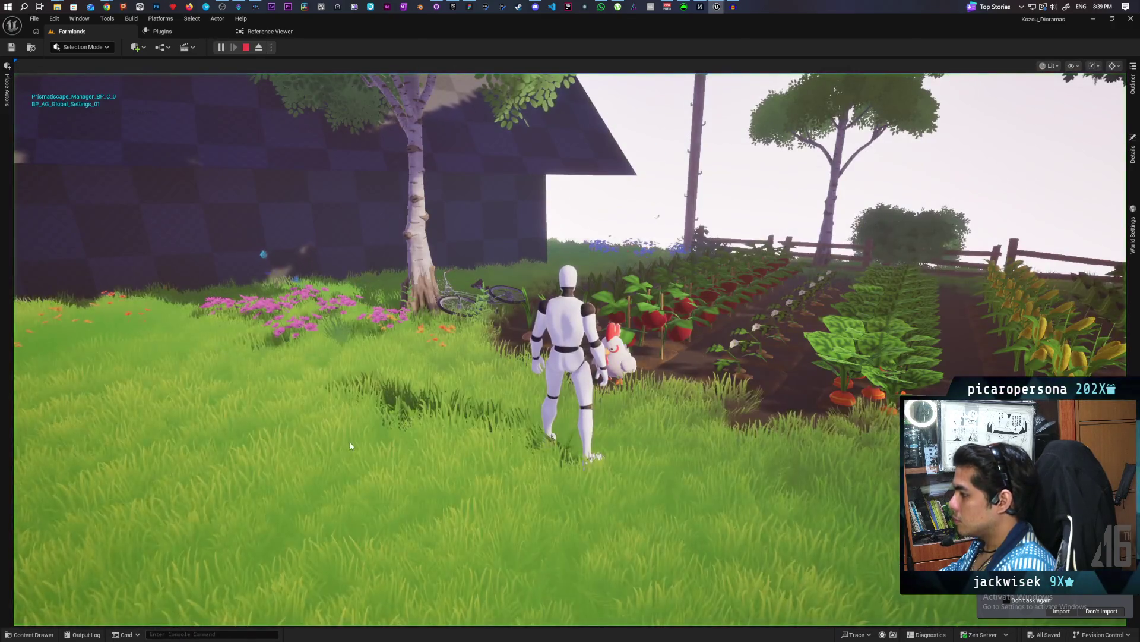
Run the mannequin past the barn wall, tree, crop field and flowers near the chicken.
{"action": "left_click", "coordinate": [349, 445]}
{"action": "key", "text": "w"}
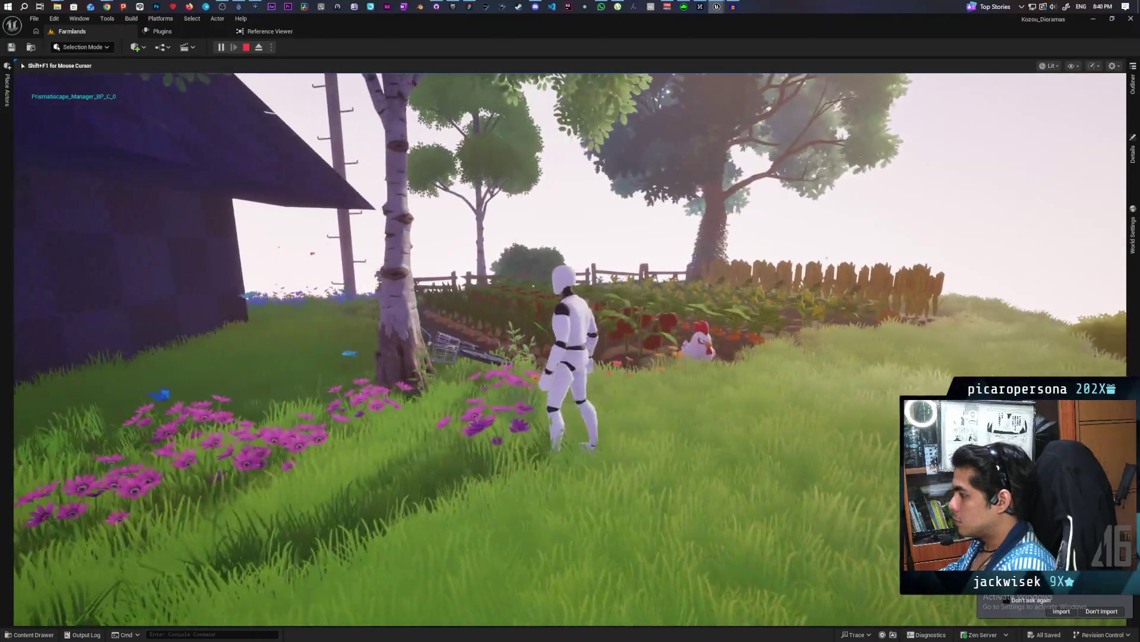
{"action": "key", "text": "w"}
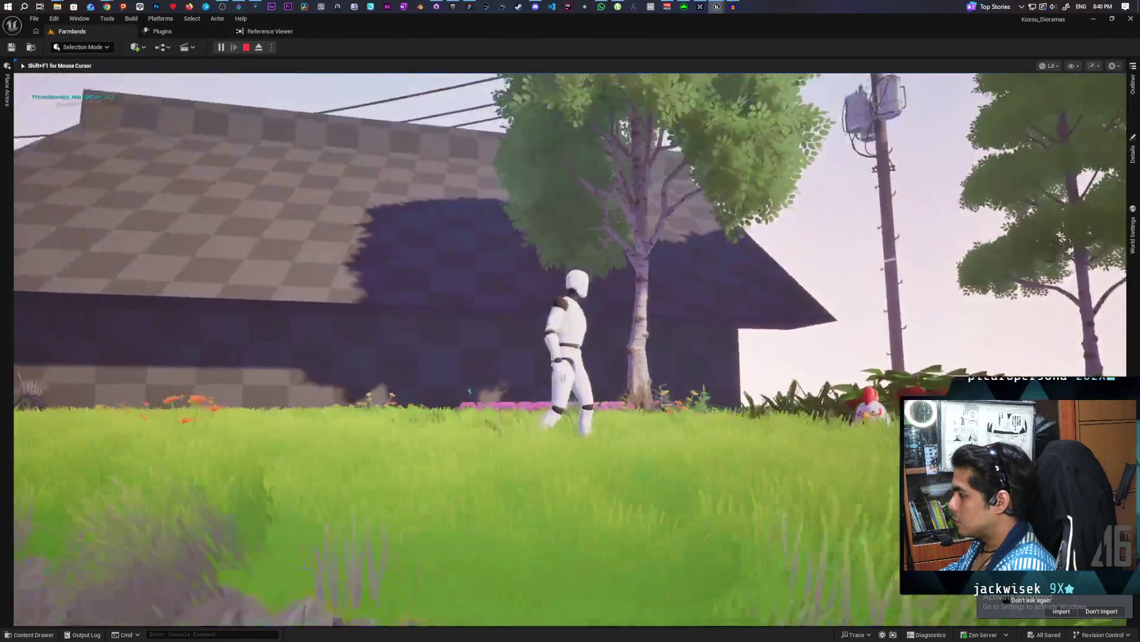
{"action": "key", "text": "w"}
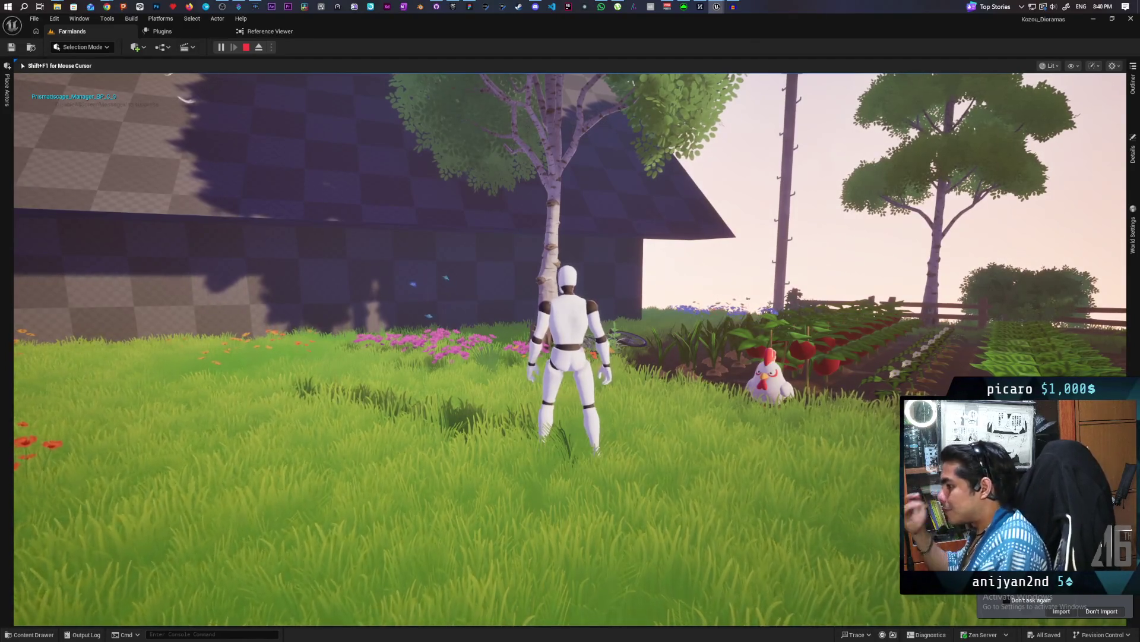
{"action": "key", "text": "a"}
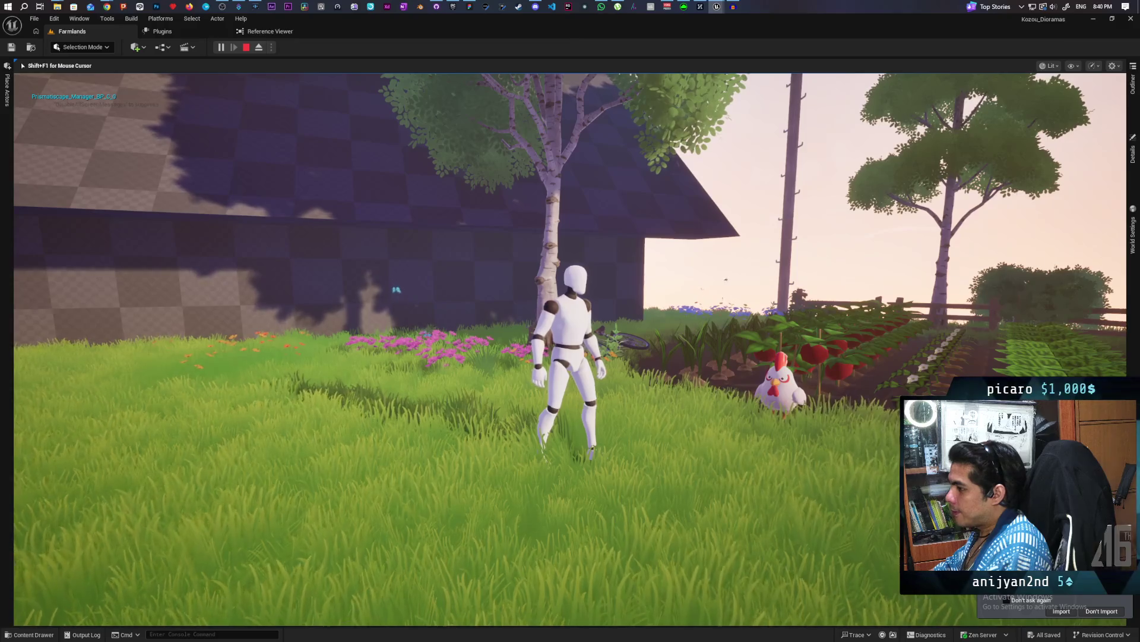
{"action": "key", "text": "d"}
{"action": "key", "text": "w"}
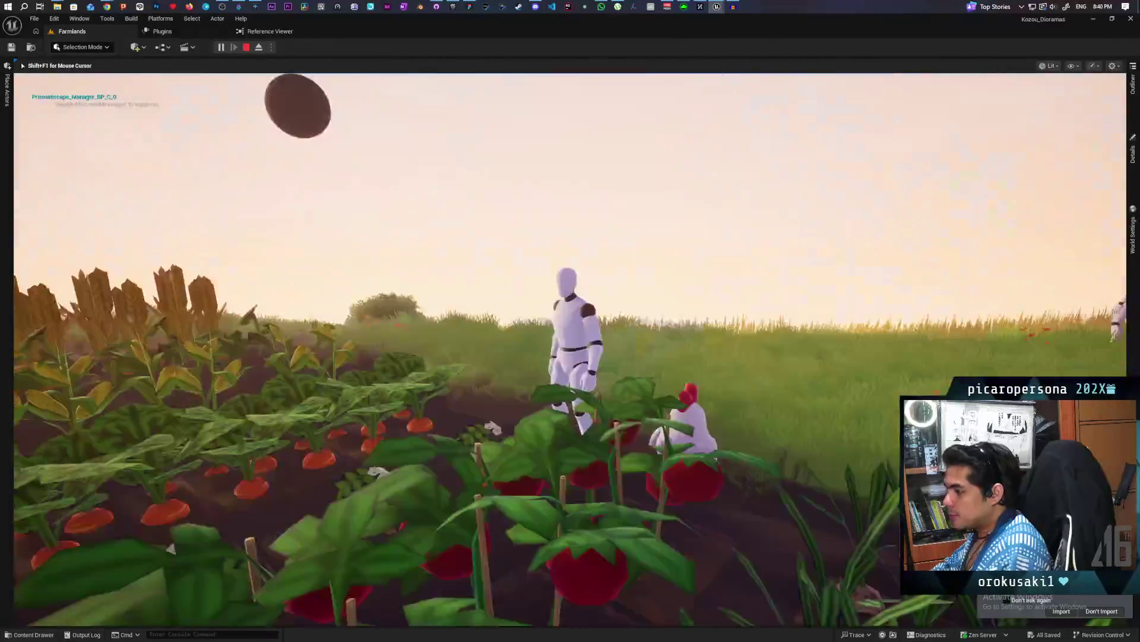
{"action": "key", "text": "w"}
{"action": "key", "text": "s"}
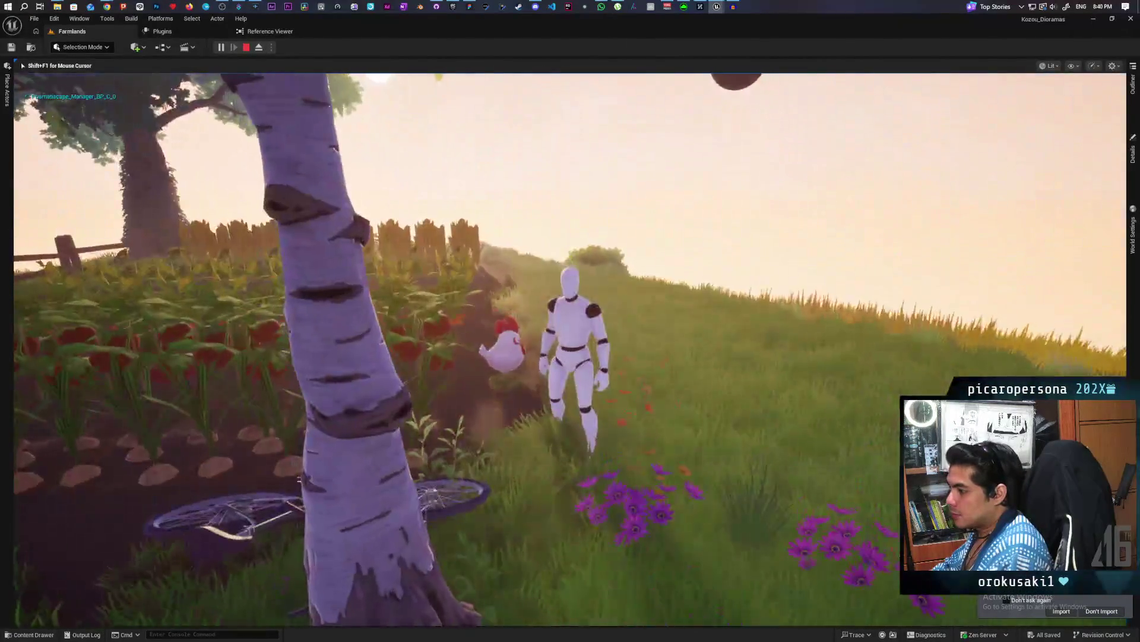
{"action": "key", "text": "s"}
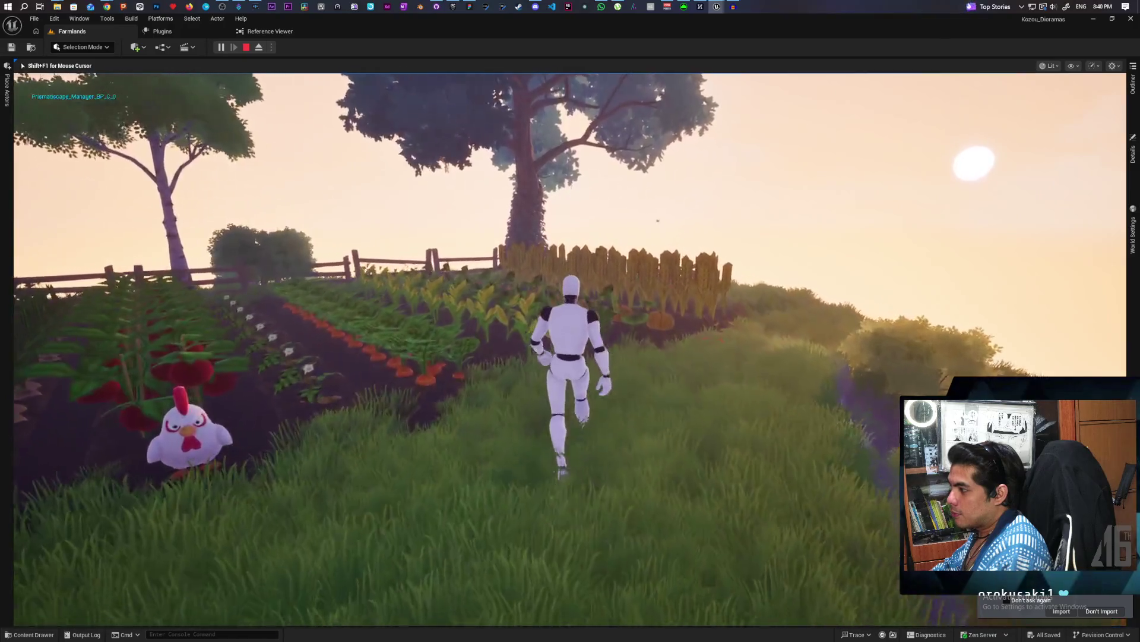
{"action": "key", "text": "a"}
{"action": "key", "text": "s"}
{"action": "key", "text": "d"}
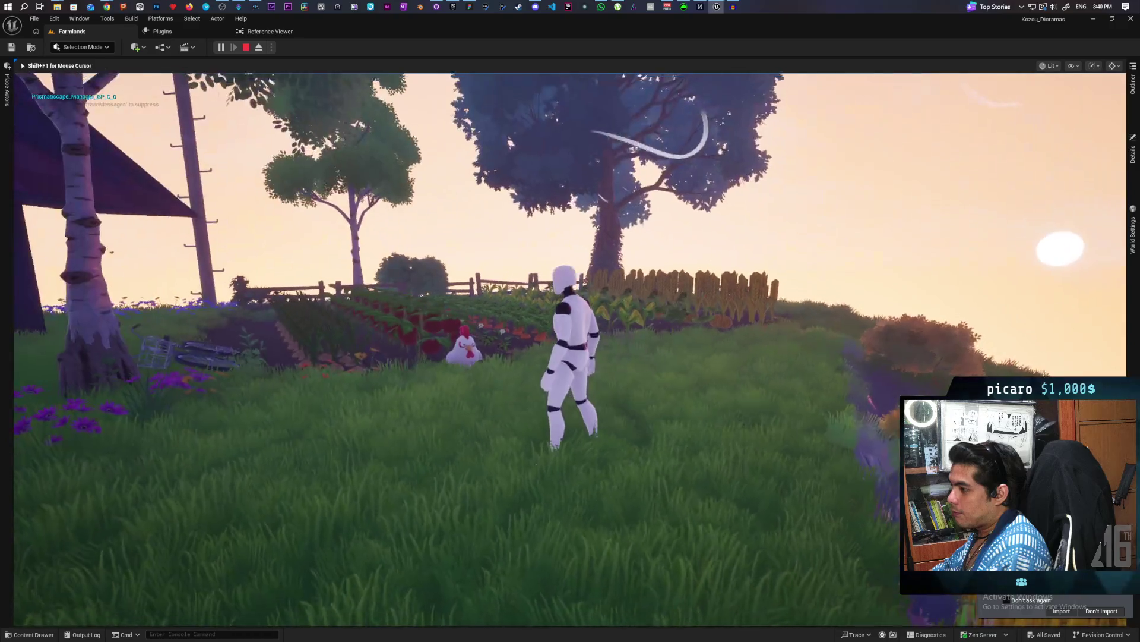
Walk the mannequin by the barn and house to stand beside the chicken, then stop Play.
{"action": "key", "text": "s"}
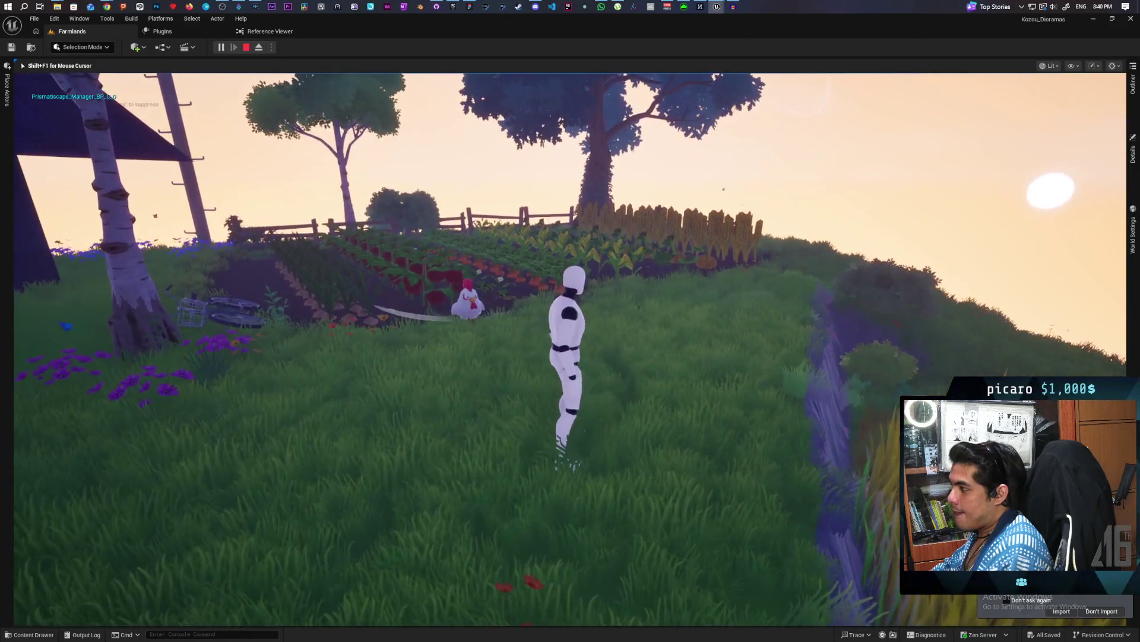
{"action": "key", "text": "w"}
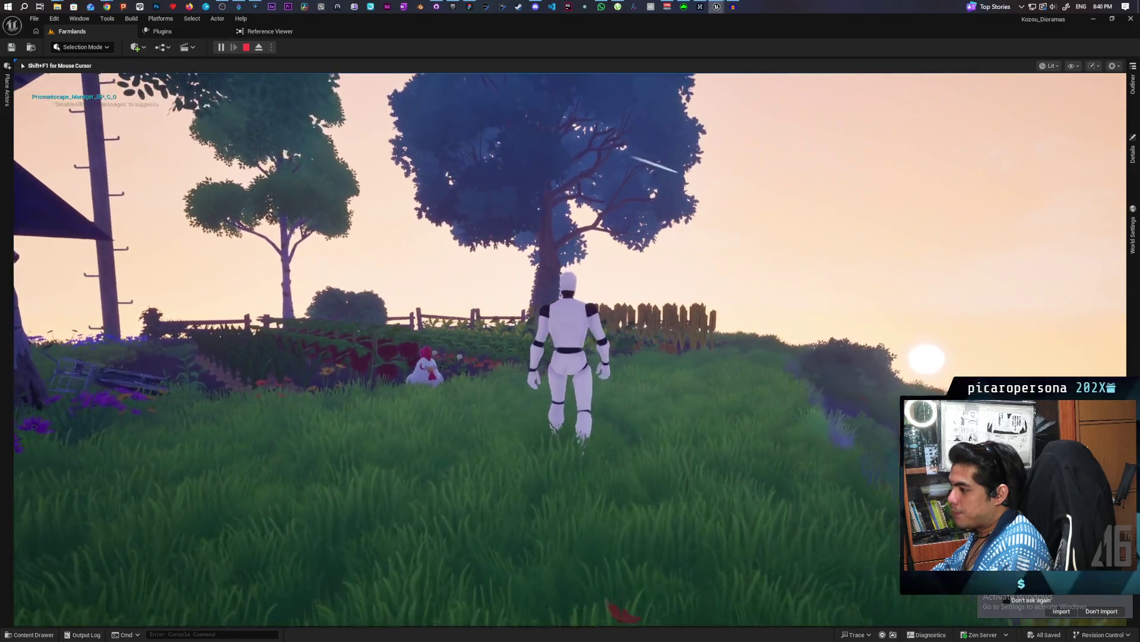
{"action": "key", "text": "s"}
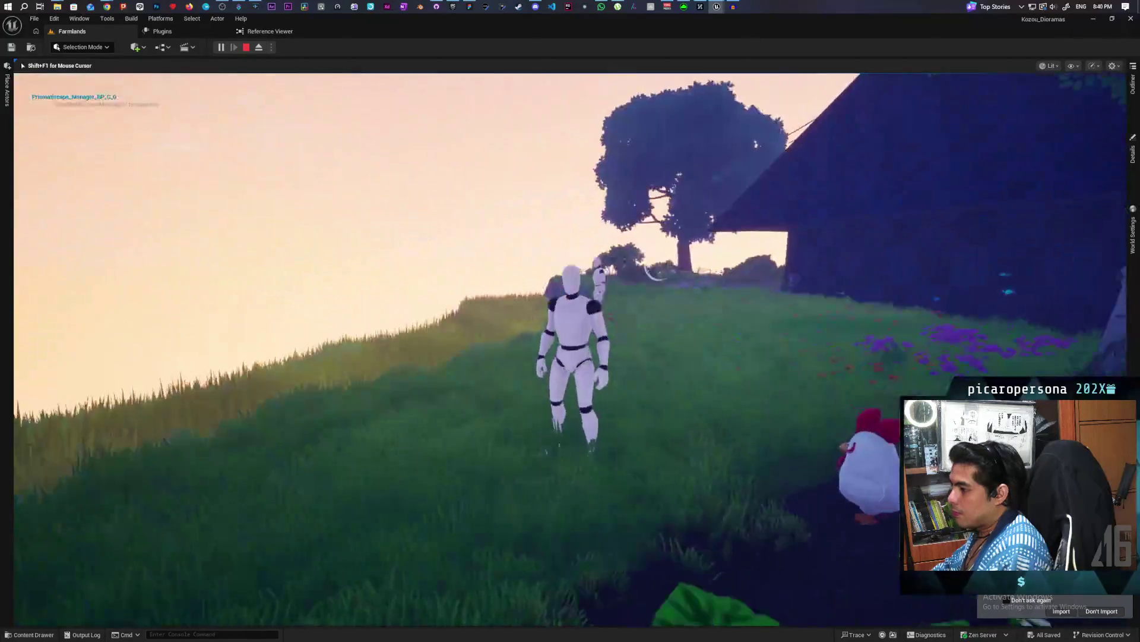
{"action": "key", "text": "w"}
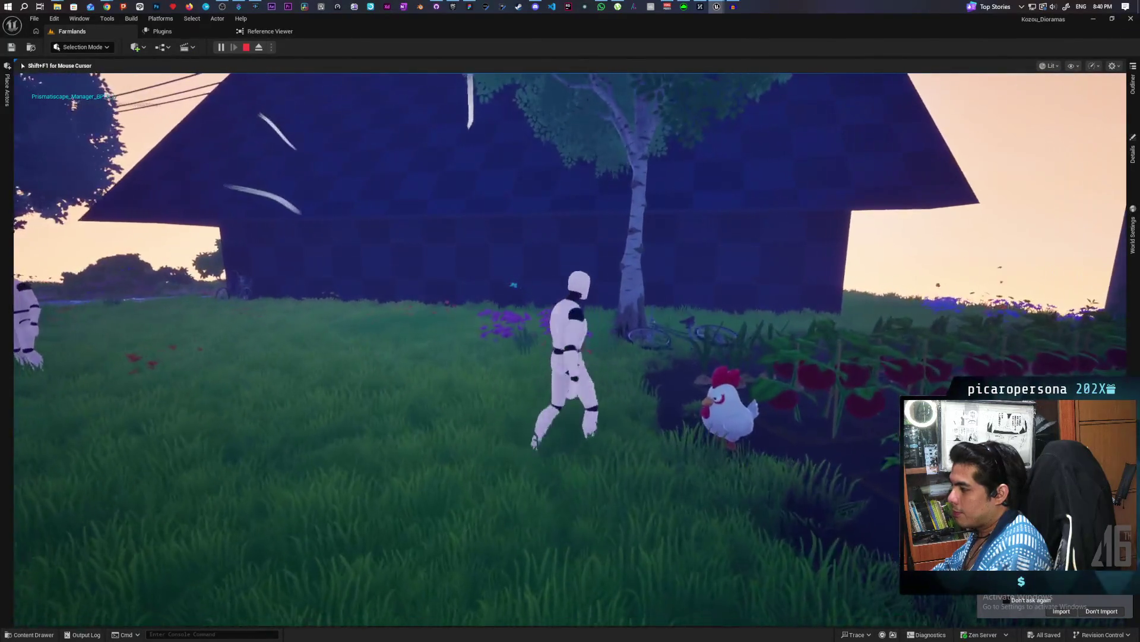
{"action": "key", "text": "s"}
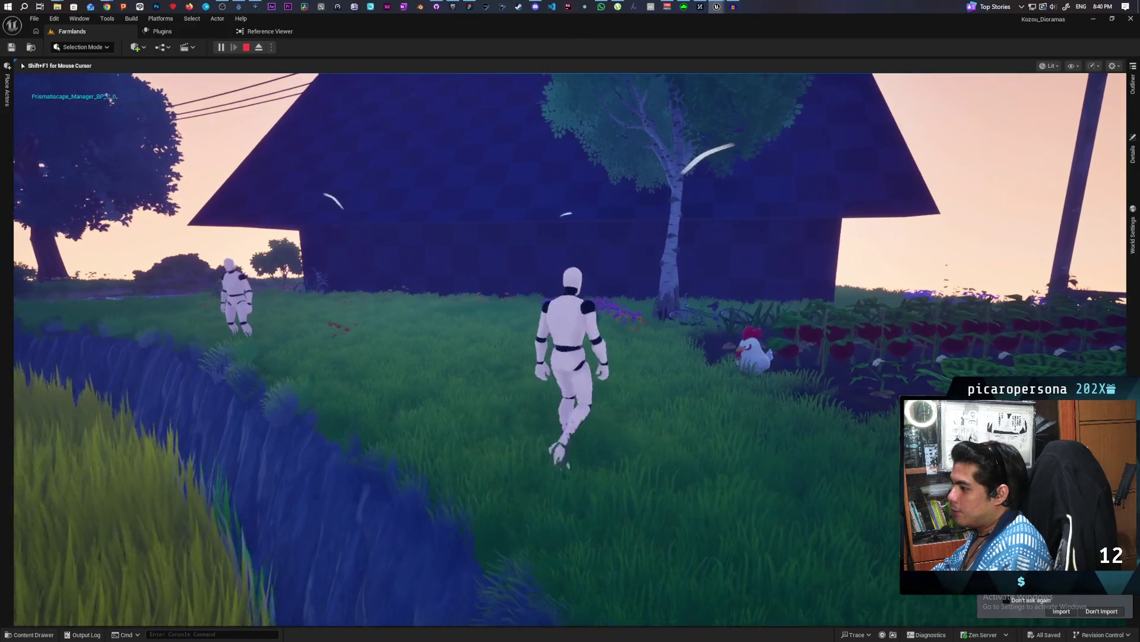
{"action": "key", "text": "w"}
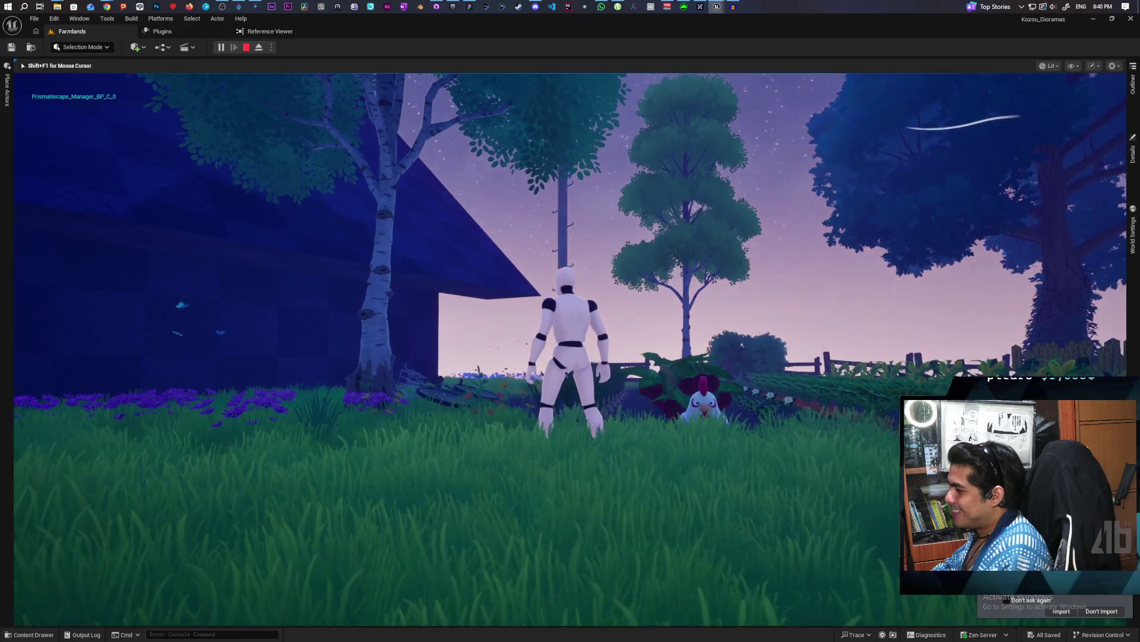
{"action": "key", "text": "w"}
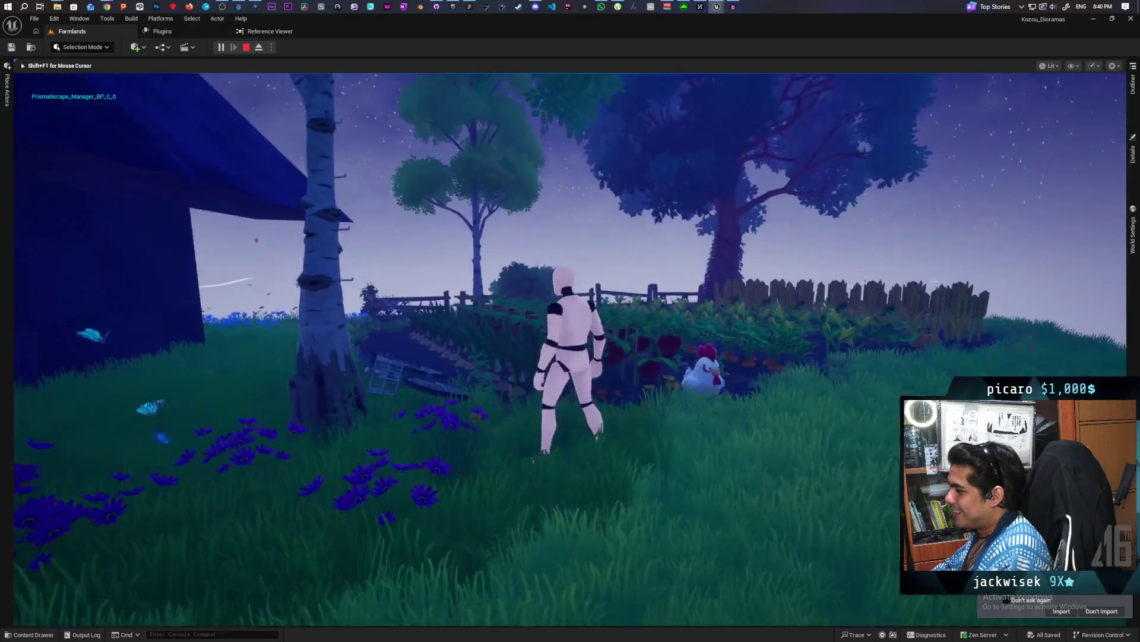
{"action": "key", "text": "a"}
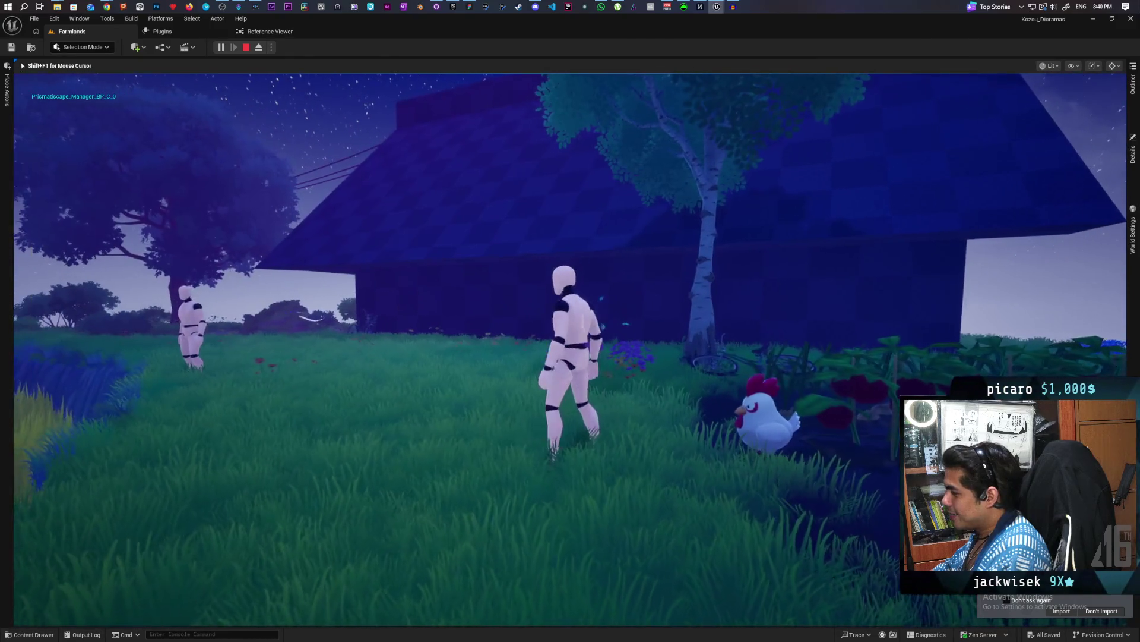
{"action": "key", "text": "a"}
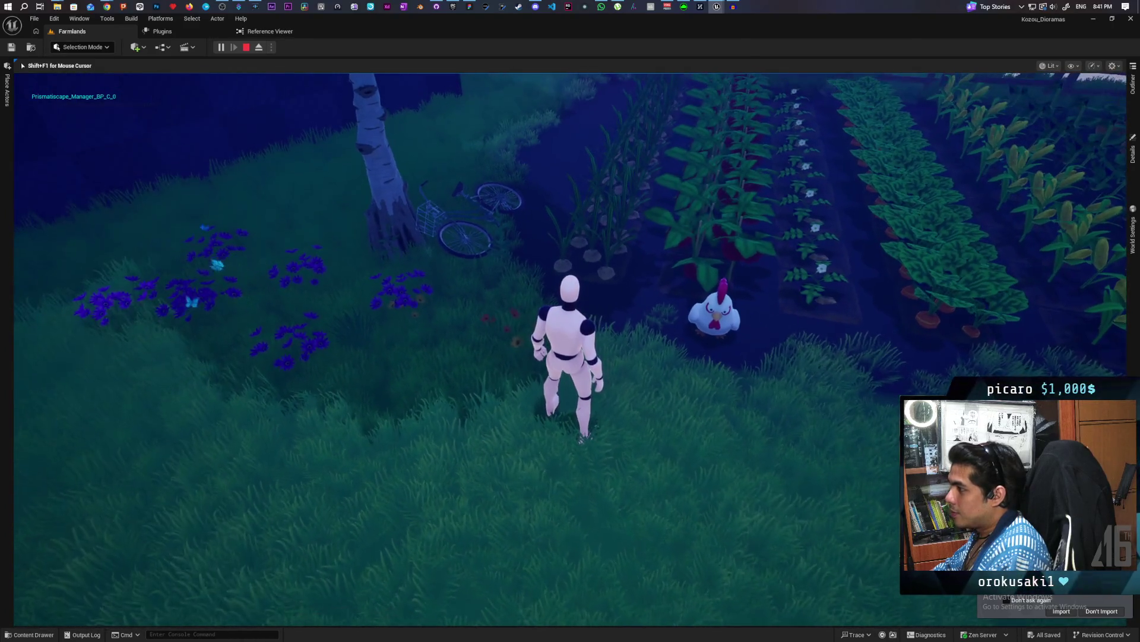
{"action": "key", "text": "Escape"}
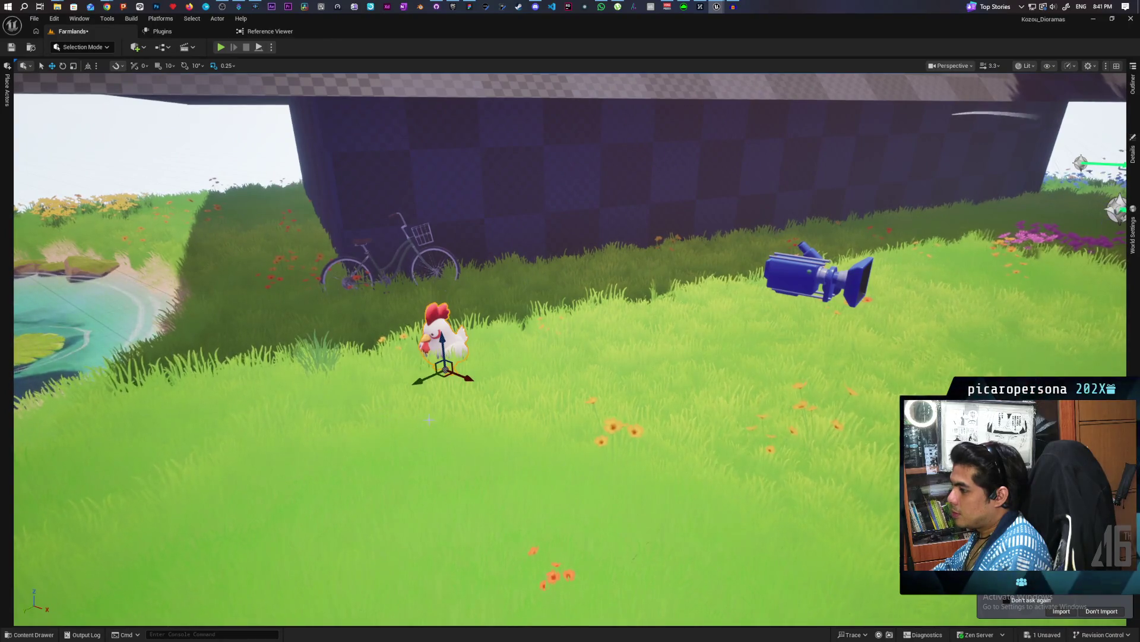
Save the Farmlands level and open the Content Drawer.
{"action": "left_click", "coordinate": [12, 47]}
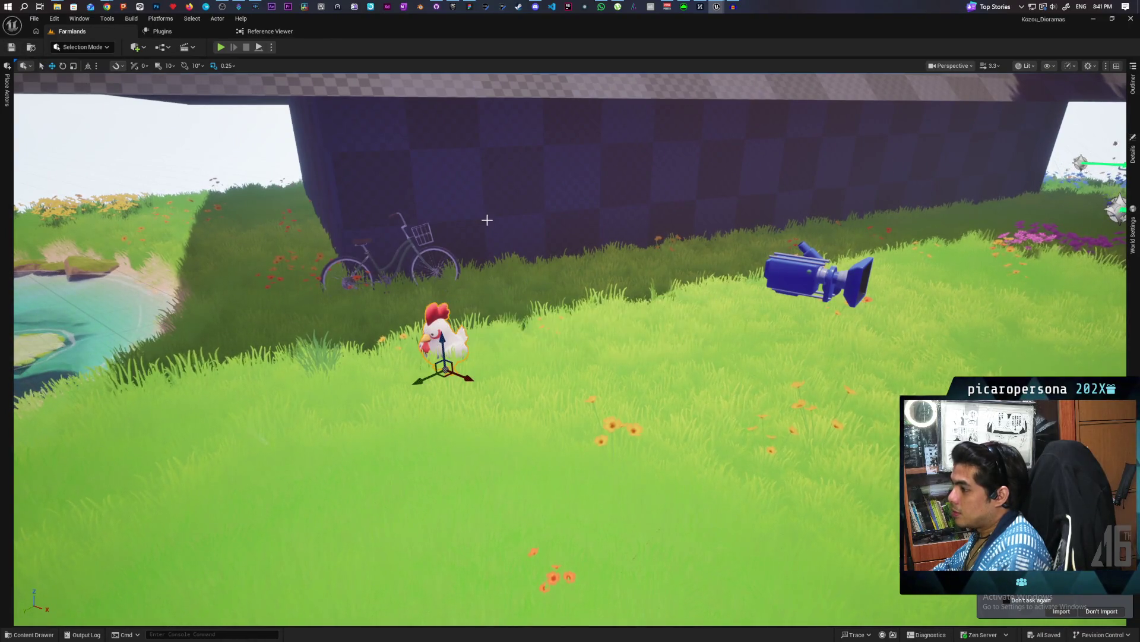
{"action": "left_click", "coordinate": [47, 634]}
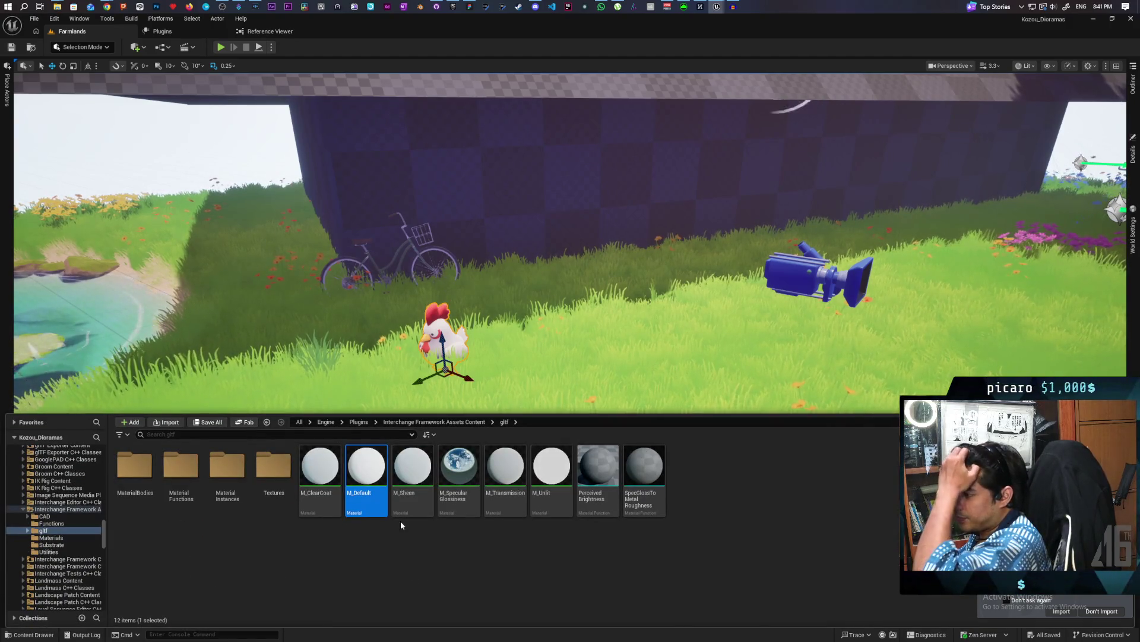
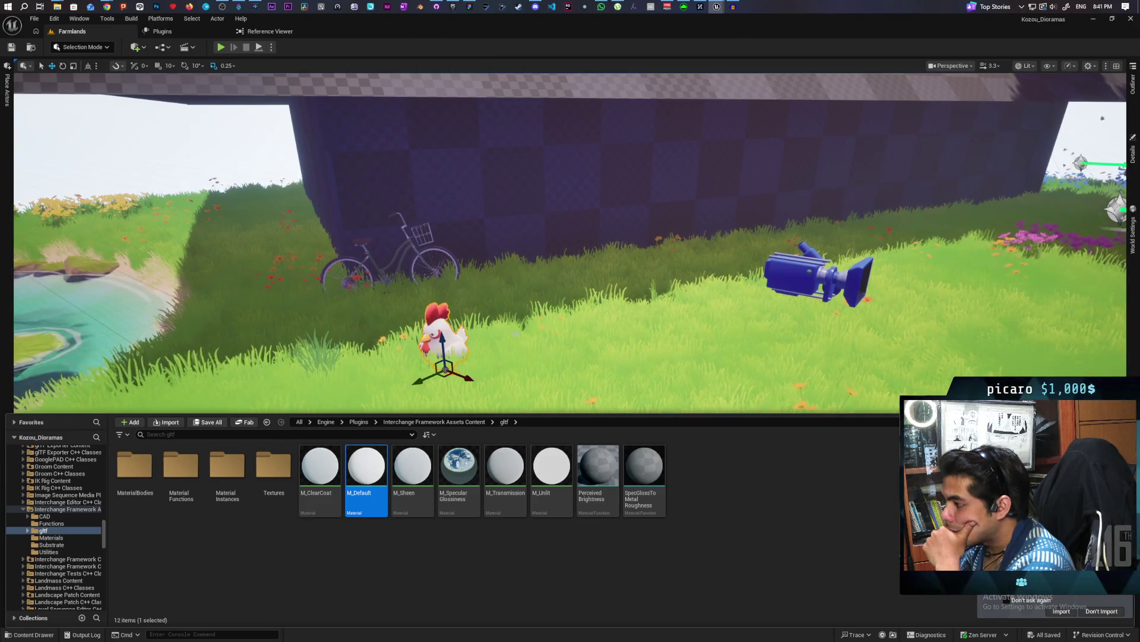
Select the chicken by the bicycle and jump to its FarmAnimals_Chicken mesh asset with Ctrl+B.
{"action": "left_click", "coordinate": [278, 174]}
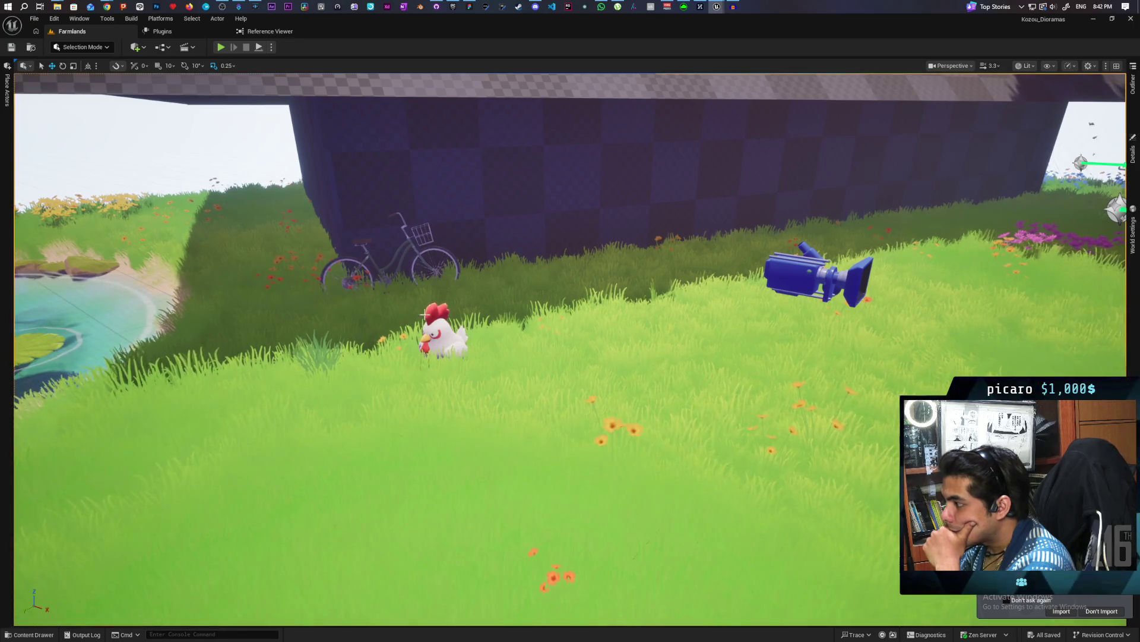
{"action": "mouse_move", "coordinate": [278, 174]}
{"action": "left_mouse_down"}
{"action": "mouse_move", "coordinate": [226, 173]}
{"action": "mouse_move", "coordinate": [279, 148]}
{"action": "mouse_move", "coordinate": [279, 122]}
{"action": "mouse_move", "coordinate": [279, 161]}
{"action": "mouse_move", "coordinate": [416, 160]}
{"action": "left_mouse_up"}
{"action": "left_click", "coordinate": [306, 363]}
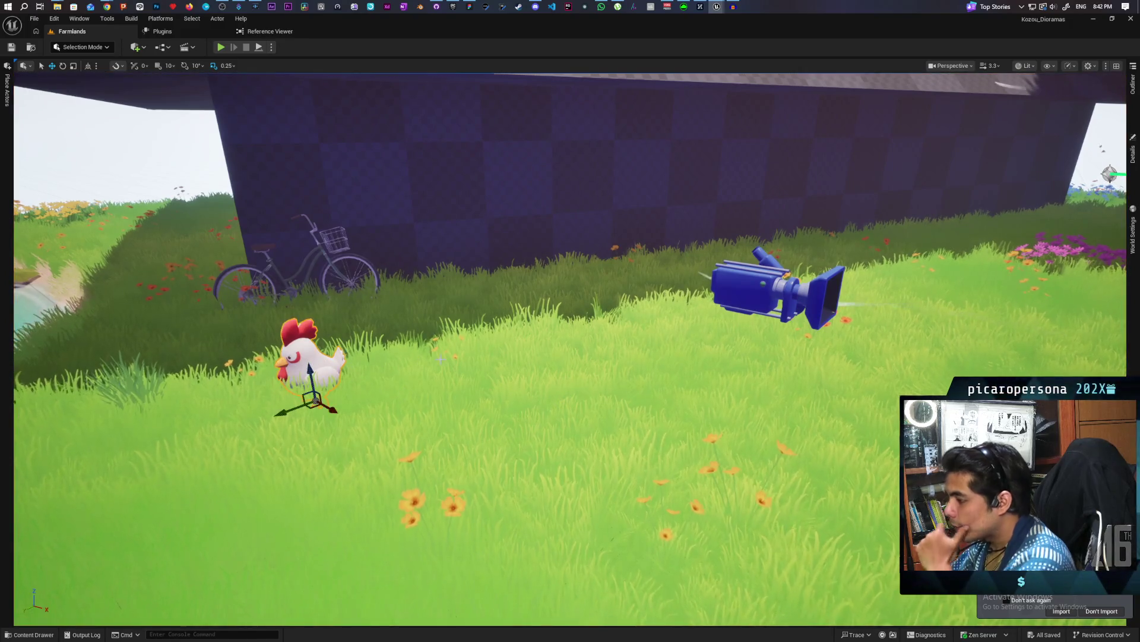
{"action": "key", "text": "ctrl+b"}
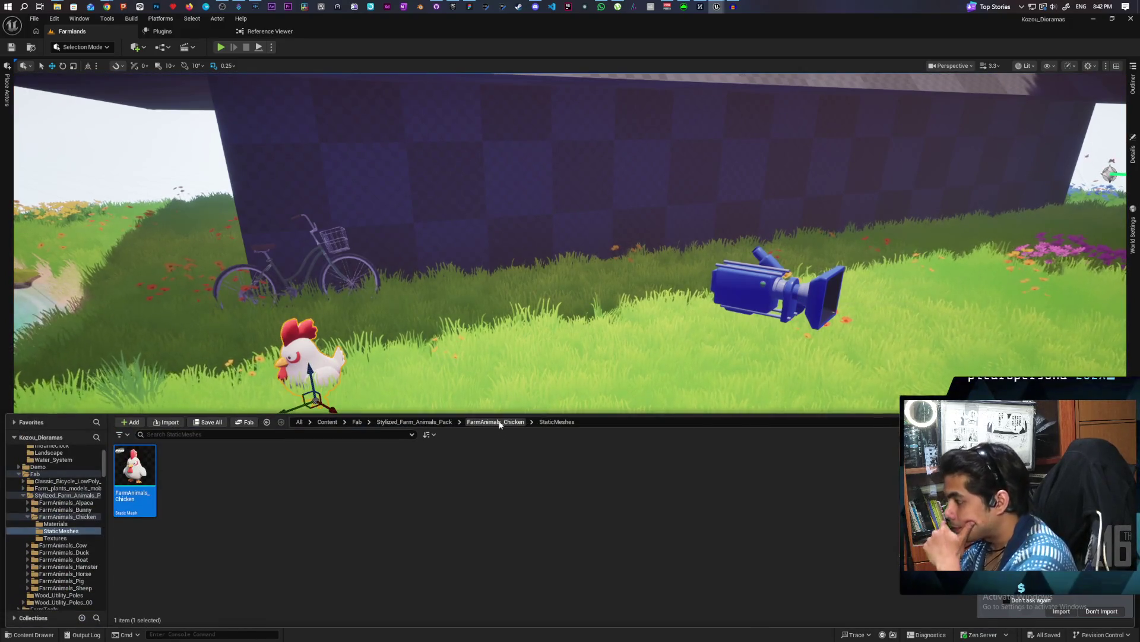
Browse from the chicken's folder to the FarmAnimals_Duck StaticMeshes folder.
{"action": "left_click", "coordinate": [499, 421]}
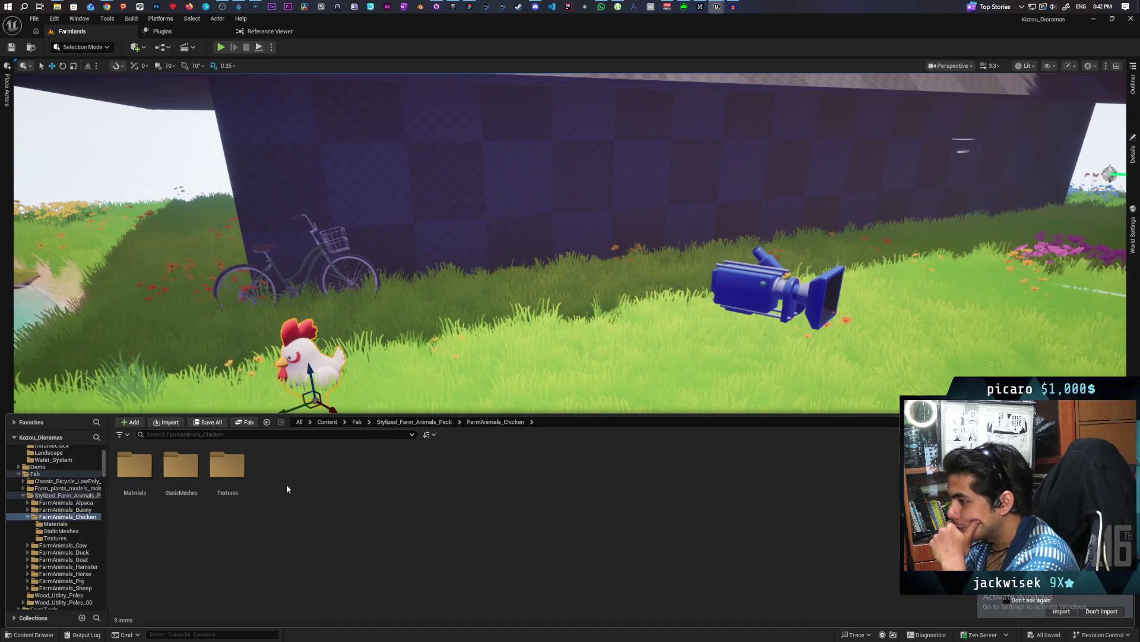
{"action": "double_click", "coordinate": [181, 468]}
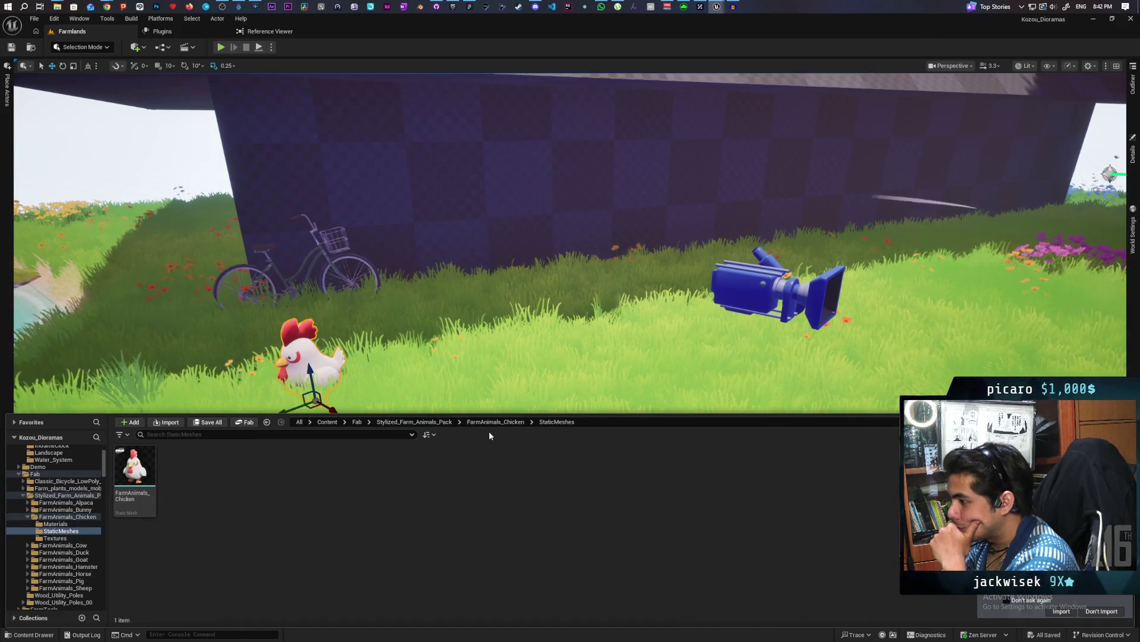
{"action": "left_click", "coordinate": [476, 422]}
{"action": "left_click", "coordinate": [436, 422]}
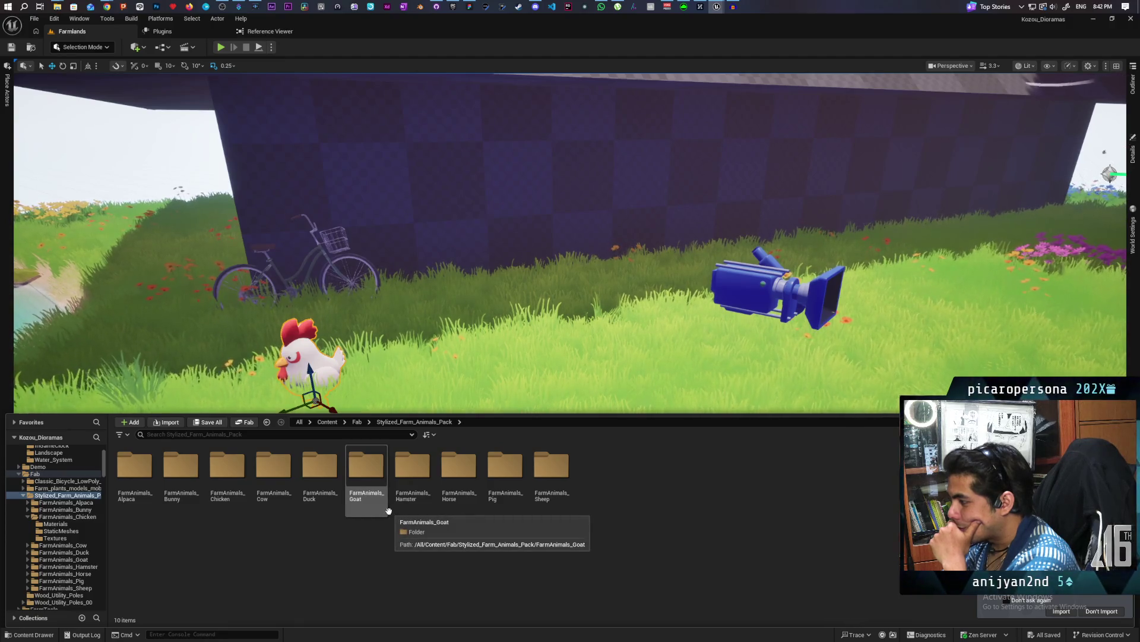
{"action": "double_click", "coordinate": [329, 485]}
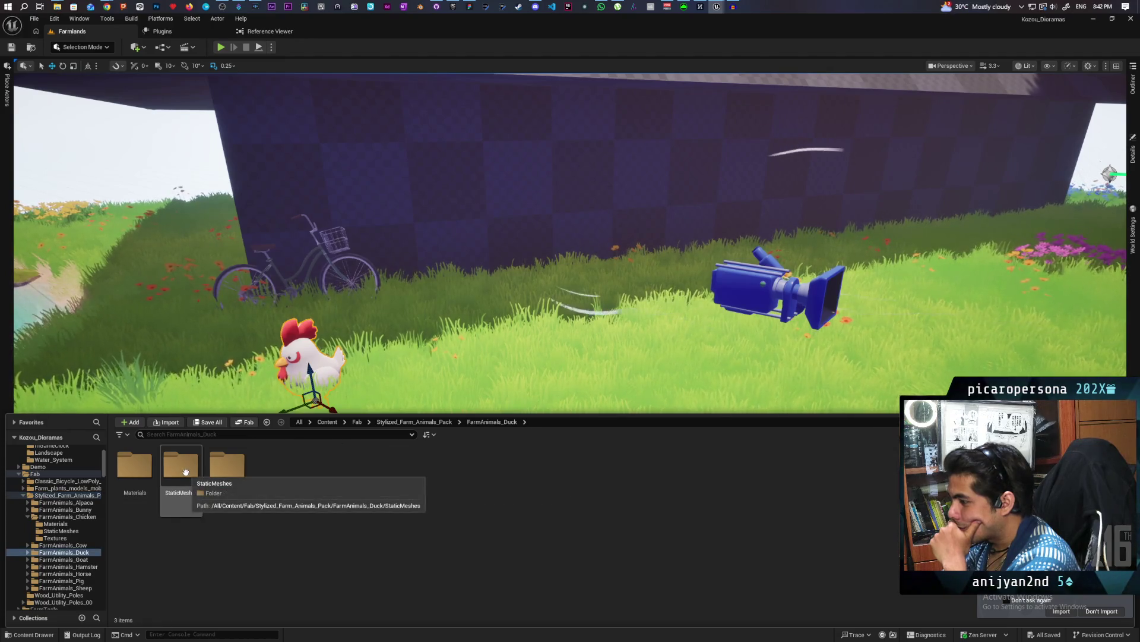
{"action": "double_click", "coordinate": [189, 473]}
Place the FarmAnimals_Duck mesh in the pond and frame the view around it.
{"action": "left_click", "coordinate": [141, 457]}
{"action": "mouse_move", "coordinate": [141, 456]}
{"action": "left_mouse_down"}
{"action": "mouse_move", "coordinate": [107, 303]}
{"action": "mouse_move", "coordinate": [56, 306]}
{"action": "left_mouse_up"}
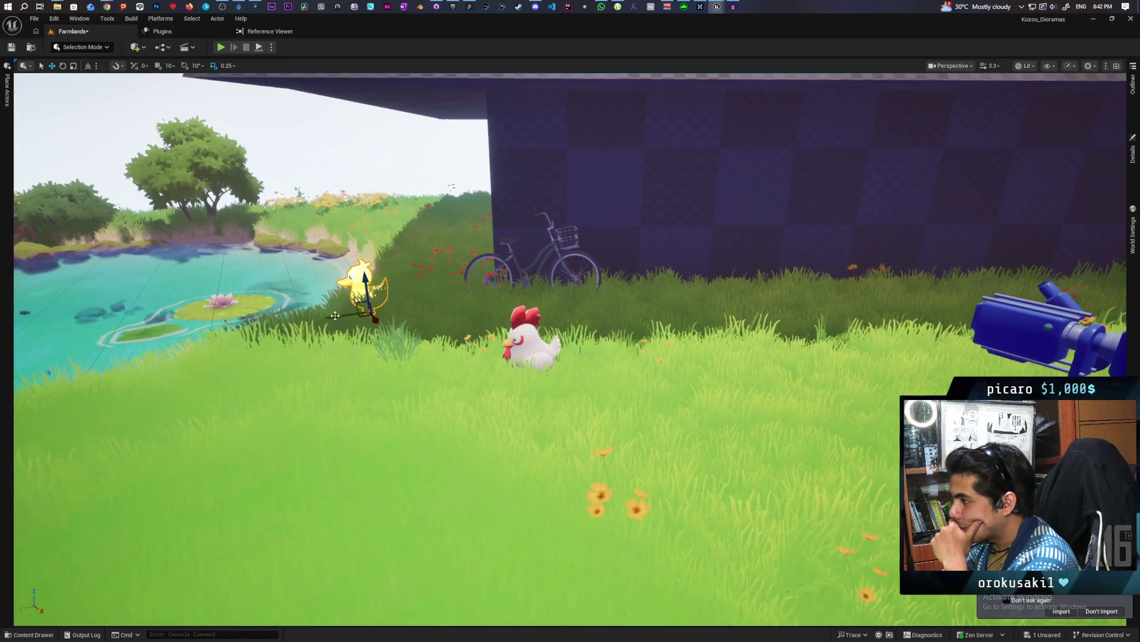
{"action": "left_click_drag", "start_coordinate": [207, 376], "coordinate": [206, 376]}
{"action": "mouse_move", "coordinate": [825, 319]}
{"action": "left_mouse_down"}
{"action": "mouse_move", "coordinate": [527, 317]}
{"action": "mouse_move", "coordinate": [549, 428]}
{"action": "mouse_move", "coordinate": [554, 405]}
{"action": "left_mouse_up"}
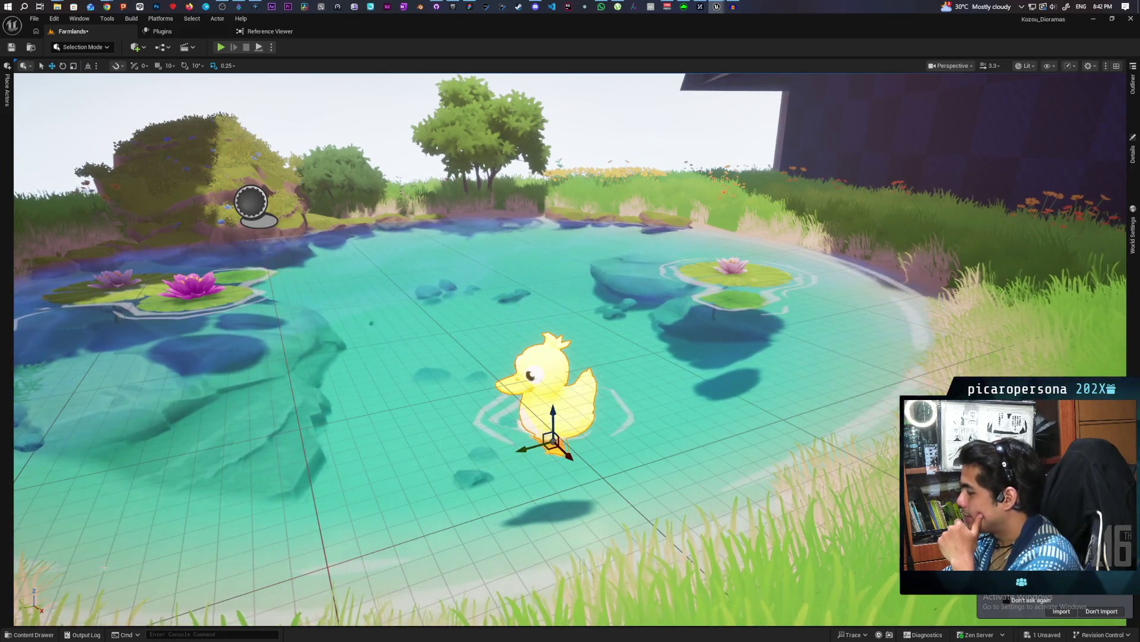
Open the duck's material instance and compare it with the chicken material's Fresnel setting.
{"action": "key", "text": "ctrl+space"}
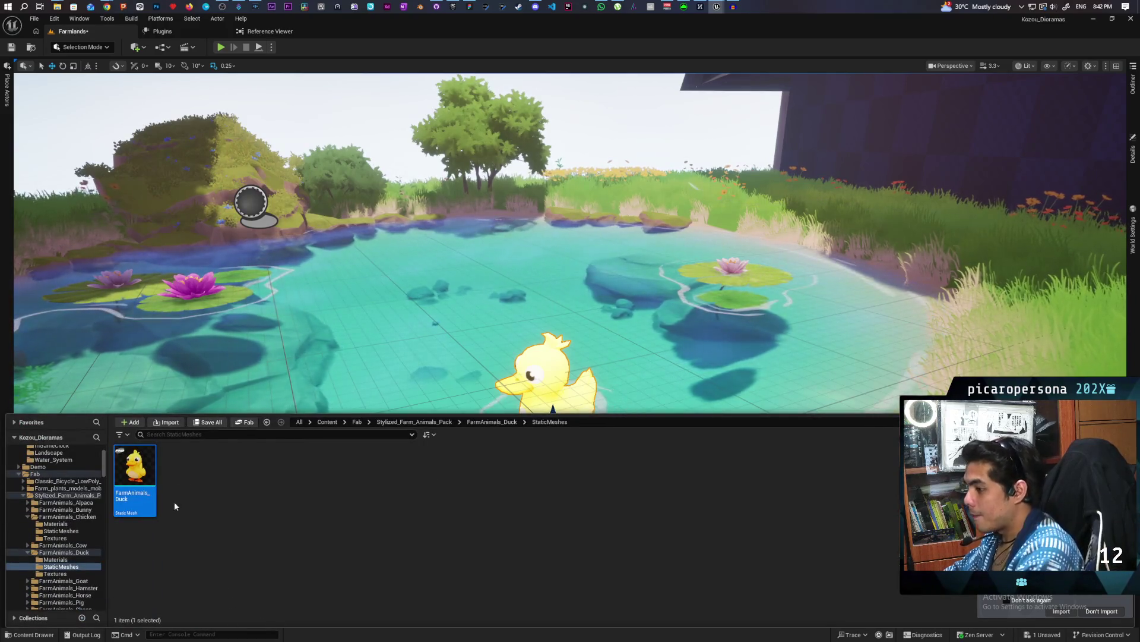
{"action": "left_click", "coordinate": [1133, 152]}
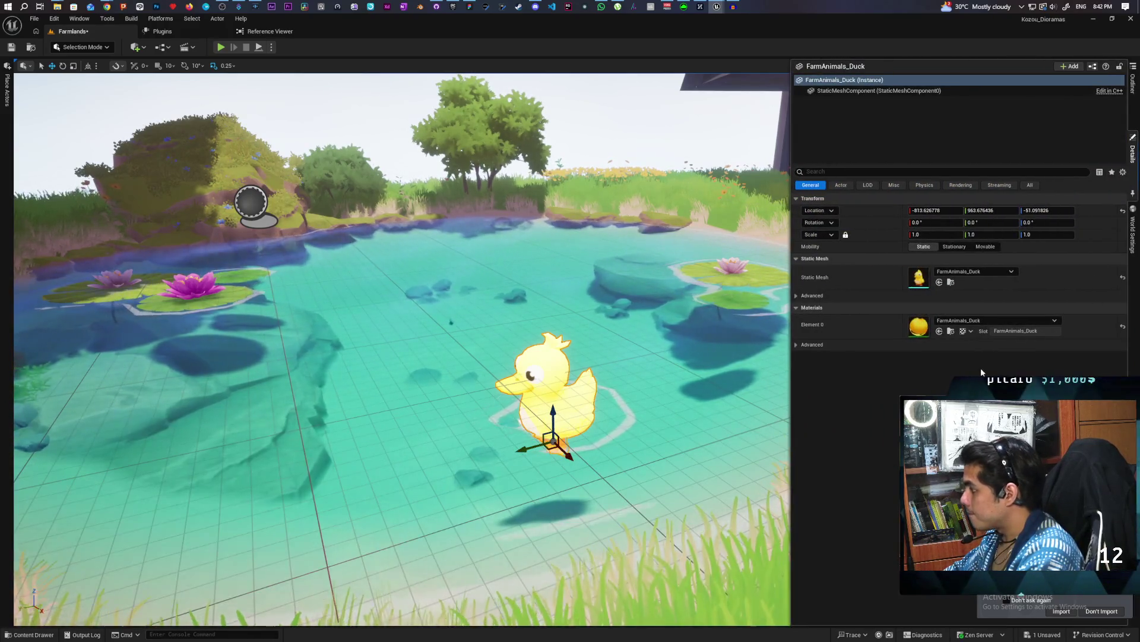
{"action": "double_click", "coordinate": [919, 327]}
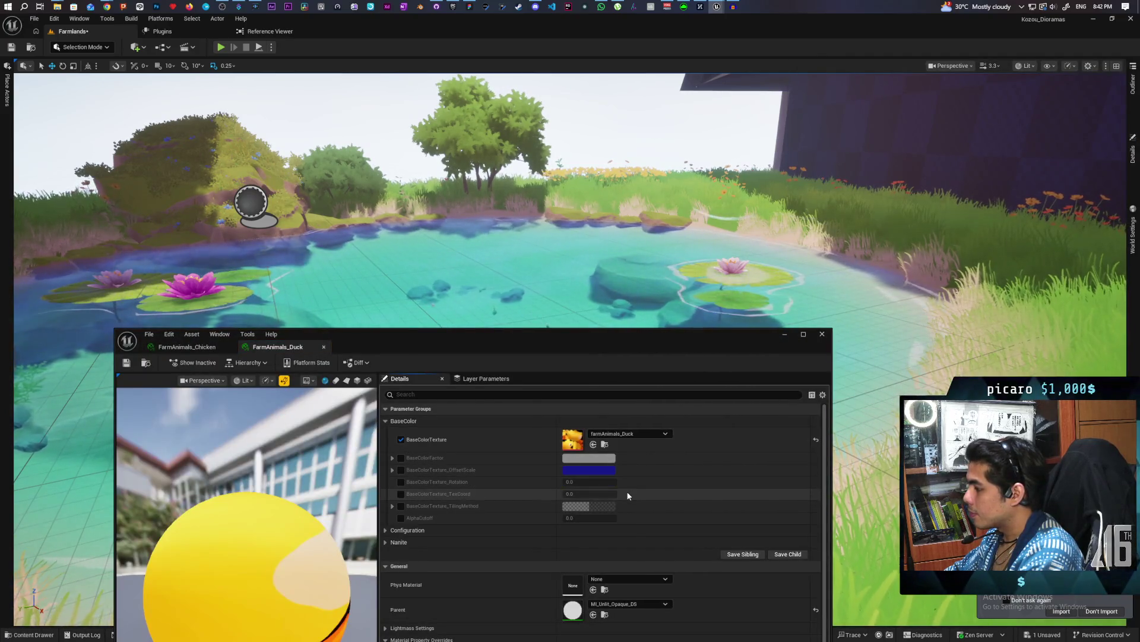
{"action": "left_click", "coordinate": [201, 347]}
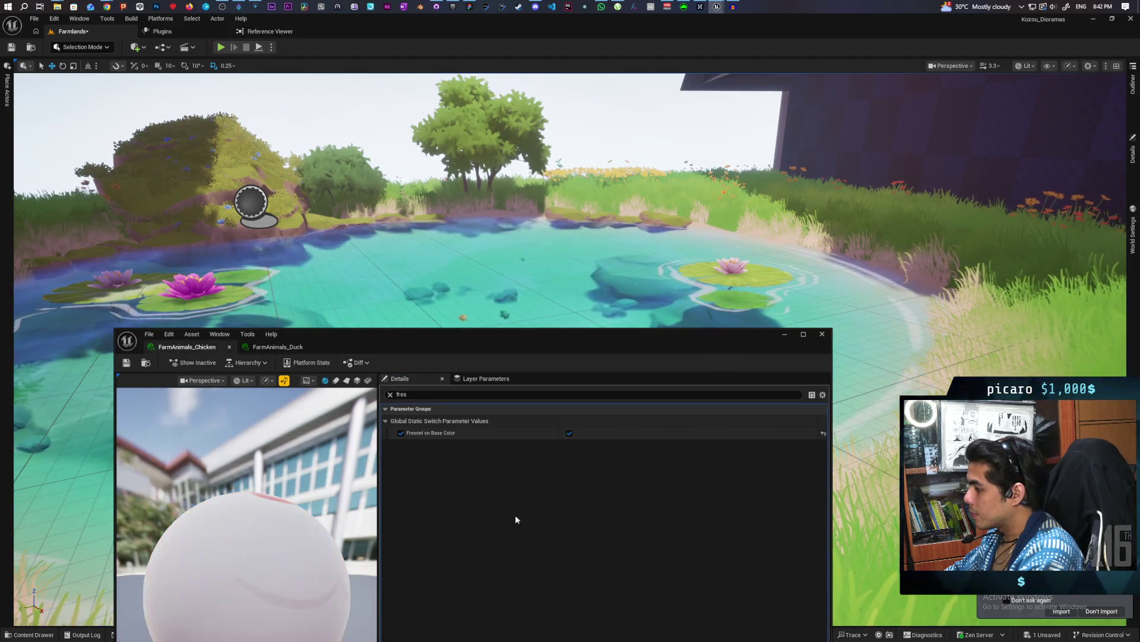
{"action": "left_click", "coordinate": [390, 394]}
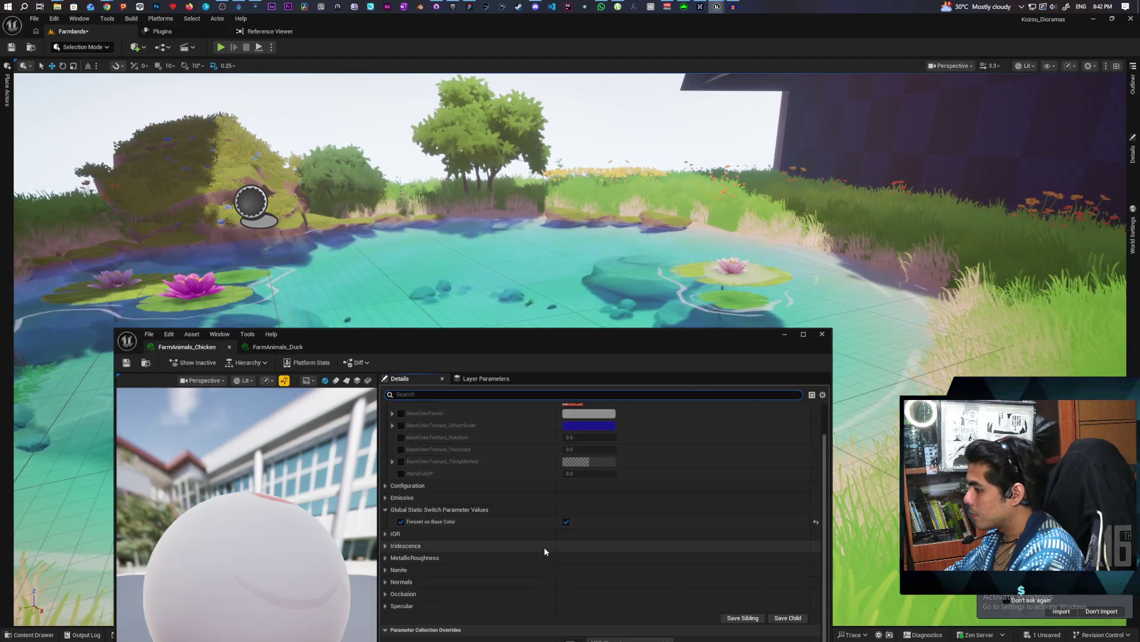
{"action": "scroll", "coordinate": [545, 548], "scroll_direction": "down", "scroll_amount": 5}
{"action": "key", "text": "ctrl+space"}
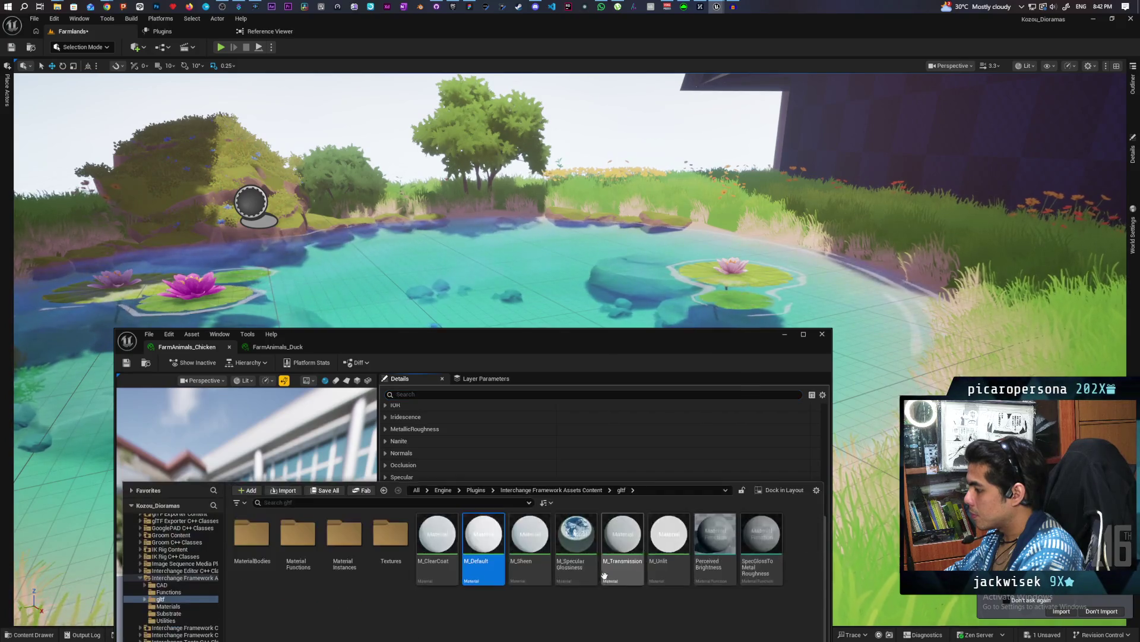
{"action": "left_click", "coordinate": [278, 347]}
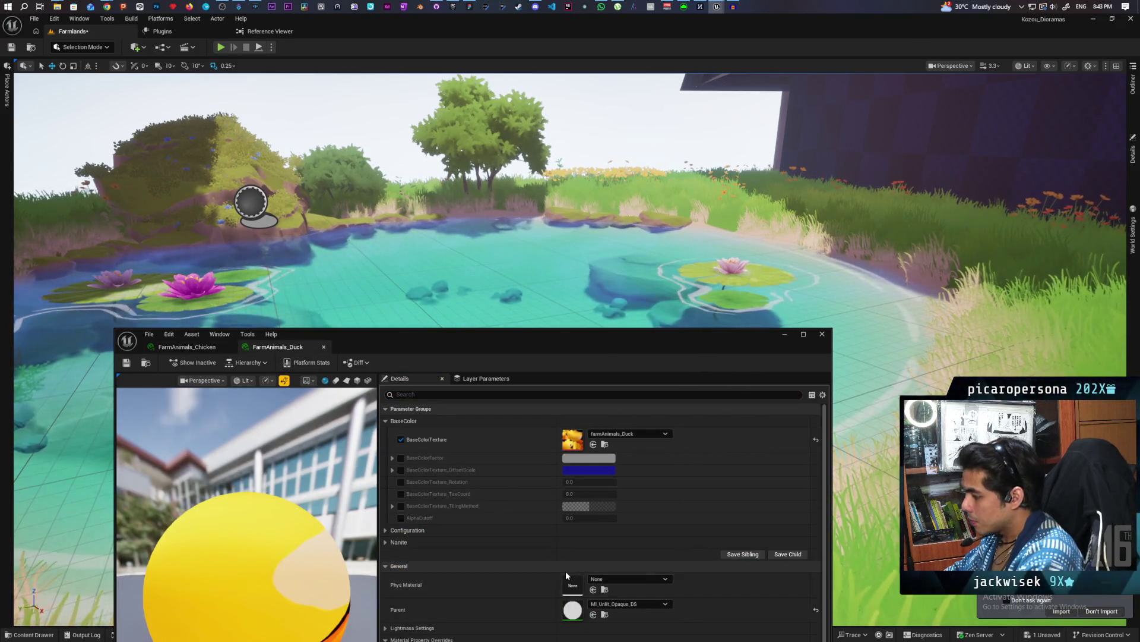
Enable Fresnel on Base Color for the duck material, save all, and minimize the material editor.
{"action": "left_click", "coordinate": [594, 614]}
{"action": "scroll", "coordinate": [506, 541], "scroll_direction": "down", "scroll_amount": 2}
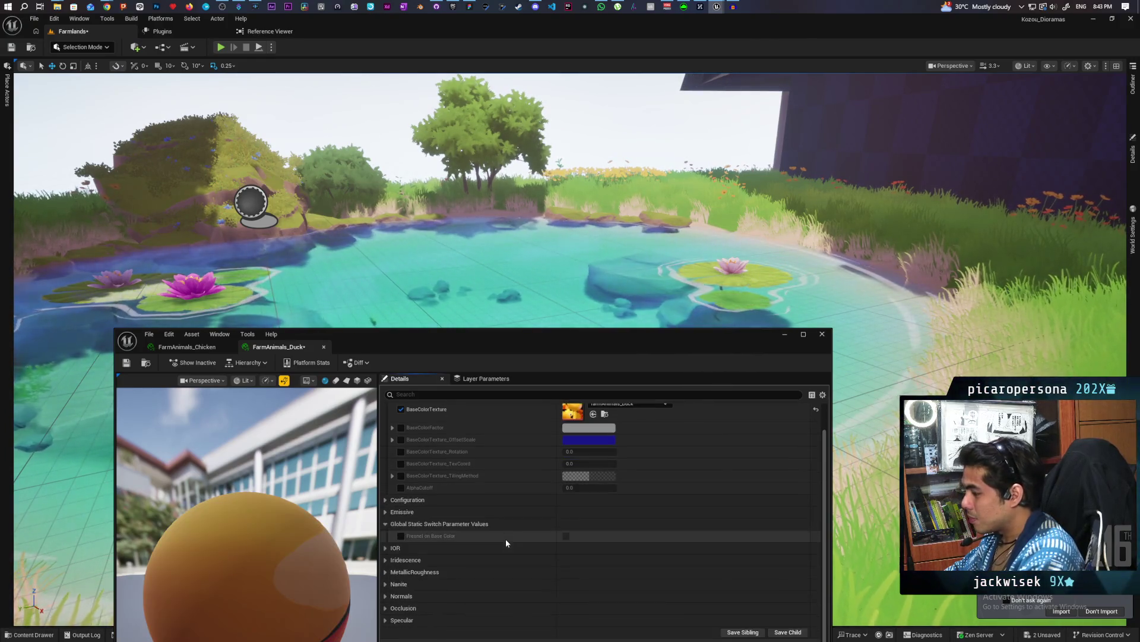
{"action": "left_click", "coordinate": [401, 535]}
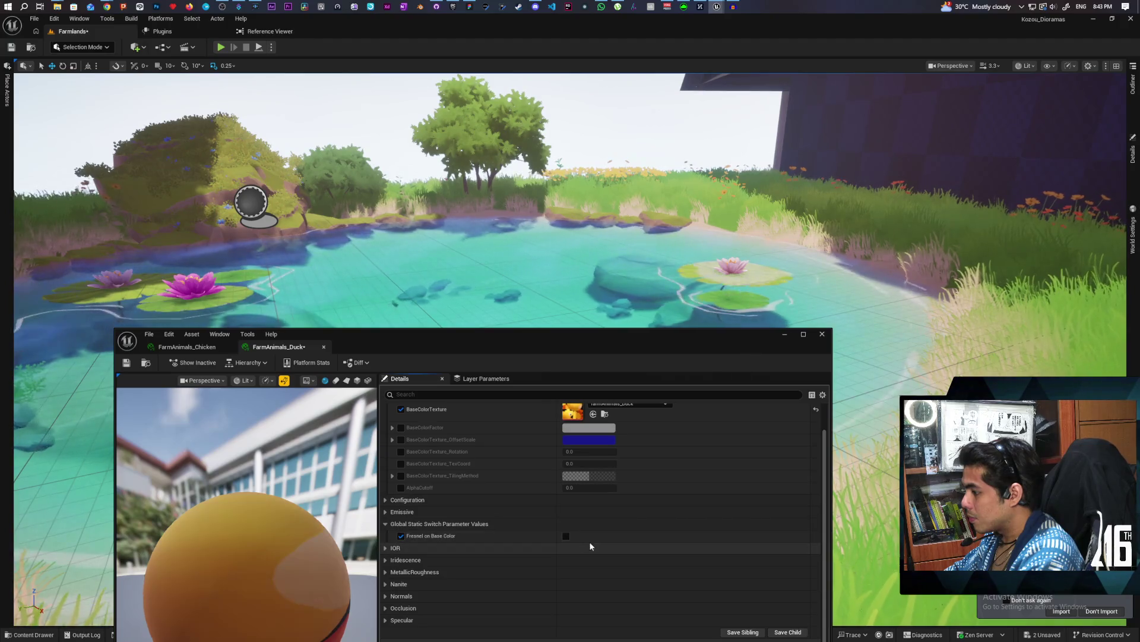
{"action": "left_click", "coordinate": [566, 536]}
{"action": "left_click", "coordinate": [132, 361]}
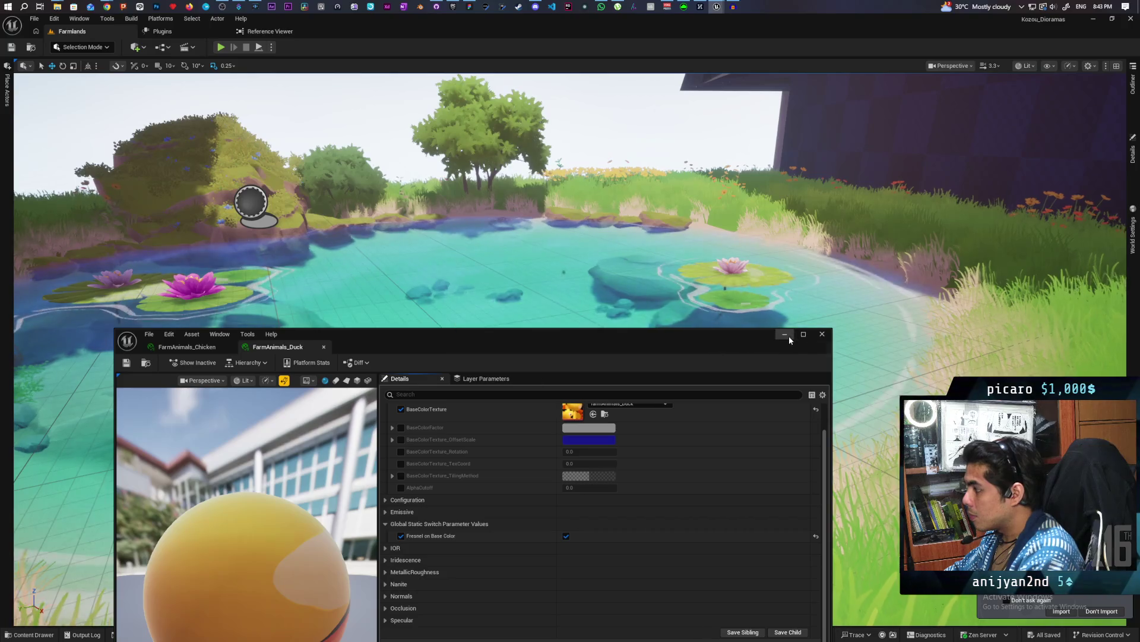
{"action": "left_click", "coordinate": [786, 335]}
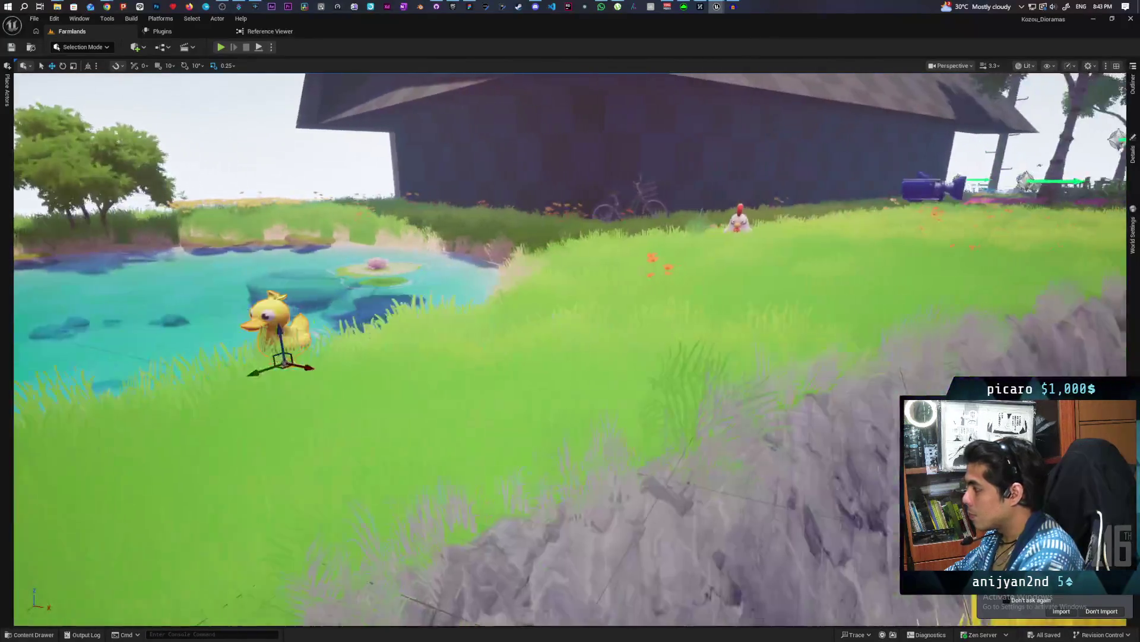
Focus on the duck and drag its green Y arrow to slide it left across the pond.
{"action": "key", "text": "f"}
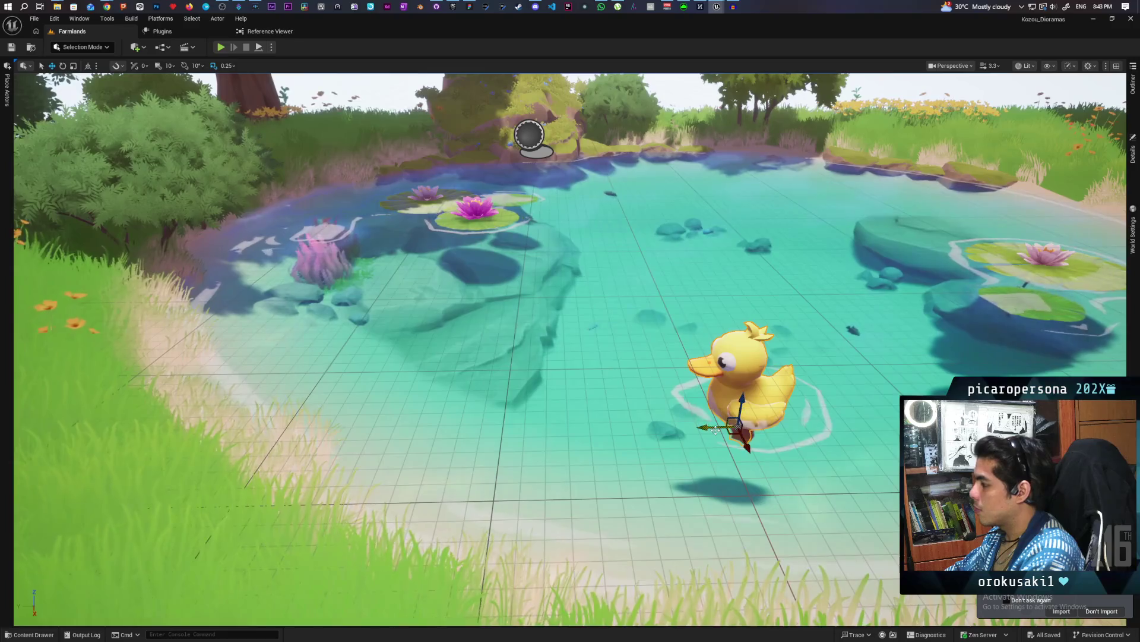
{"action": "mouse_move", "coordinate": [716, 429]}
{"action": "left_mouse_down"}
{"action": "mouse_move", "coordinate": [636, 411]}
{"action": "mouse_move", "coordinate": [756, 442]}
{"action": "left_mouse_up"}
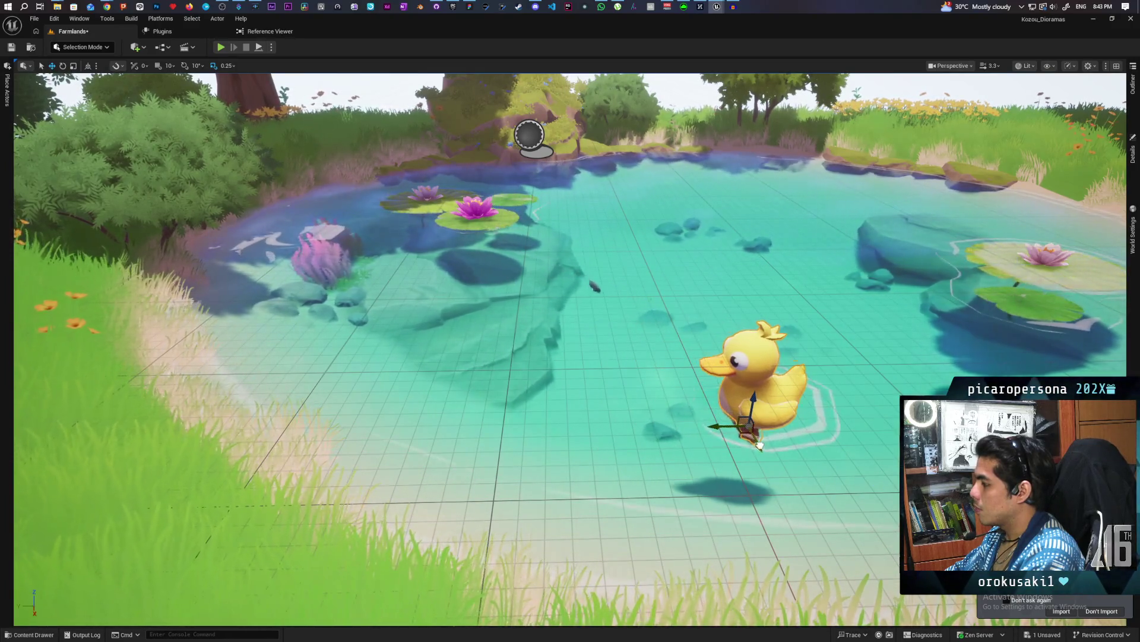
{"action": "scroll", "coordinate": [760, 445], "scroll_direction": "down", "scroll_amount": 3}
{"action": "scroll", "coordinate": [642, 341], "scroll_direction": "down", "scroll_amount": 5}
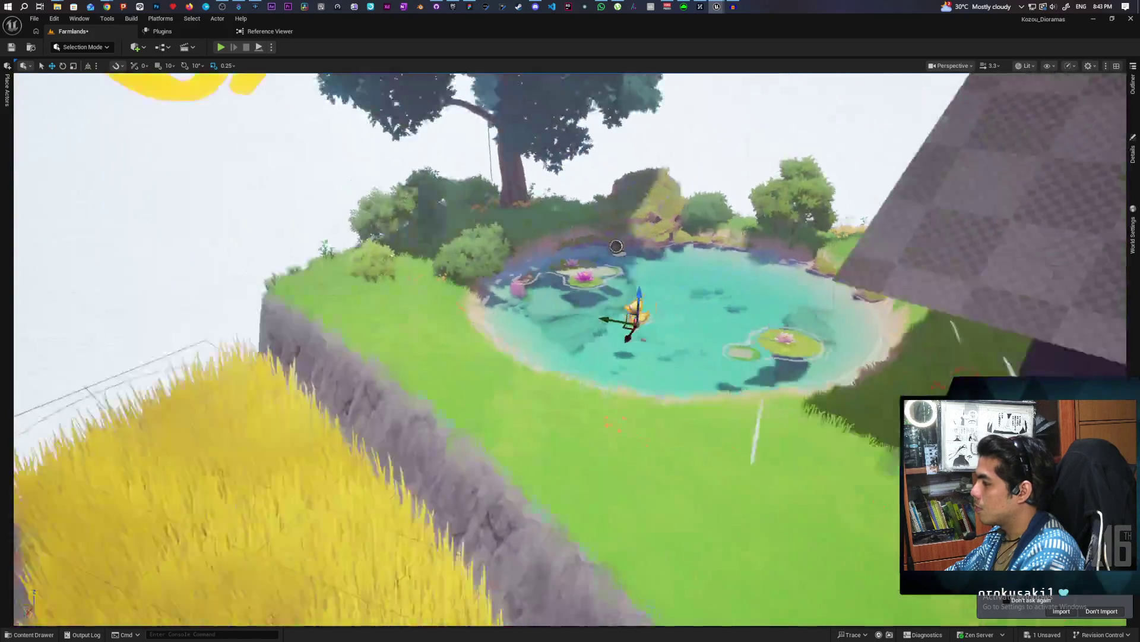
{"action": "scroll", "coordinate": [570, 350], "scroll_direction": "down", "scroll_amount": 2}
{"action": "scroll", "coordinate": [571, 351], "scroll_direction": "up", "scroll_amount": 4}
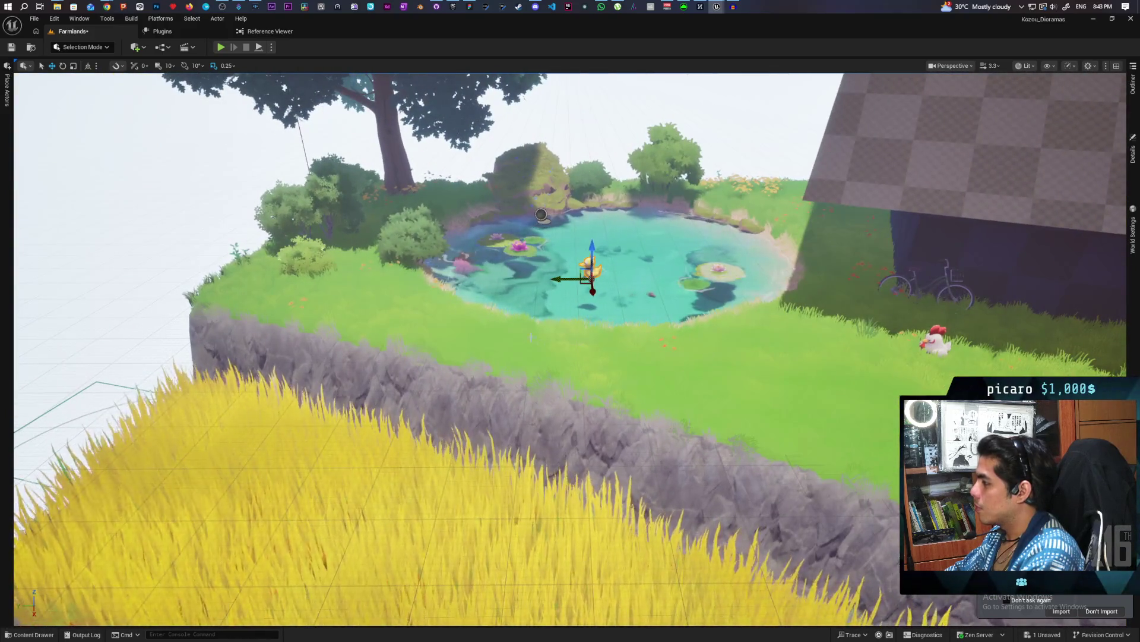
{"action": "right_click", "coordinate": [392, 315]}
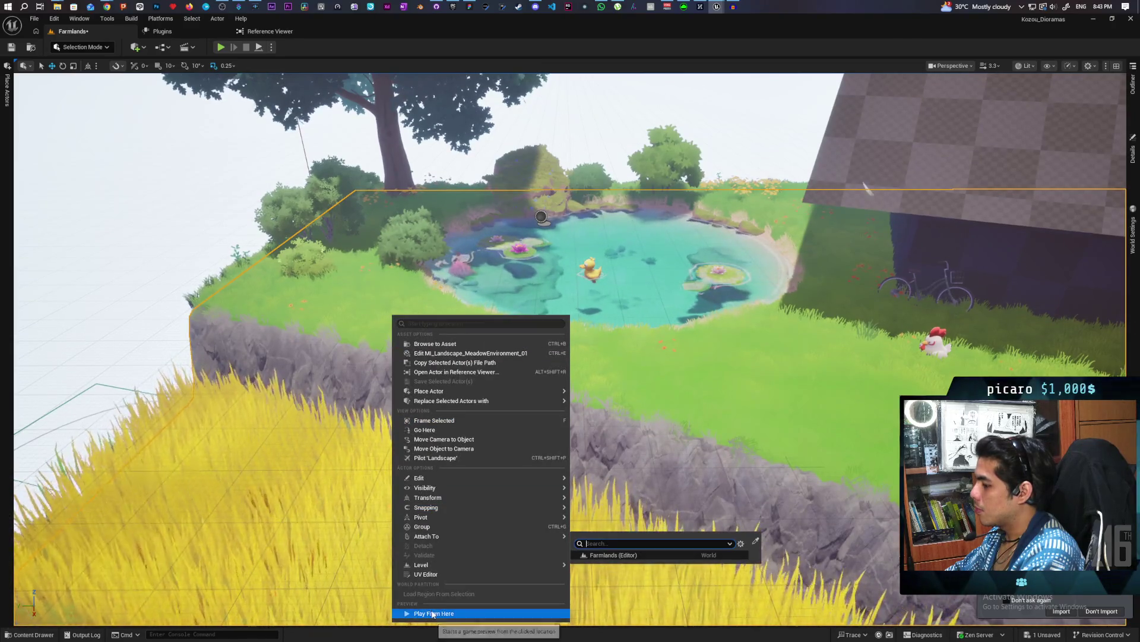
Play from the pond bank, run the character into the pond to the duck, then stop.
{"action": "left_click", "coordinate": [433, 614]}
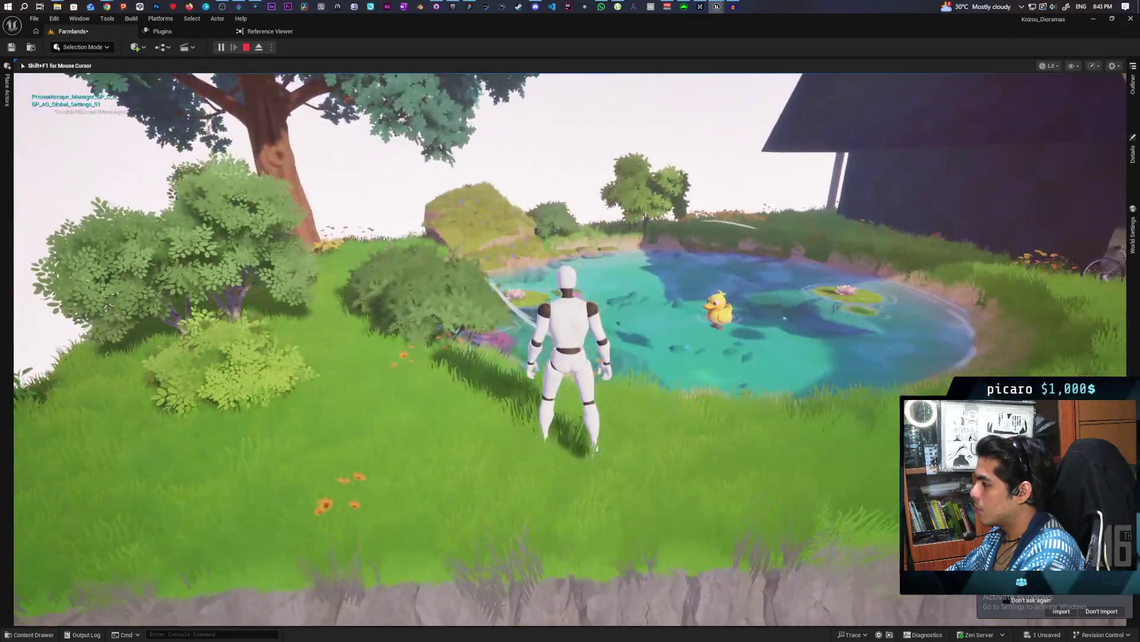
{"action": "key", "text": "a"}
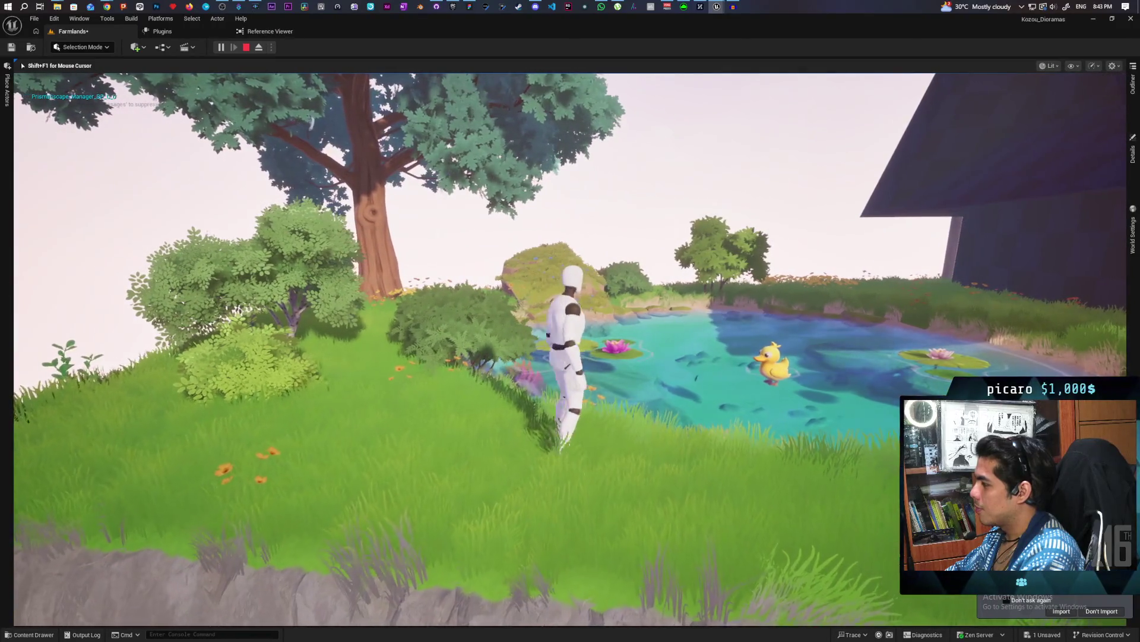
{"action": "key", "text": "a"}
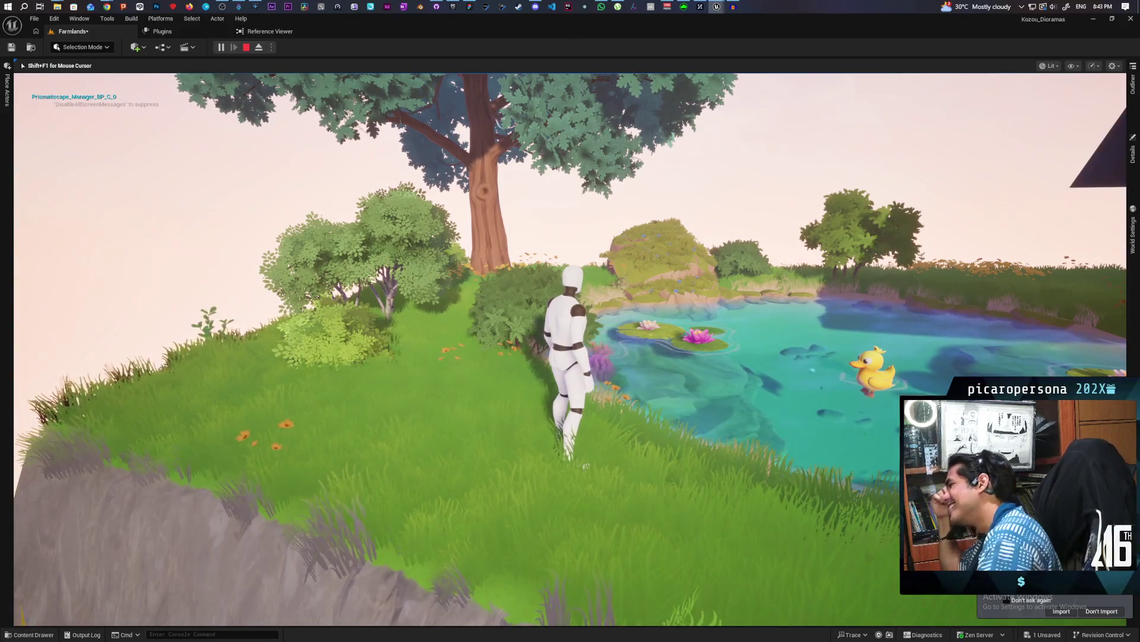
{"action": "key", "text": "w"}
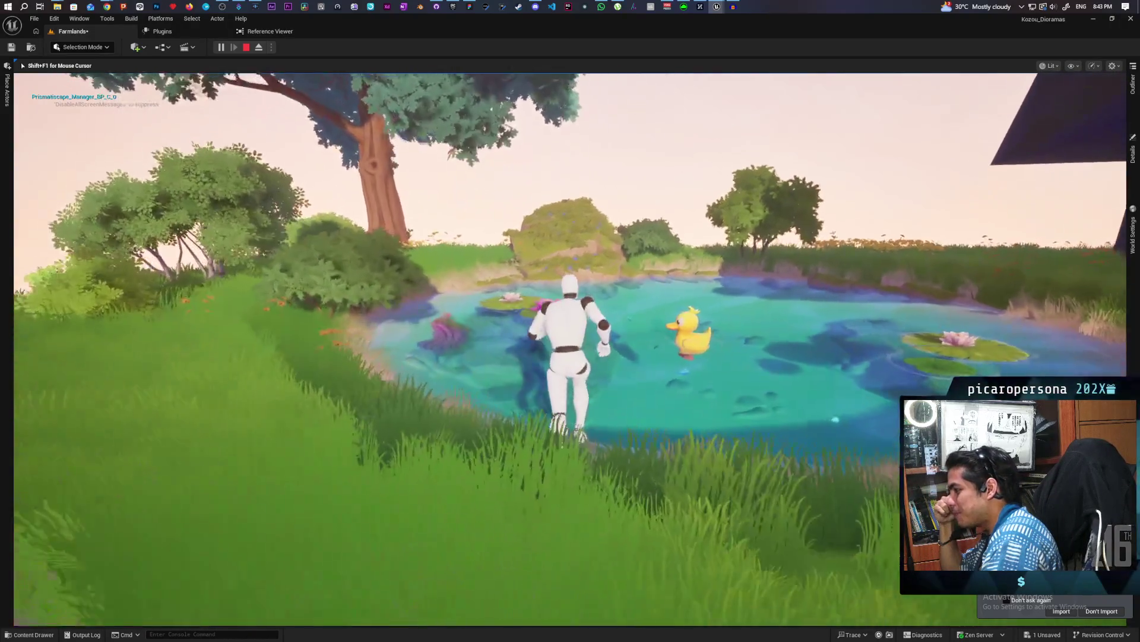
{"action": "key", "text": "w"}
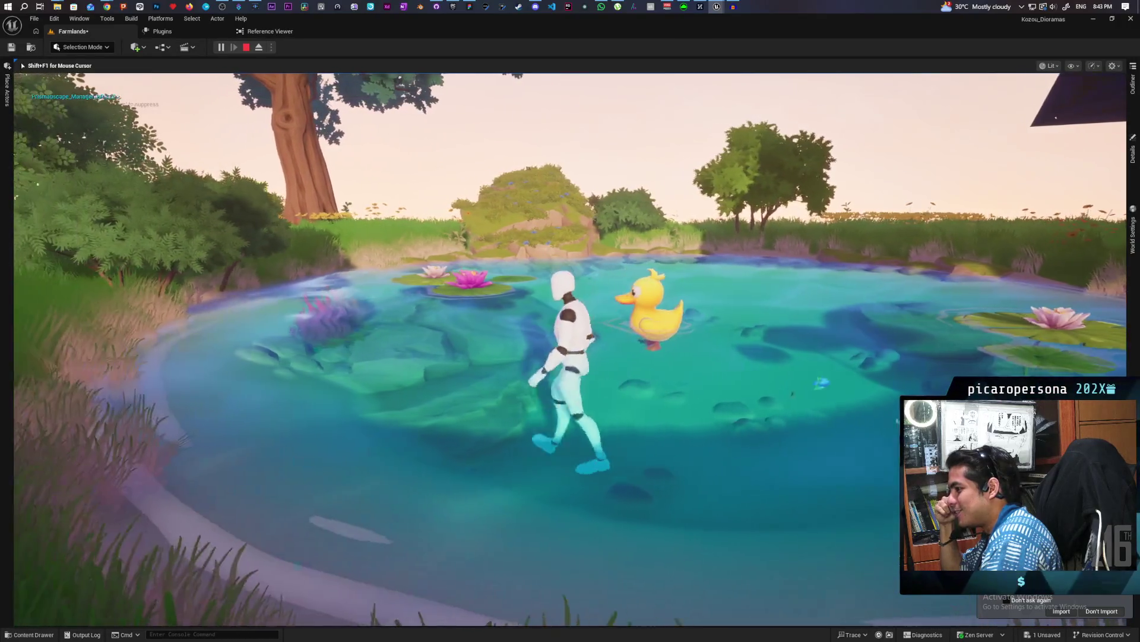
{"action": "key", "text": "a"}
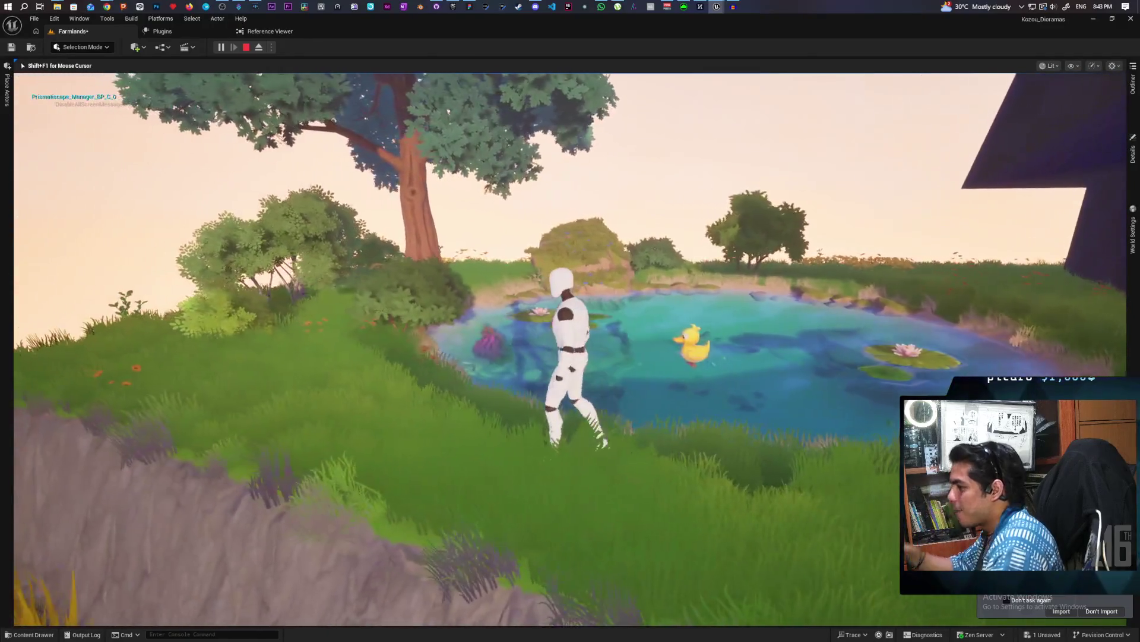
{"action": "key", "text": "Escape"}
{"action": "left_click", "coordinate": [702, 335]}
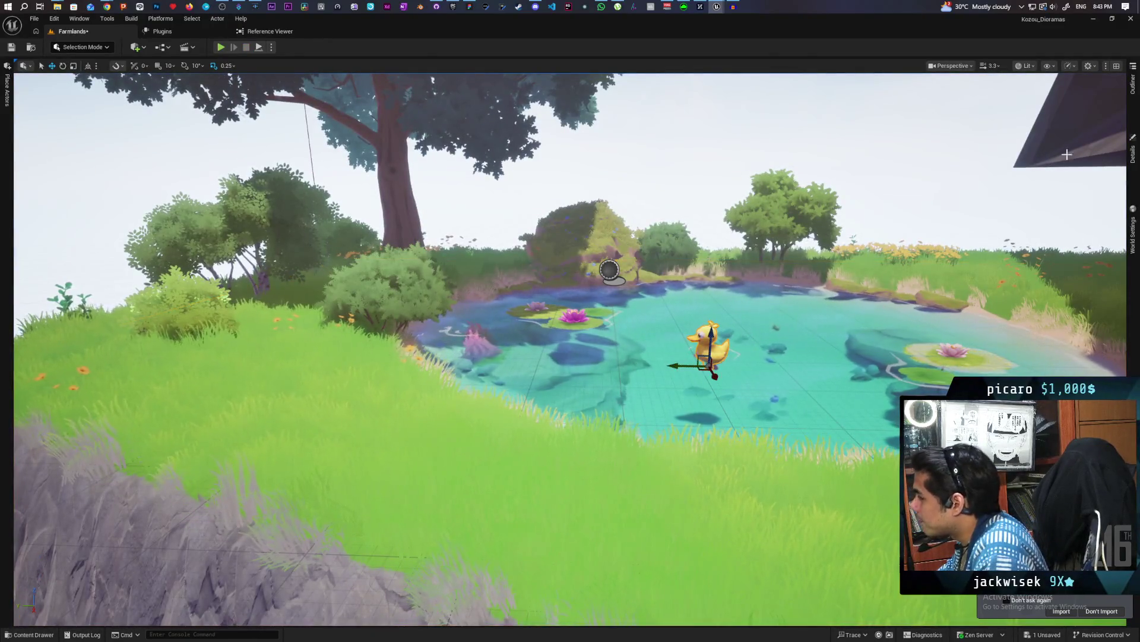
Scale the duck to 0.5 and raise it slightly on the water with the Z arrow.
{"action": "left_click", "coordinate": [1134, 83]}
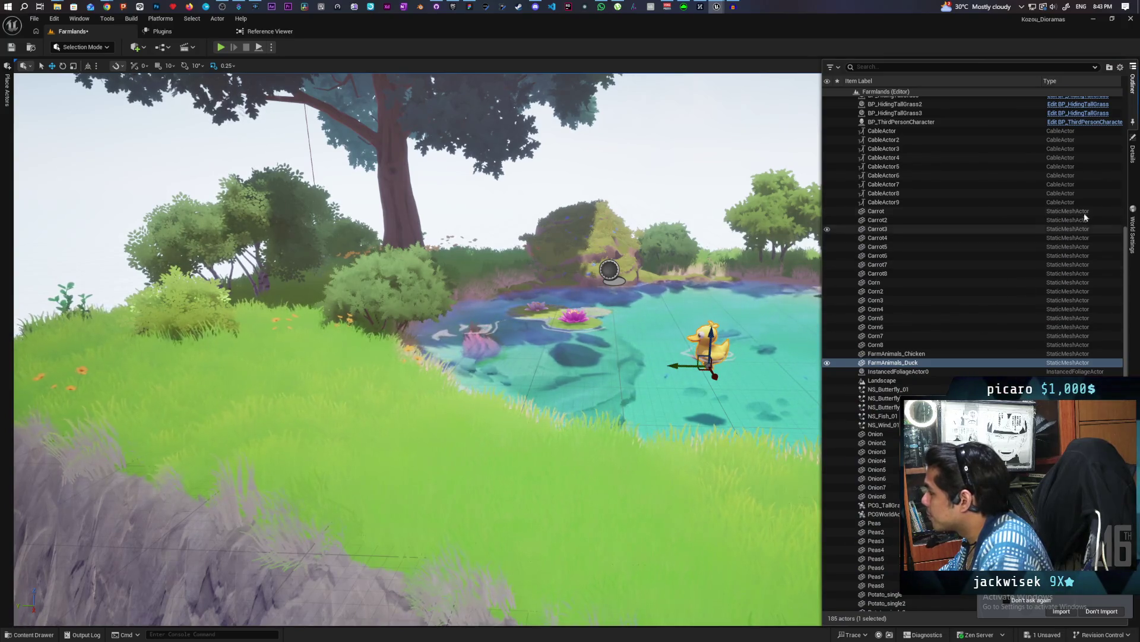
{"action": "left_click", "coordinate": [1134, 152]}
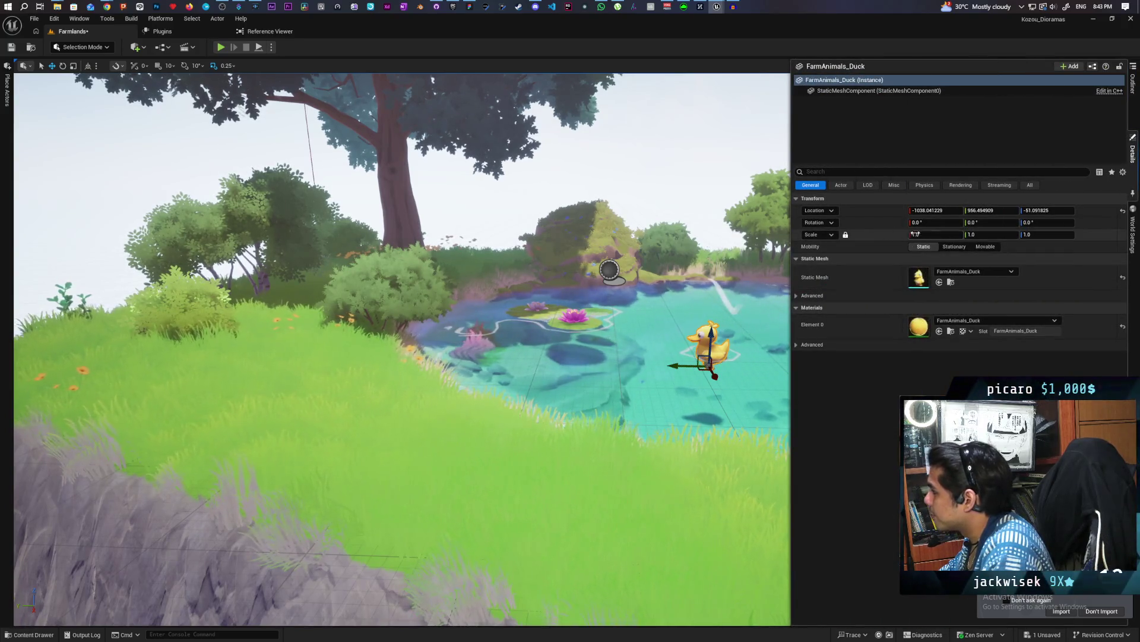
{"action": "type", "text": "0.5"}
{"action": "key", "text": "Return"}
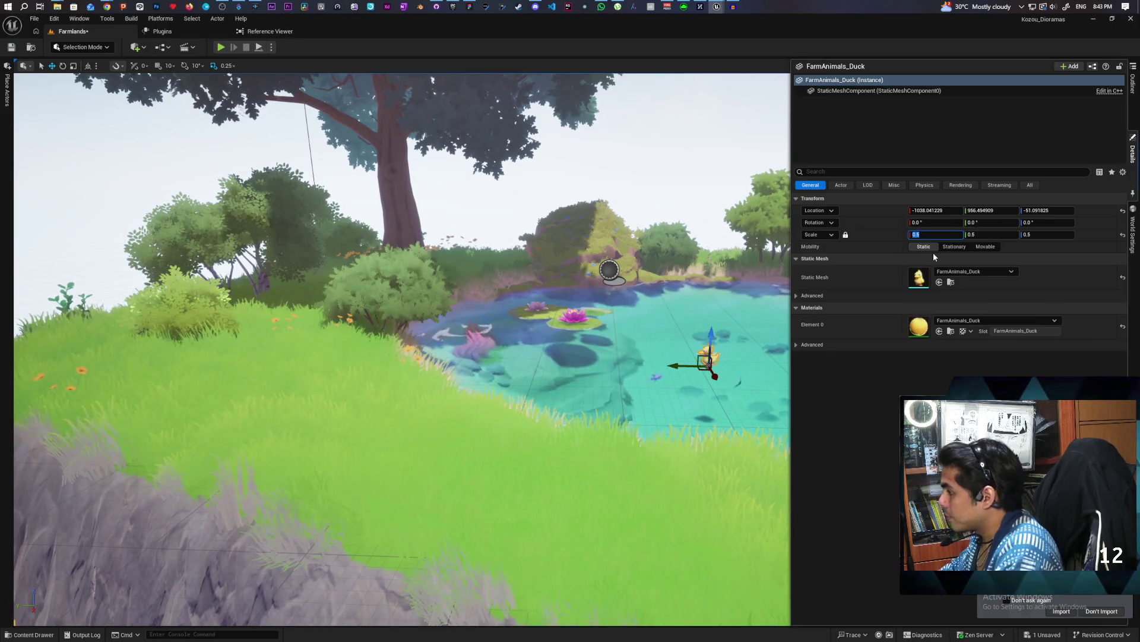
{"action": "key", "text": "f"}
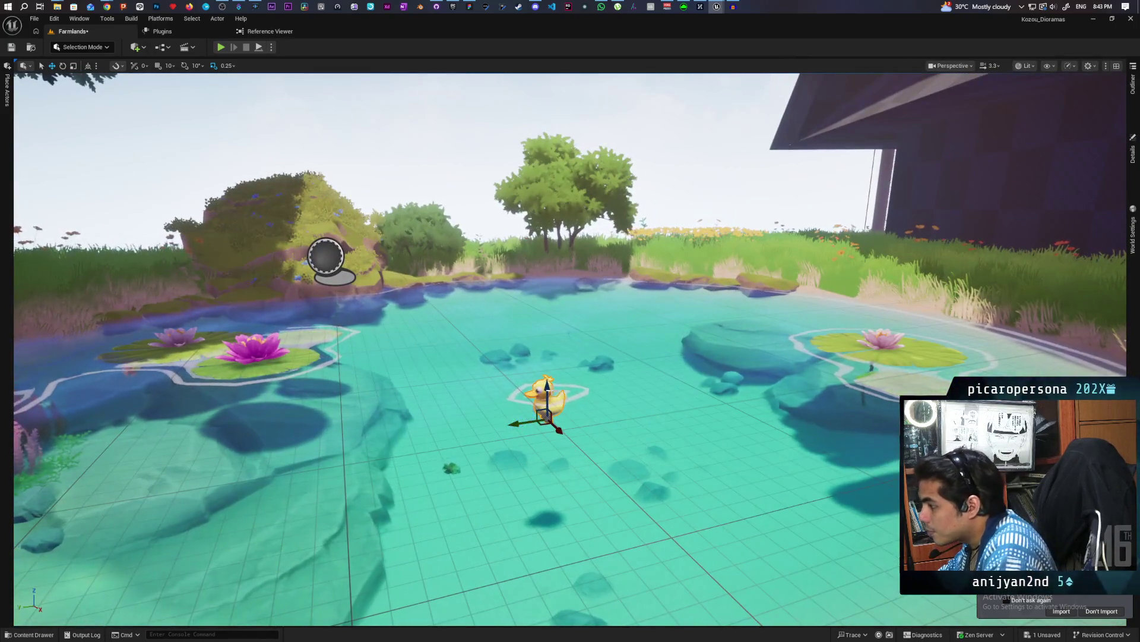
{"action": "left_click_drag", "start_coordinate": [546, 386], "coordinate": [547, 371]}
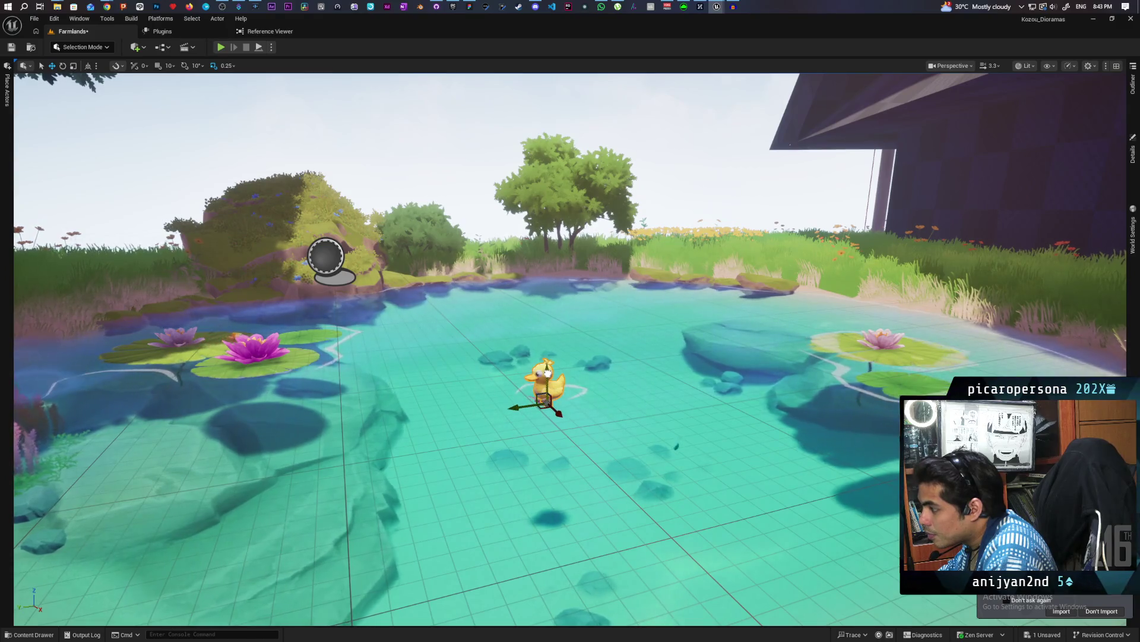
{"action": "scroll", "coordinate": [571, 350], "scroll_direction": "down", "scroll_amount": 10}
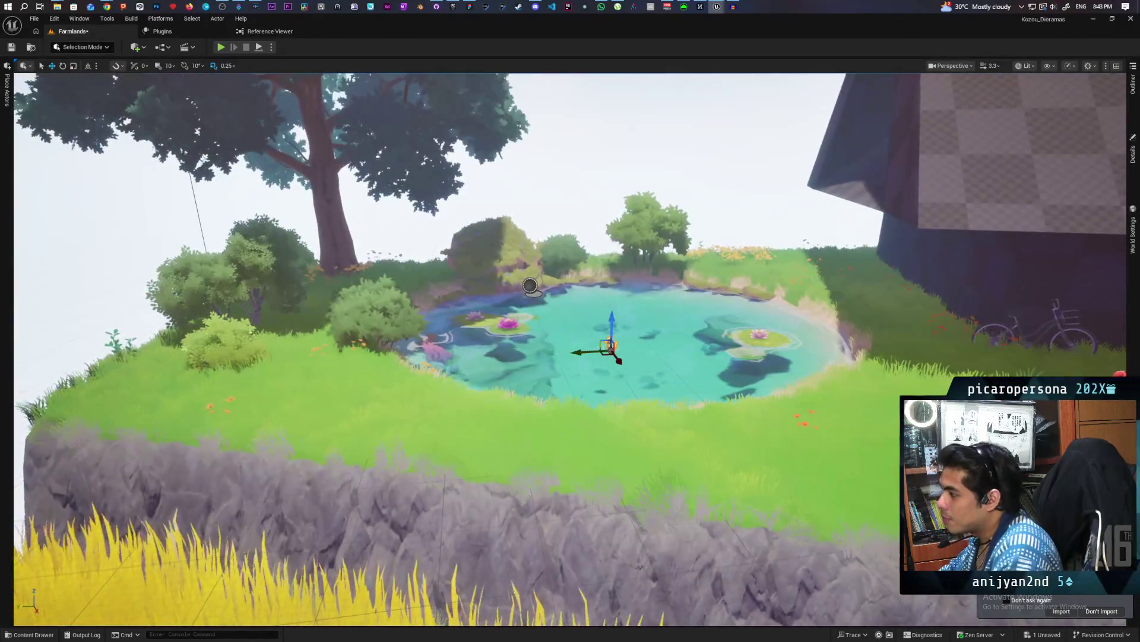
{"action": "right_click", "coordinate": [493, 441]}
Play from the pond bank and walk the character along the water toward the house and bicycle.
{"action": "left_click", "coordinate": [500, 416]}
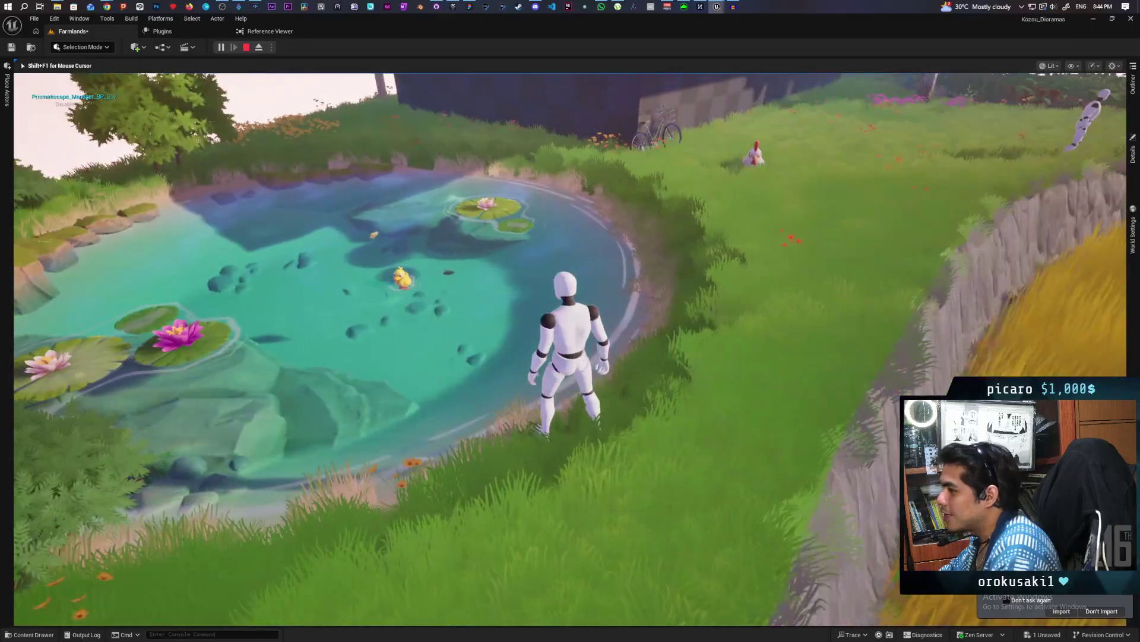
{"action": "key", "text": "w"}
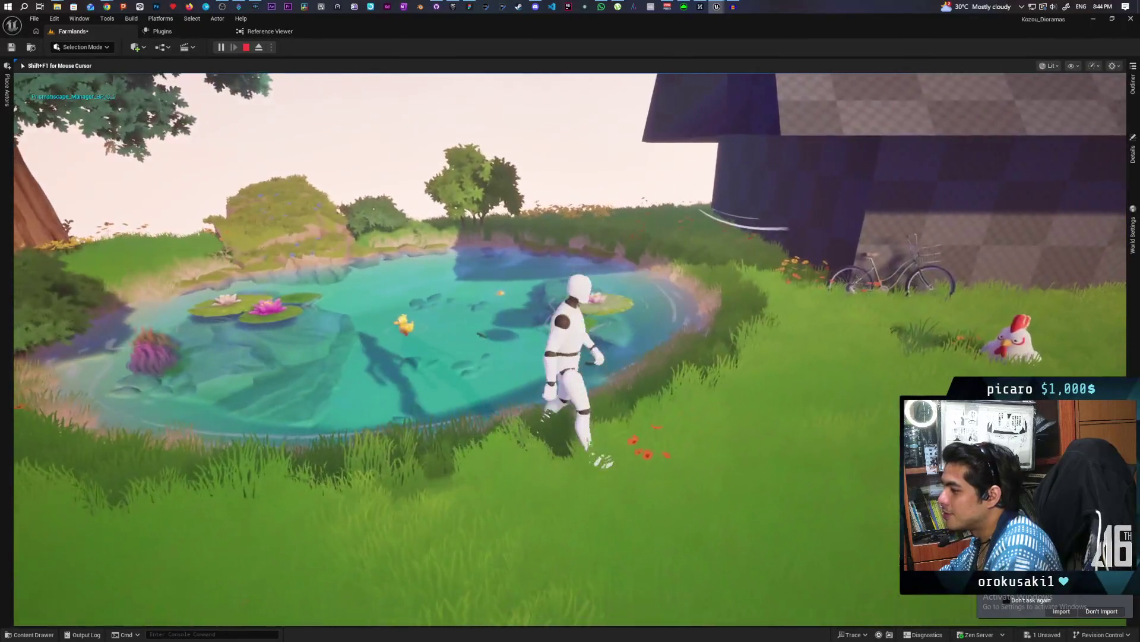
{"action": "key", "text": "s"}
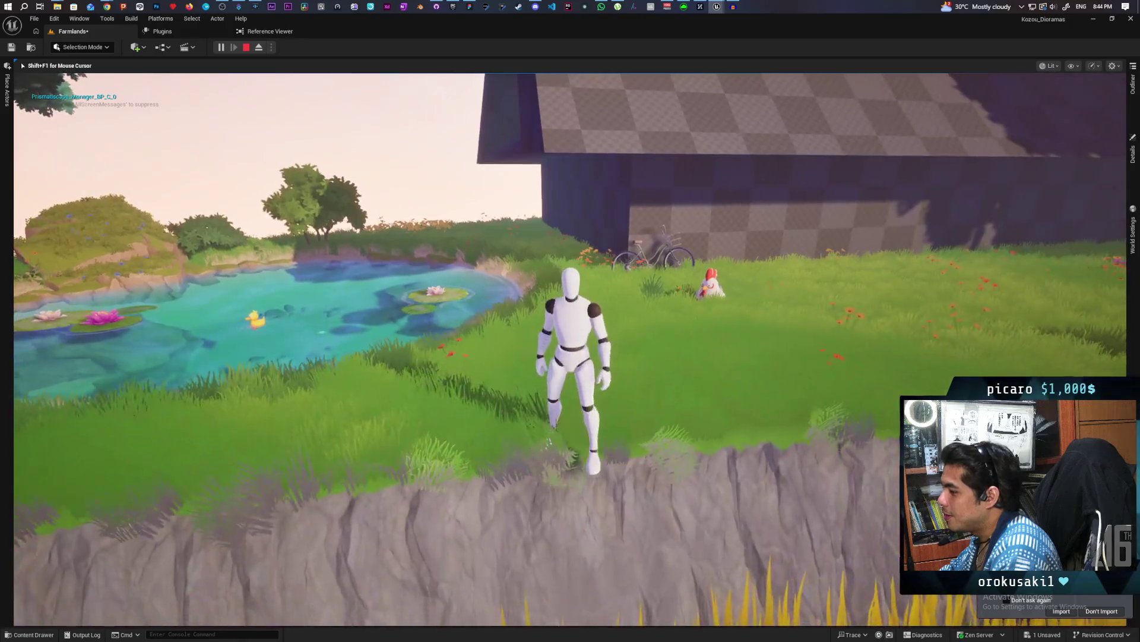
{"action": "key", "text": "w"}
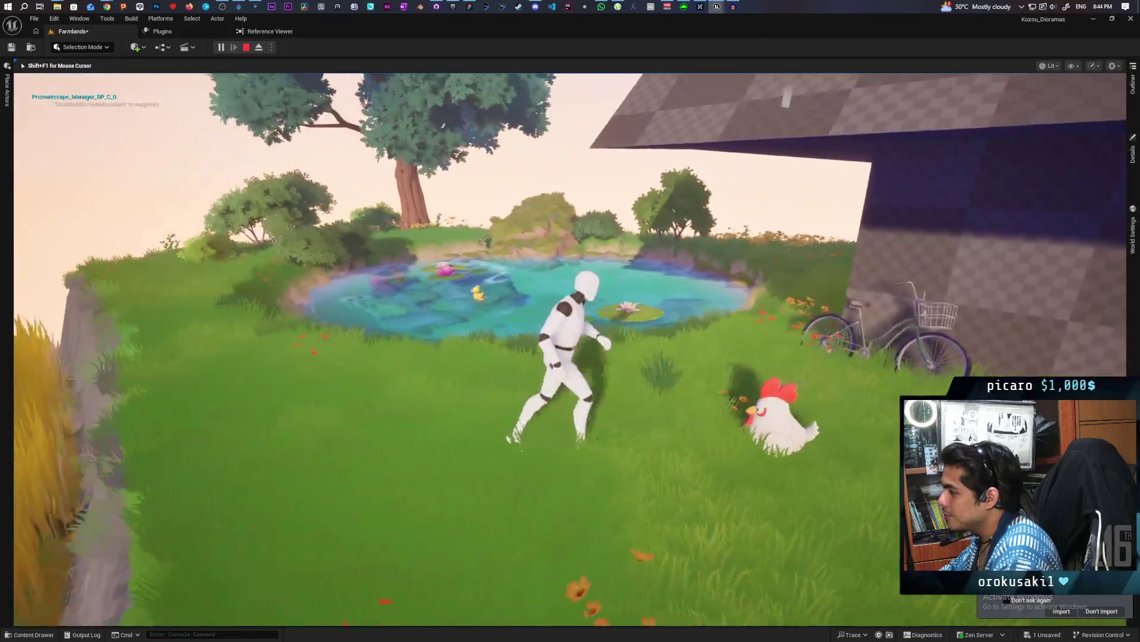
{"action": "key", "text": "d"}
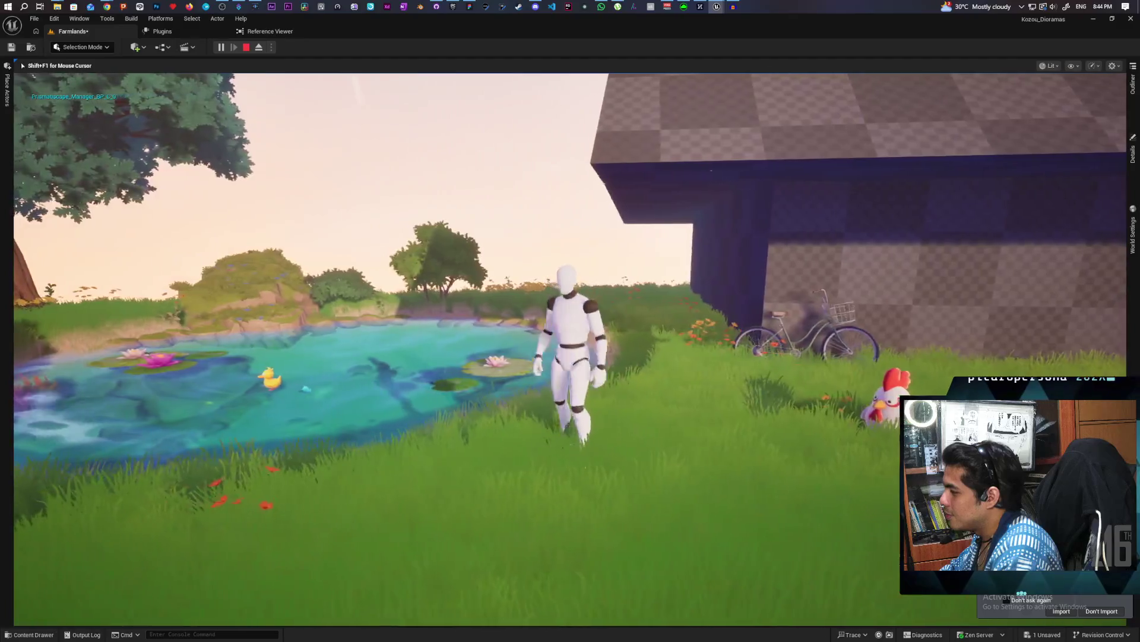
Stop play, browse to FarmAnimals_Horse > StaticMeshes, and drag the horse mesh into the scene.
{"action": "key", "text": "Escape"}
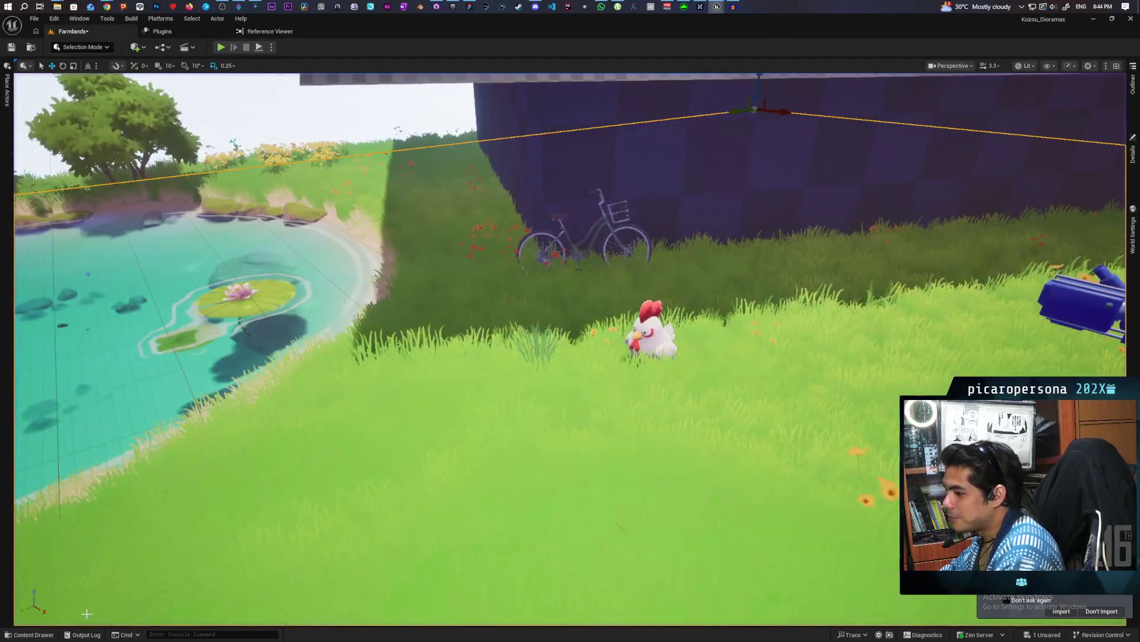
{"action": "left_click", "coordinate": [32, 635]}
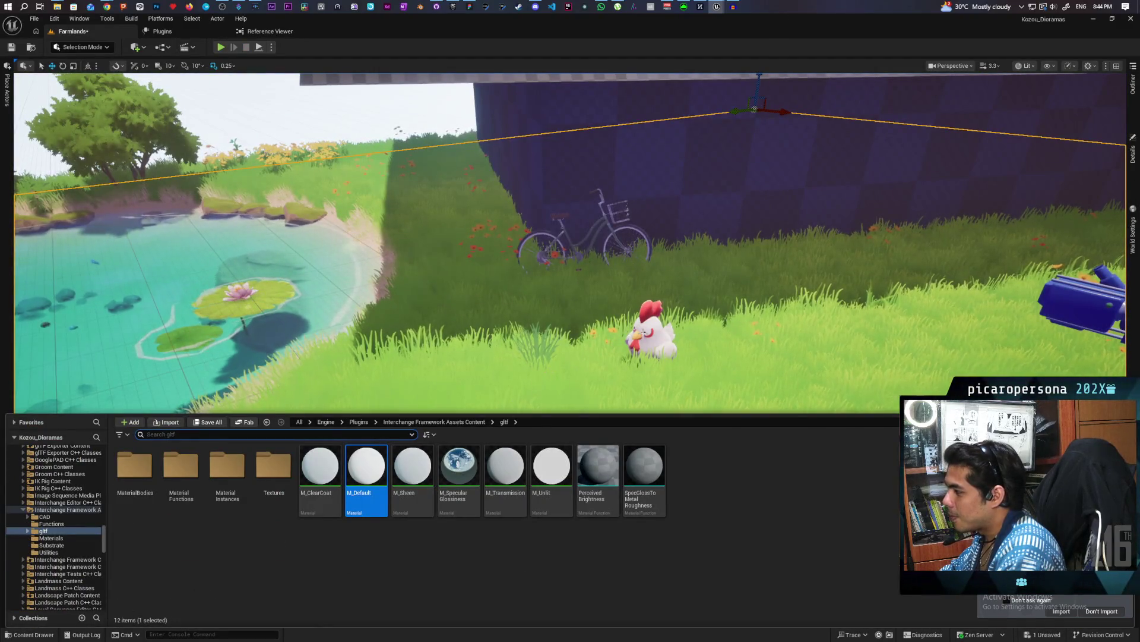
{"action": "left_click", "coordinate": [650, 329]}
{"action": "key", "text": "ctrl+b"}
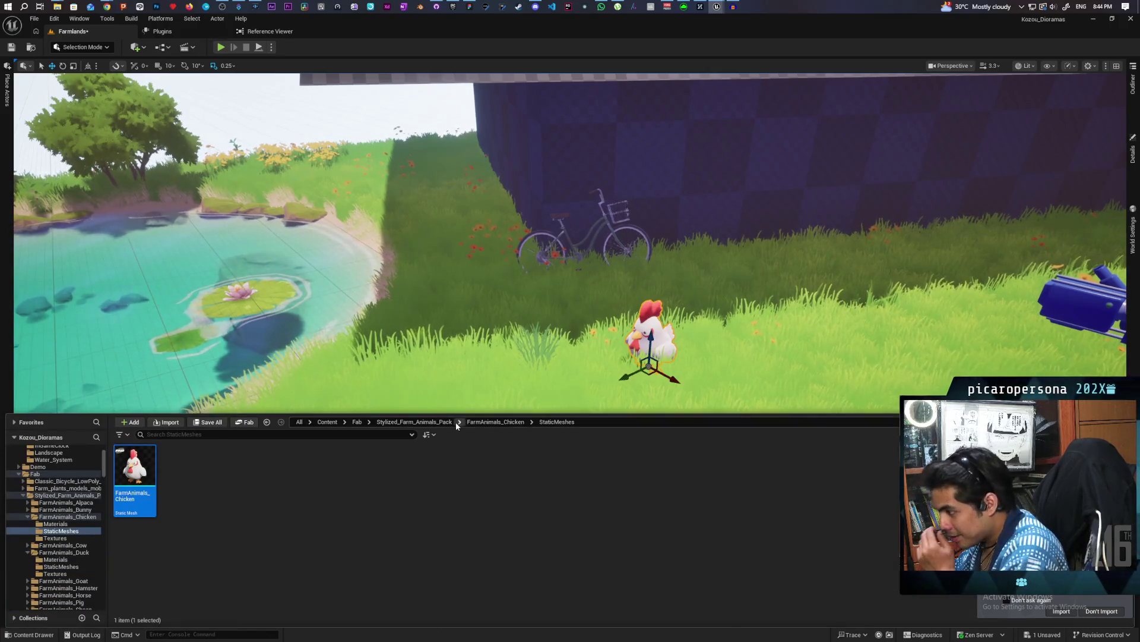
{"action": "left_click", "coordinate": [415, 422]}
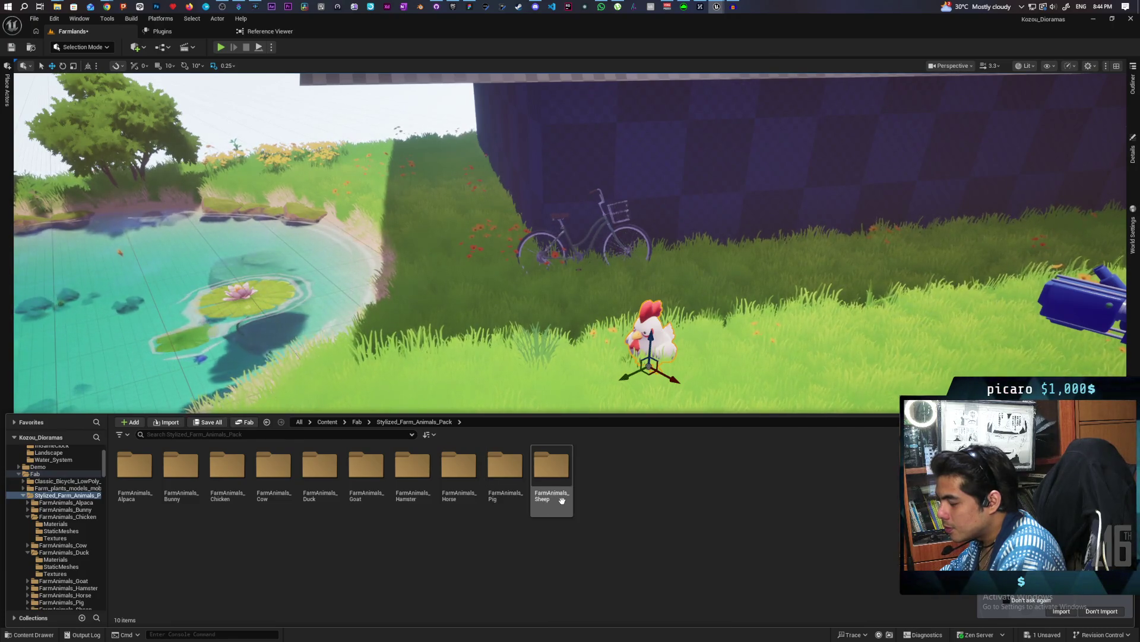
{"action": "double_click", "coordinate": [478, 500]}
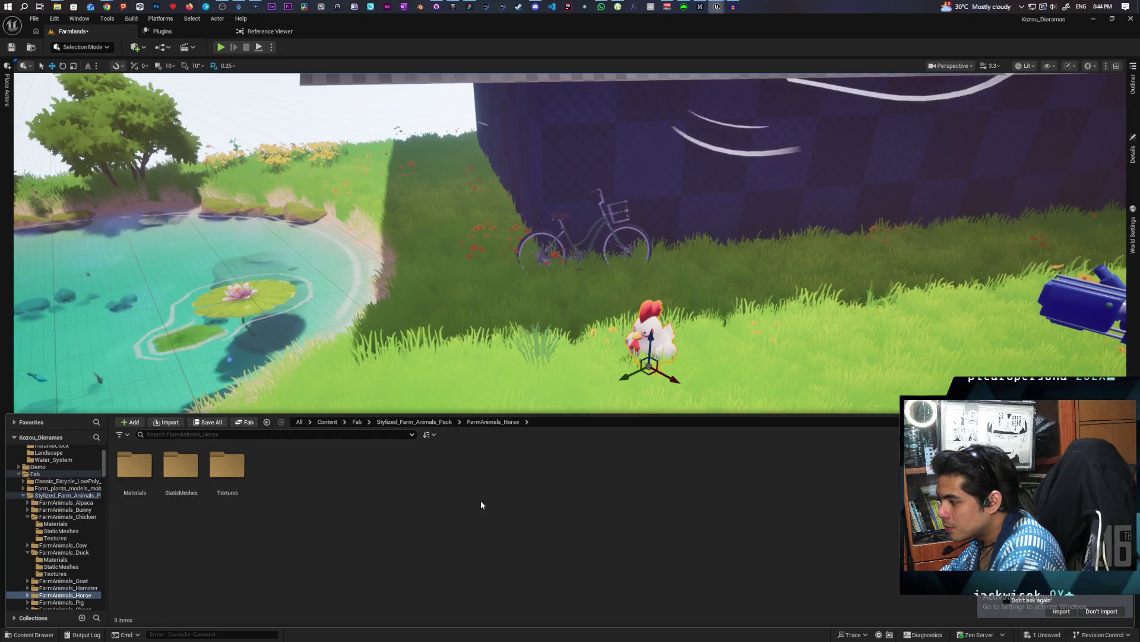
{"action": "double_click", "coordinate": [181, 473]}
{"action": "mouse_move", "coordinate": [134, 475]}
{"action": "left_mouse_down"}
{"action": "mouse_move", "coordinate": [802, 356]}
{"action": "mouse_move", "coordinate": [1022, 356]}
{"action": "left_mouse_up"}
Set the placed horse's scale to 1.5 and frame it beside the pond and barn.
{"action": "key", "text": "f"}
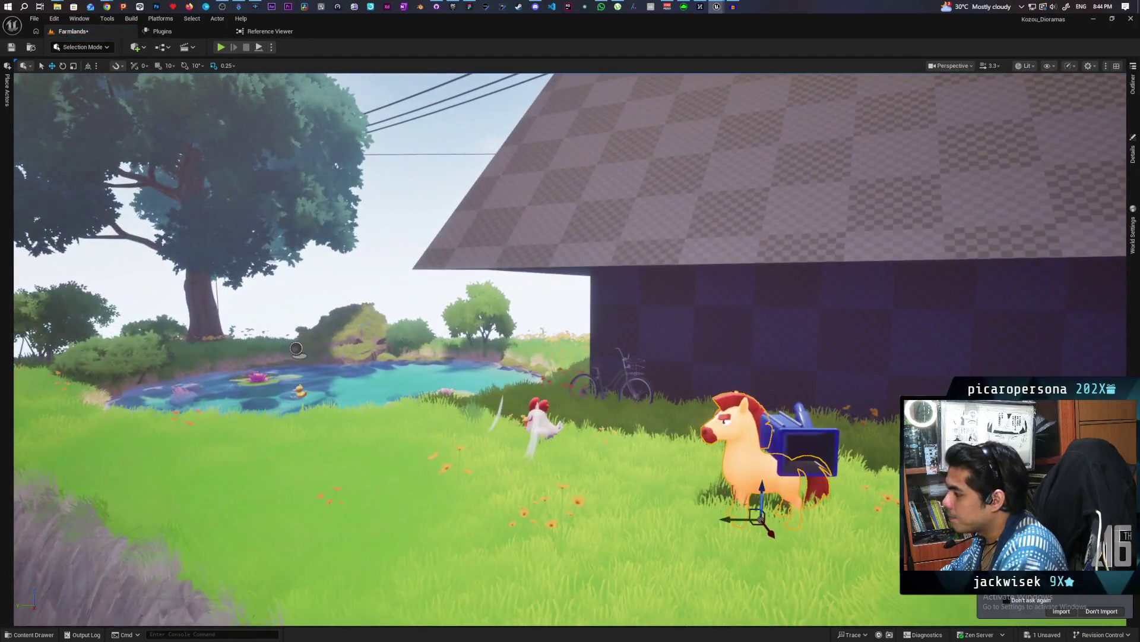
{"action": "left_click_drag", "start_coordinate": [571, 321], "coordinate": [404, 336]}
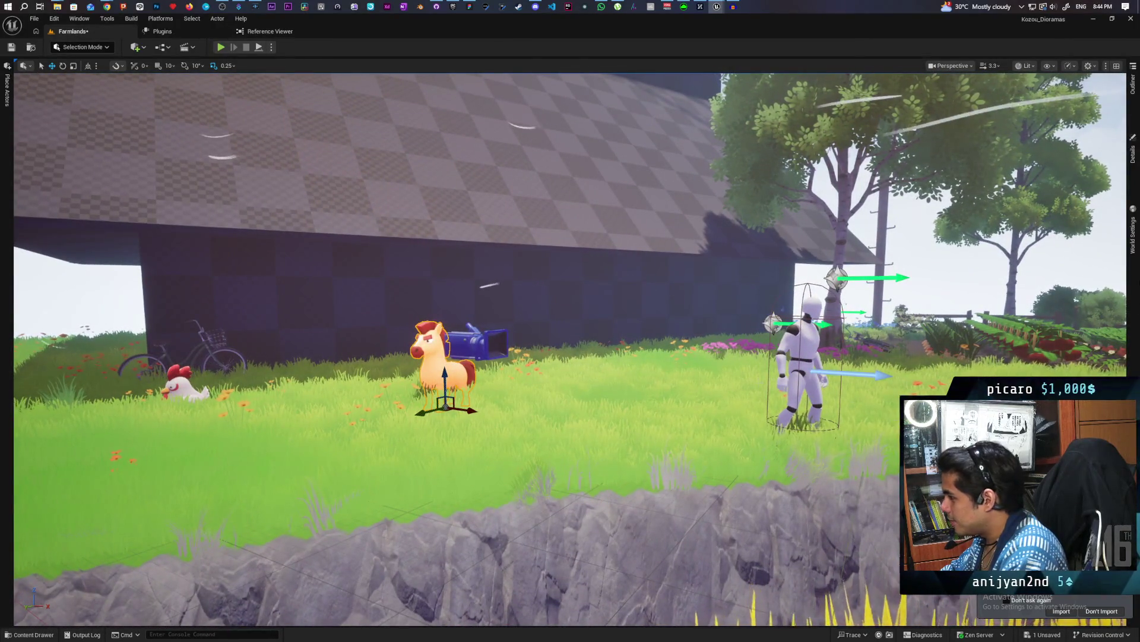
{"action": "left_click", "coordinate": [1132, 154]}
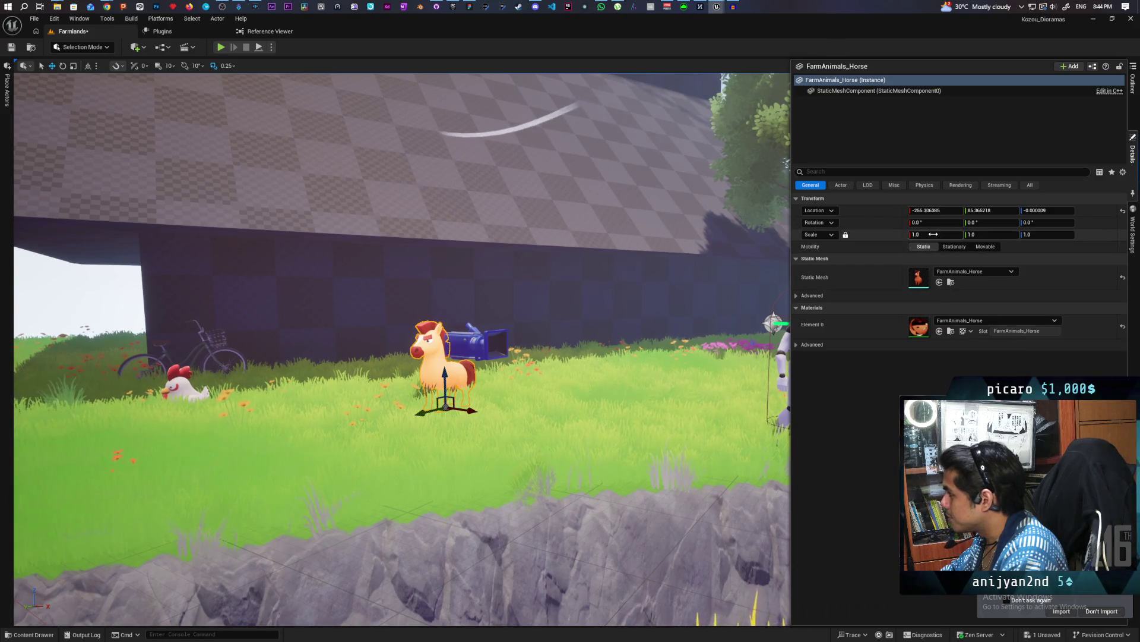
{"action": "left_click_drag", "start_coordinate": [781, 264], "coordinate": [751, 273]}
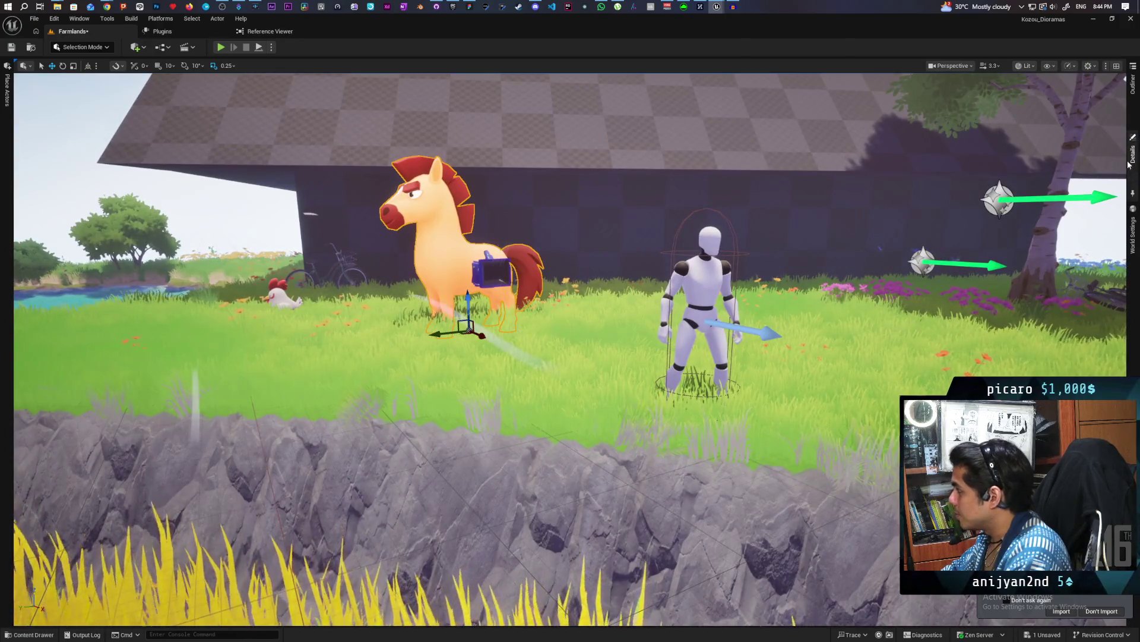
{"action": "left_click", "coordinate": [1133, 152]}
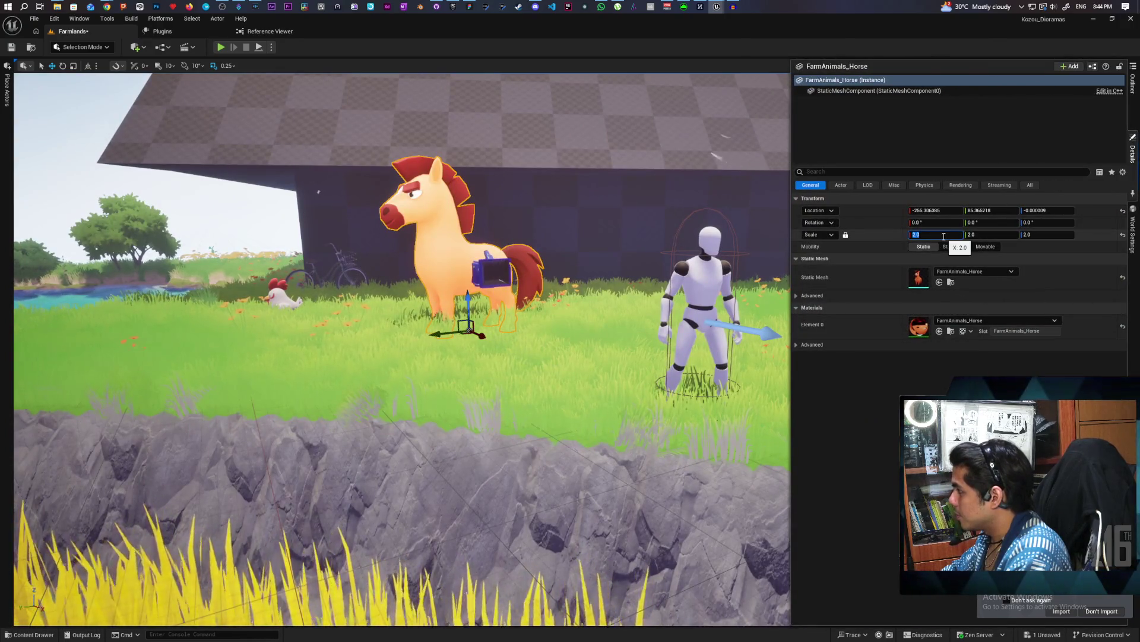
{"action": "key", "text": "Return"}
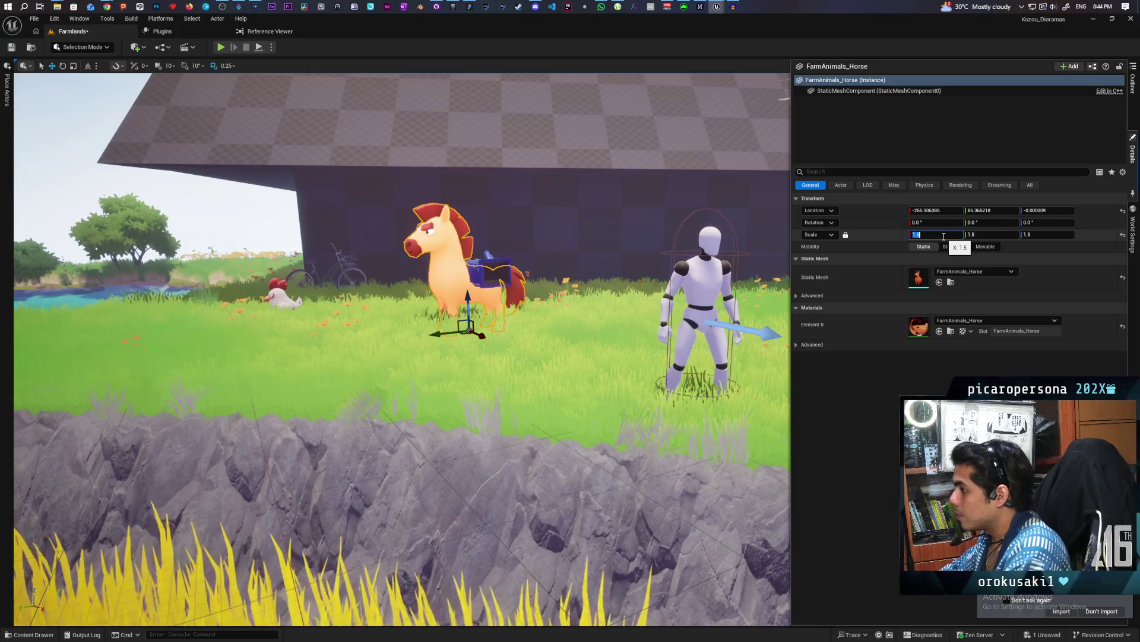
{"action": "left_click_drag", "start_coordinate": [762, 247], "coordinate": [478, 261]}
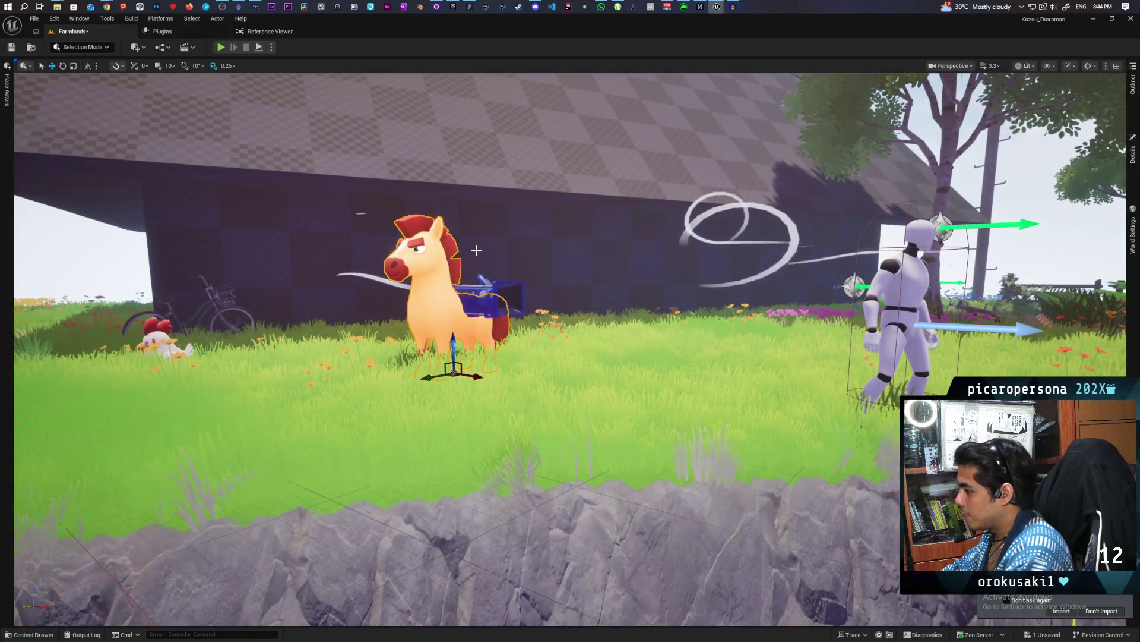
{"action": "left_click_drag", "start_coordinate": [464, 270], "coordinate": [445, 298]}
Save the level and open the Content > FarmTools > Meshes folder.
{"action": "key", "text": "ctrl+s"}
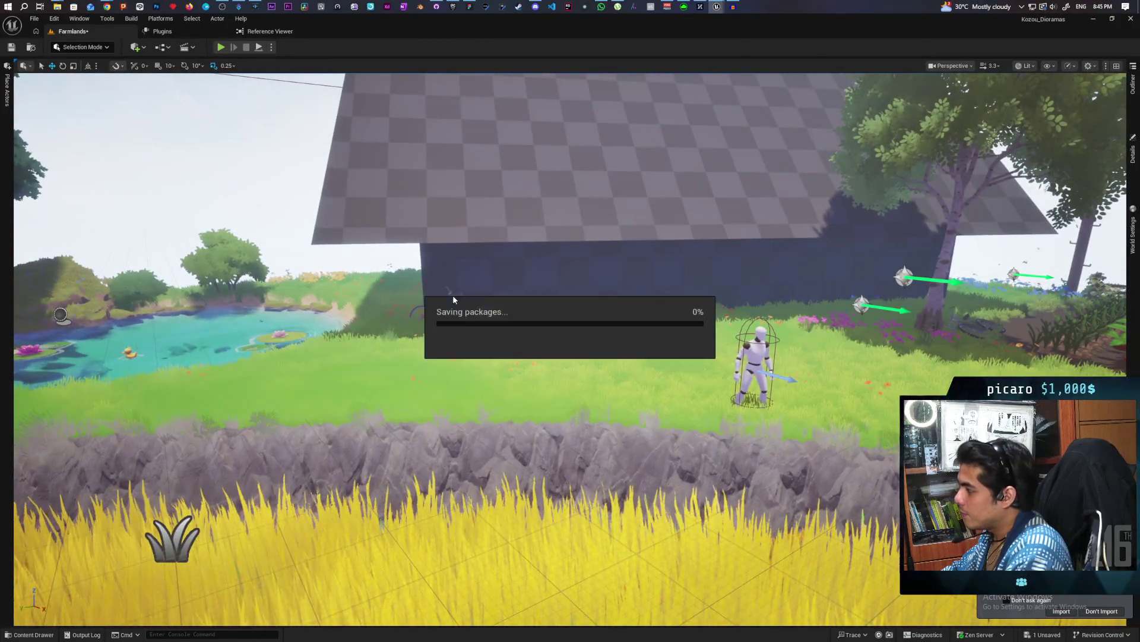
{"action": "left_click", "coordinate": [33, 634]}
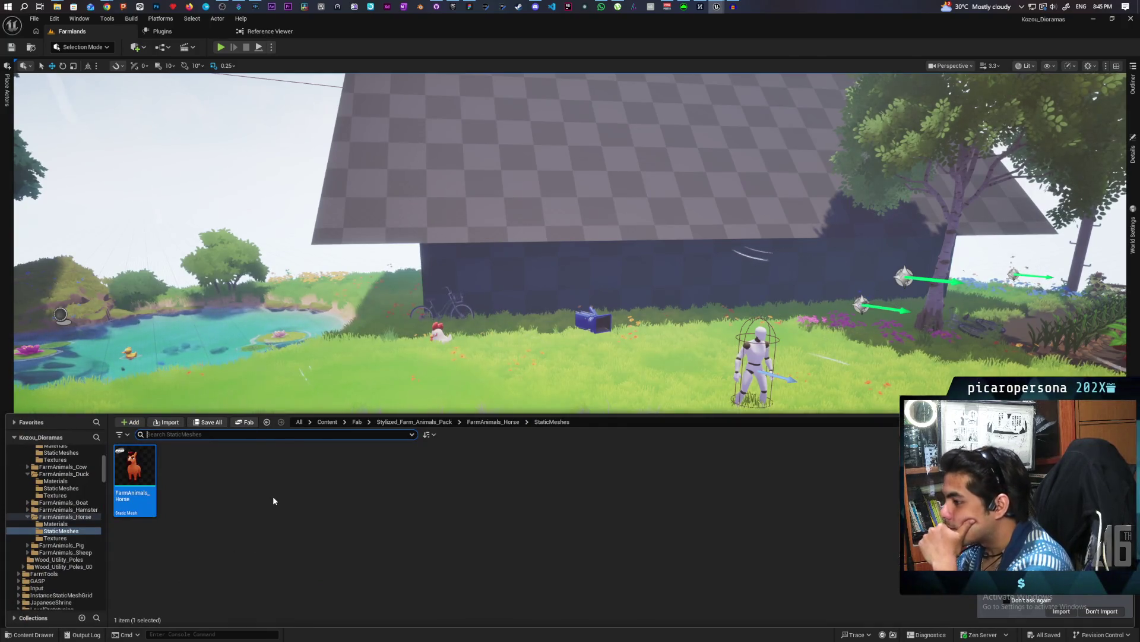
{"action": "left_click", "coordinate": [357, 422]}
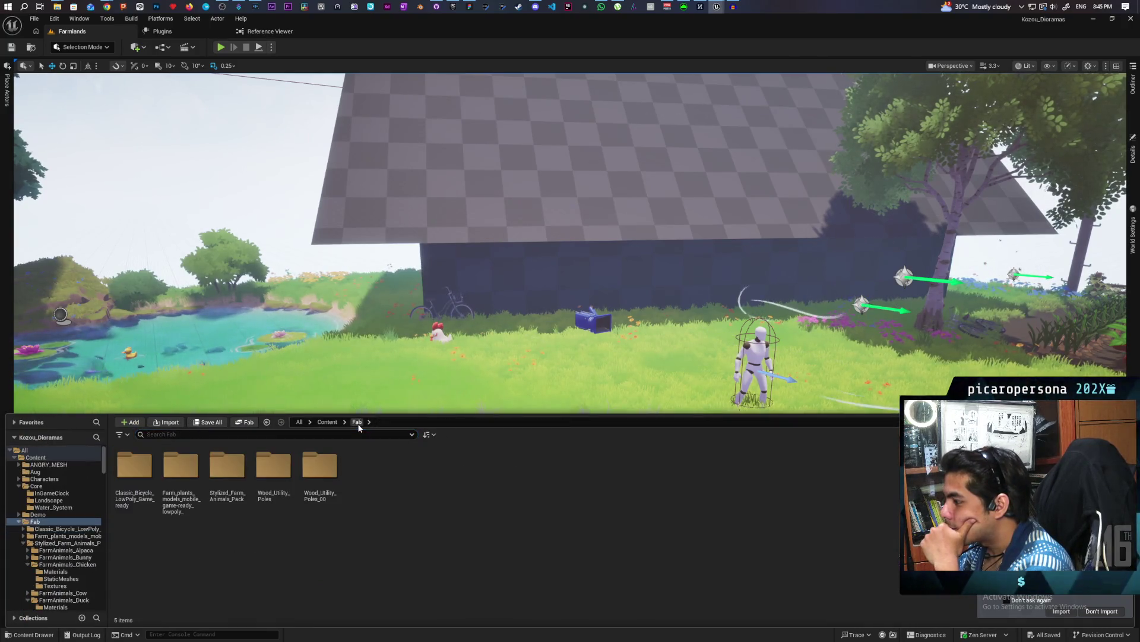
{"action": "left_click", "coordinate": [326, 421]}
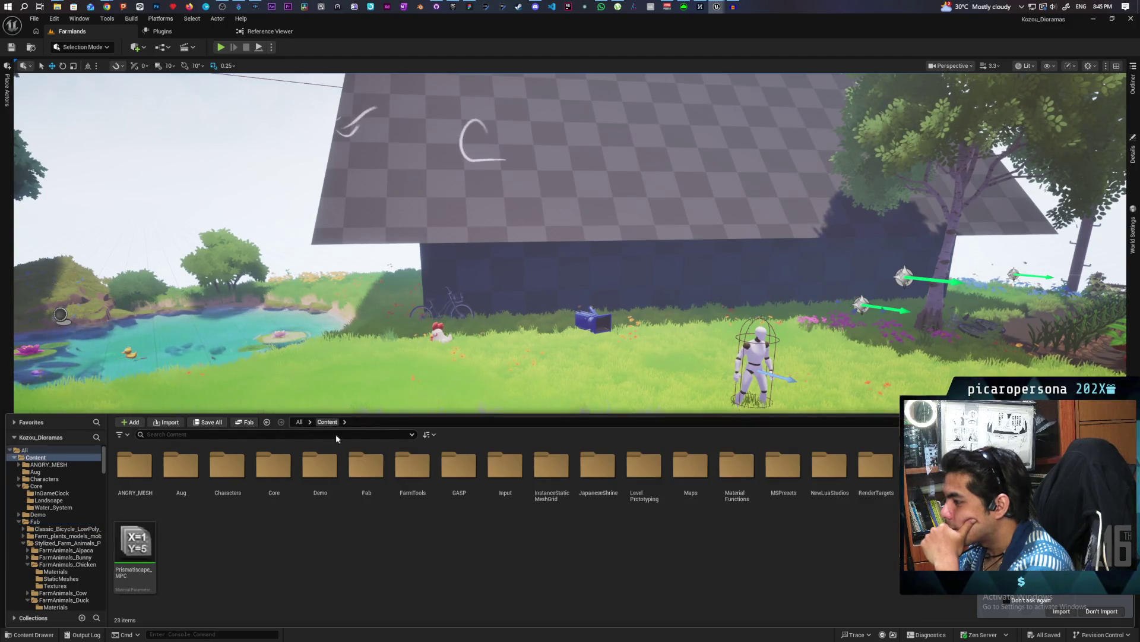
{"action": "double_click", "coordinate": [410, 492]}
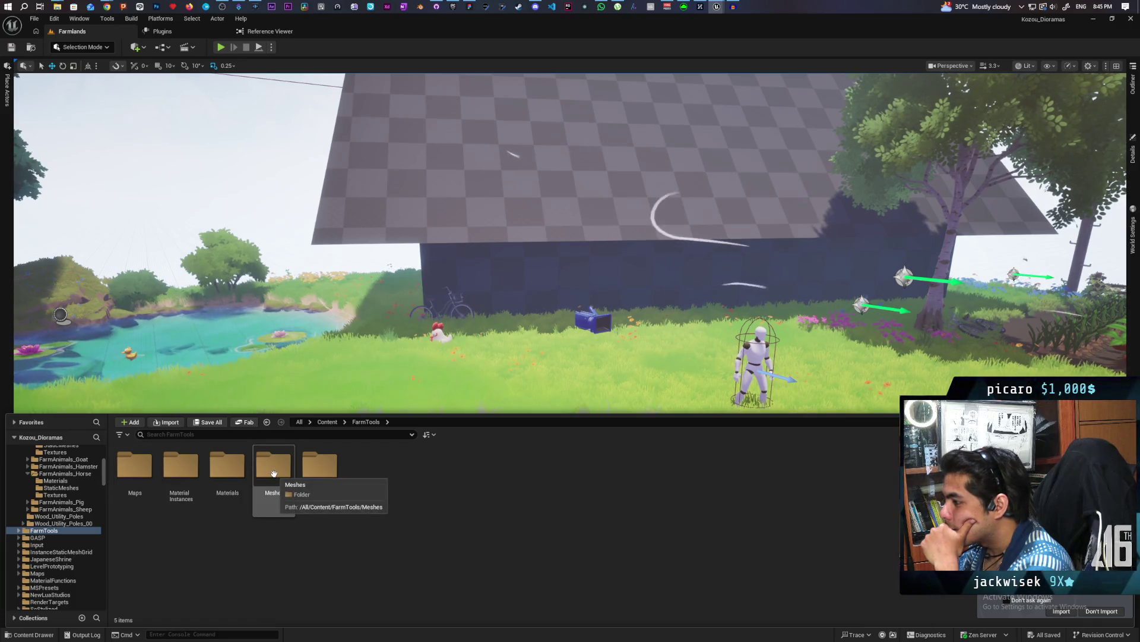
{"action": "left_click", "coordinate": [274, 469]}
{"action": "double_click", "coordinate": [275, 469]}
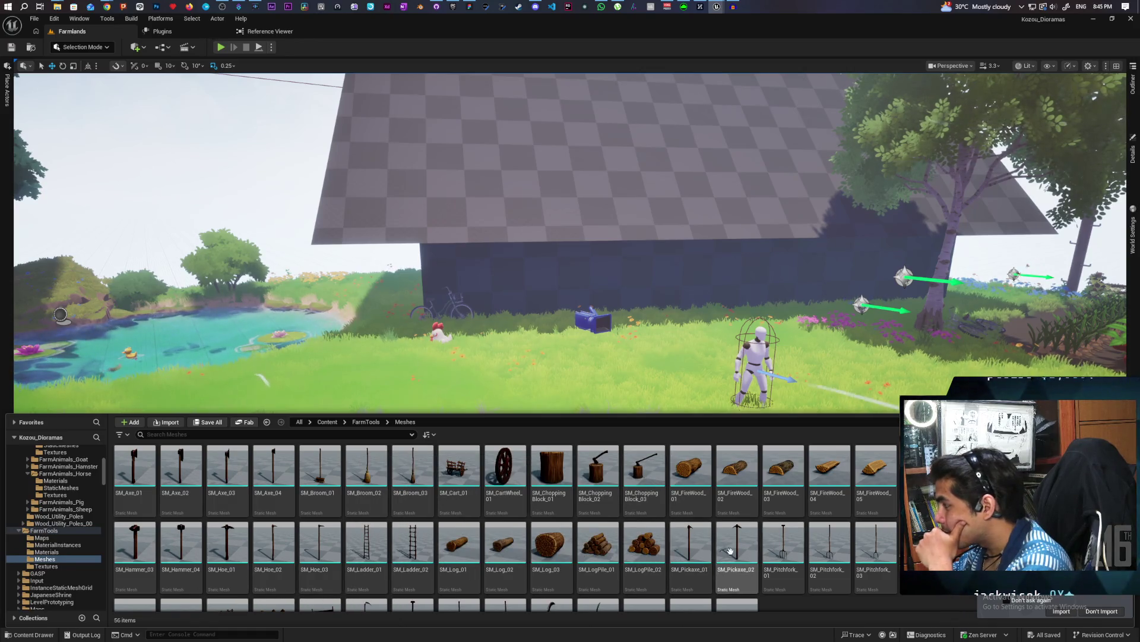
Place an SM_Hoe mesh on the grass beside the chicken.
{"action": "scroll", "coordinate": [459, 566], "scroll_direction": "down", "scroll_amount": 2}
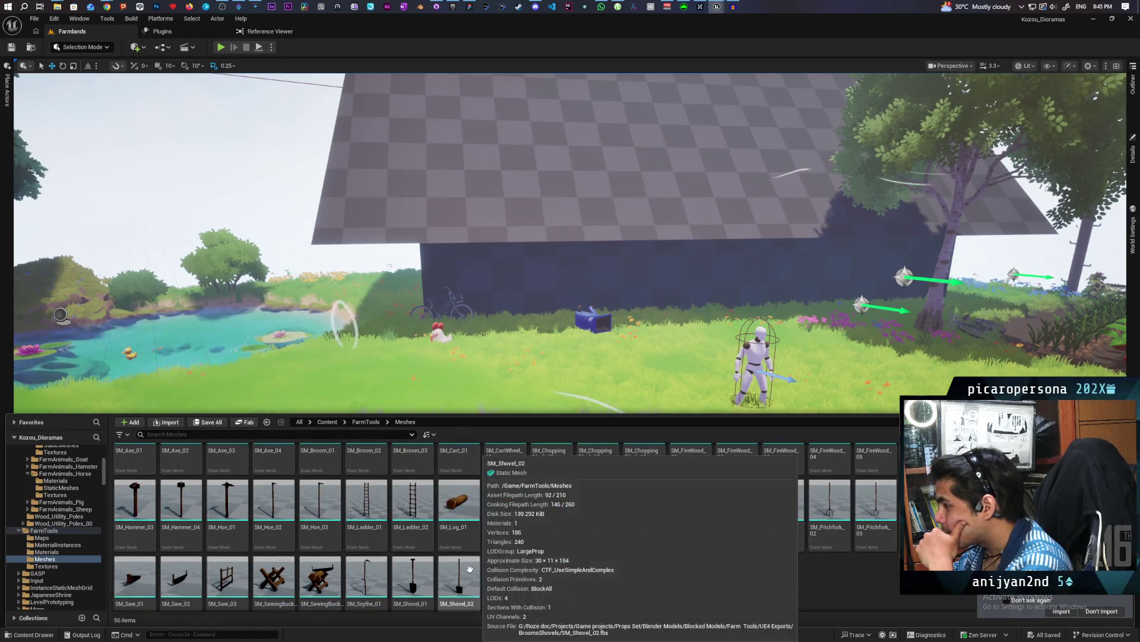
{"action": "scroll", "coordinate": [534, 570], "scroll_direction": "up", "scroll_amount": 1}
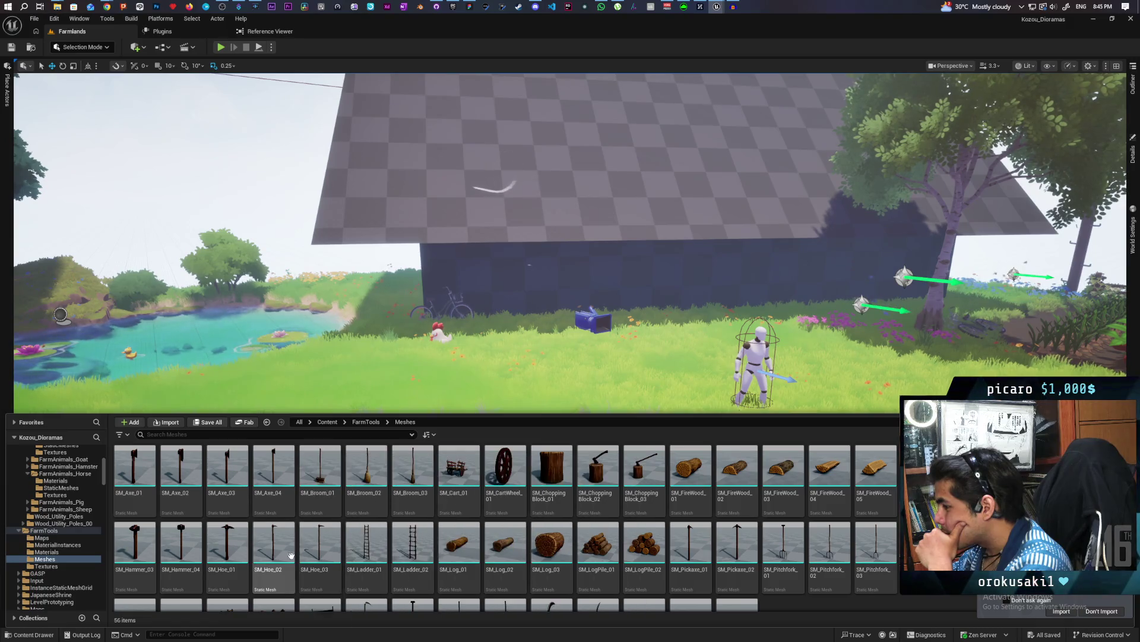
{"action": "mouse_move", "coordinate": [291, 555]}
{"action": "left_mouse_down"}
{"action": "mouse_move", "coordinate": [523, 364]}
{"action": "mouse_move", "coordinate": [523, 375]}
{"action": "mouse_move", "coordinate": [532, 298]}
{"action": "mouse_move", "coordinate": [350, 304]}
{"action": "mouse_move", "coordinate": [279, 290]}
{"action": "mouse_move", "coordinate": [353, 484]}
{"action": "left_mouse_up"}
{"action": "scroll", "coordinate": [532, 299], "scroll_direction": "up", "scroll_amount": 5}
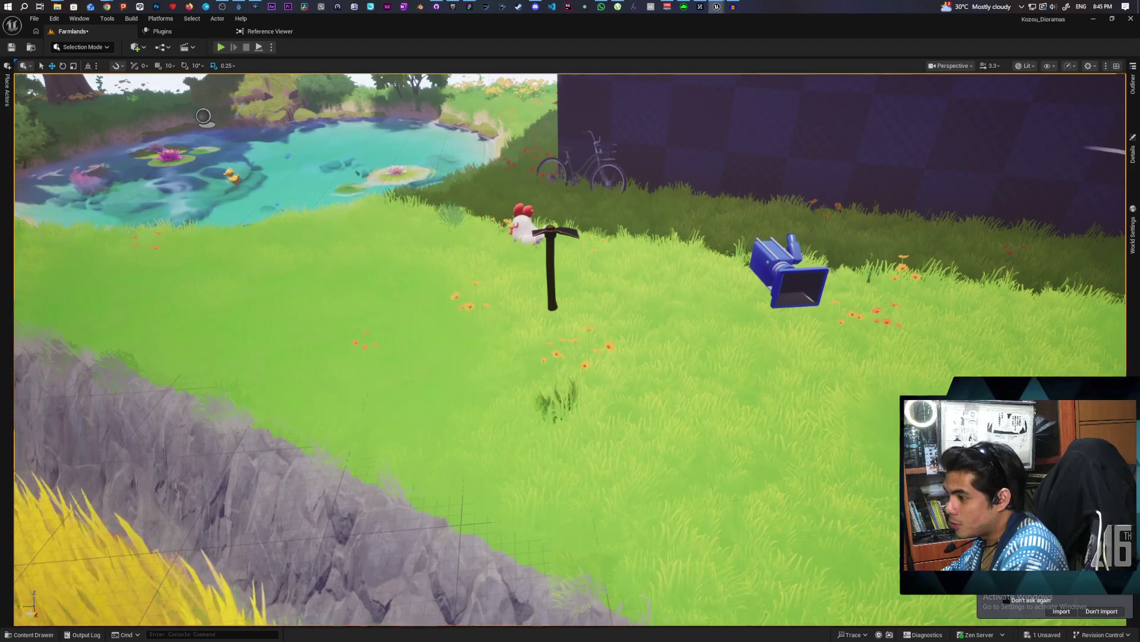
Place SM_Hoe_02 and SM_Hoe_03 in the grass, then show SM_Hoe_03's details with its MI_Hoes_01 material.
{"action": "left_click_drag", "start_coordinate": [275, 547], "coordinate": [578, 334]}
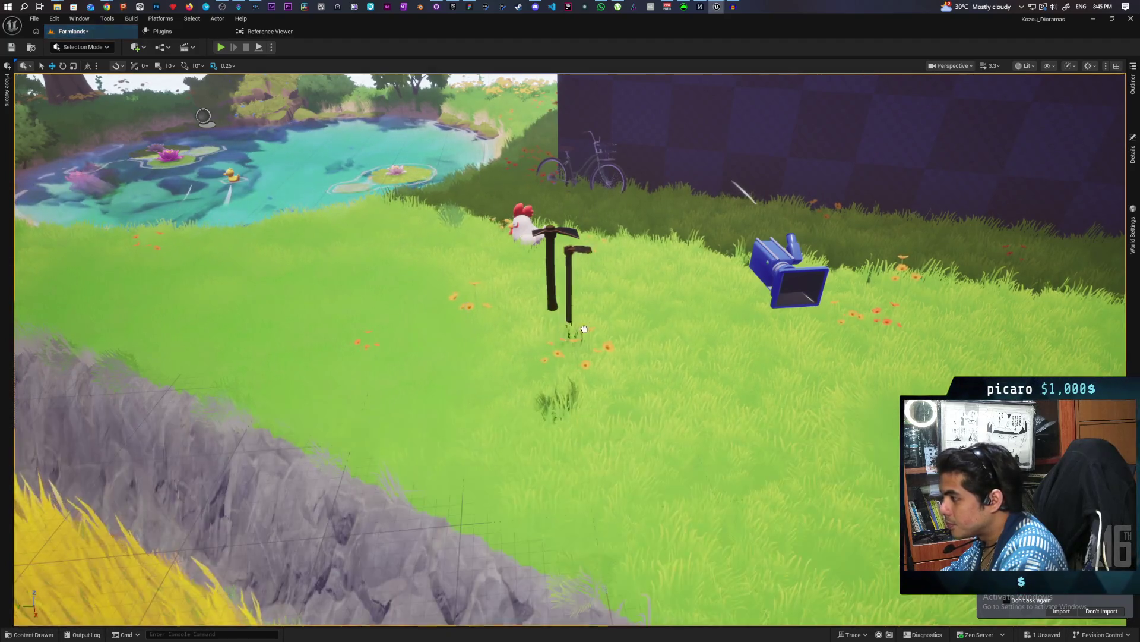
{"action": "left_click_drag", "start_coordinate": [203, 116], "coordinate": [180, 150]}
{"action": "left_click", "coordinate": [47, 631]}
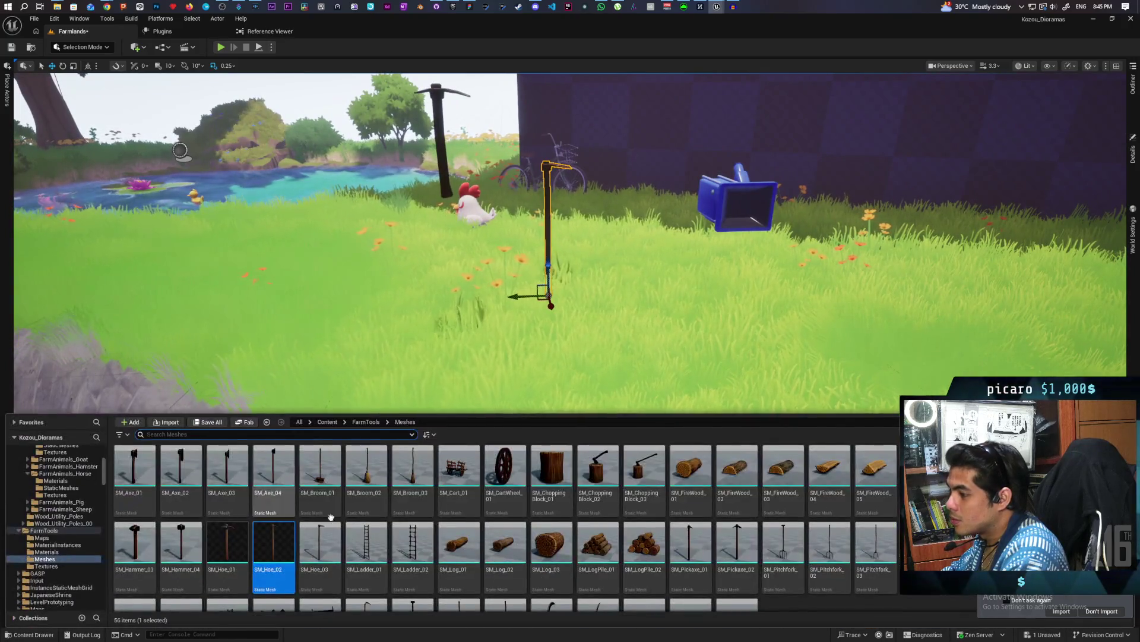
{"action": "mouse_move", "coordinate": [443, 436]}
{"action": "left_mouse_down"}
{"action": "mouse_move", "coordinate": [604, 301]}
{"action": "mouse_move", "coordinate": [594, 333]}
{"action": "mouse_move", "coordinate": [695, 335]}
{"action": "mouse_move", "coordinate": [594, 333]}
{"action": "mouse_move", "coordinate": [628, 323]}
{"action": "left_mouse_up"}
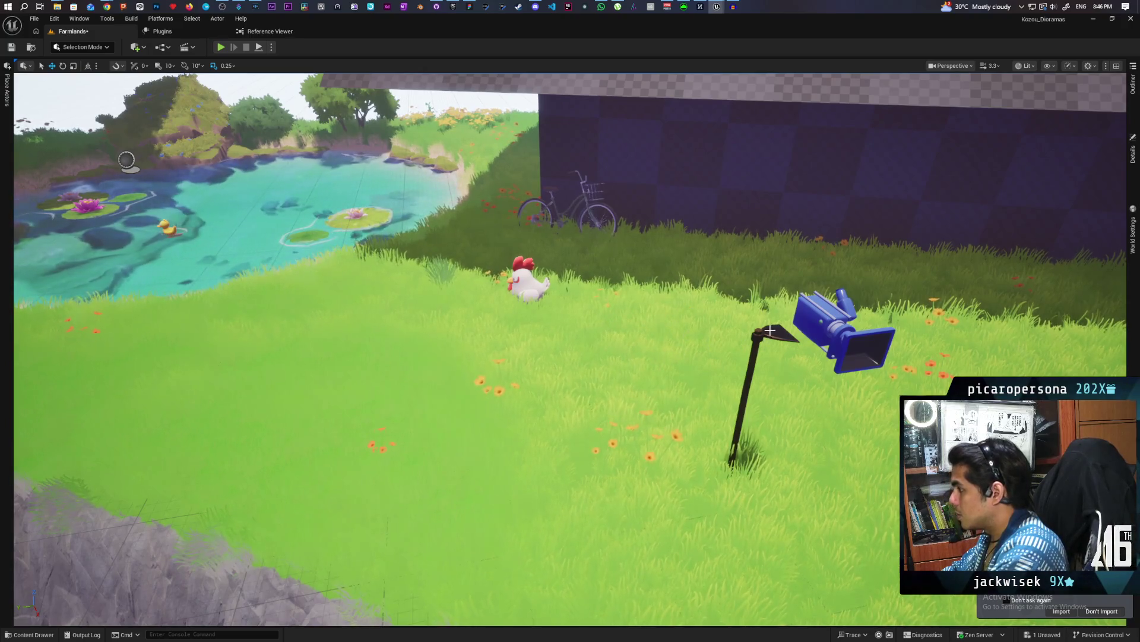
{"action": "left_click", "coordinate": [1132, 159]}
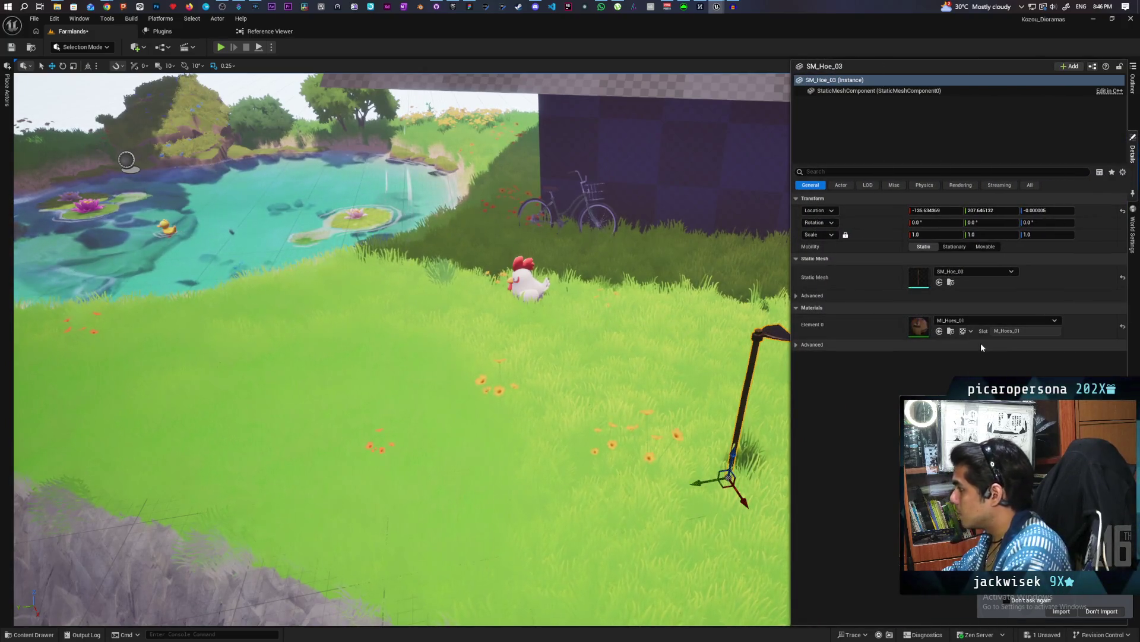
Browse to the hoe's MI_Hoes_01 material instance and open it in the material editor, checking its texture parameters.
{"action": "left_click", "coordinate": [952, 331]}
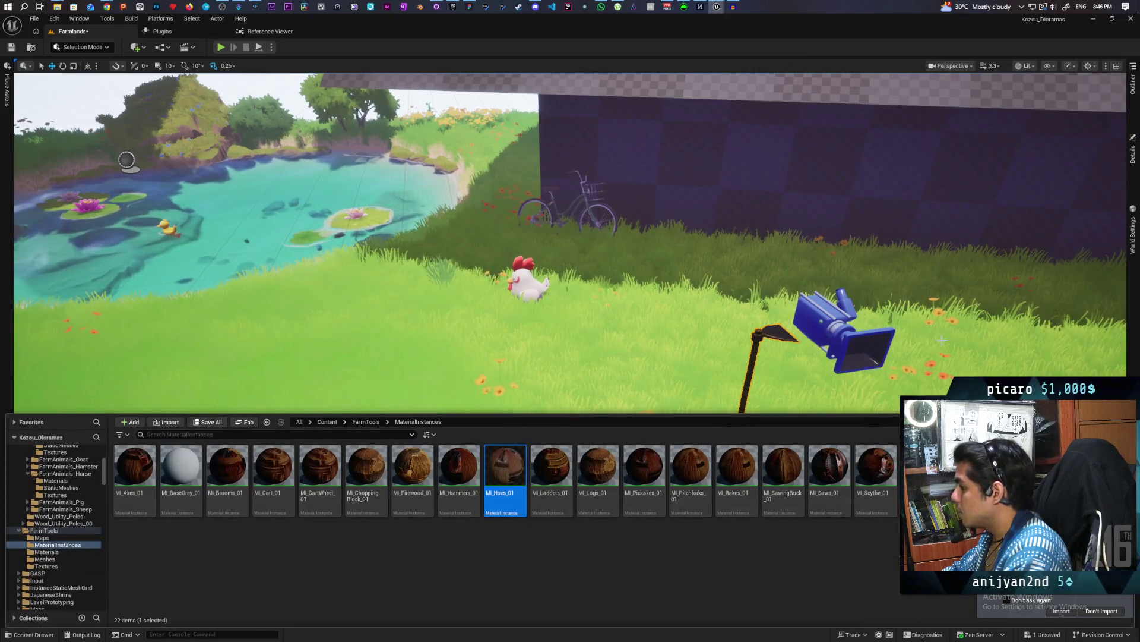
{"action": "double_click", "coordinate": [515, 506]}
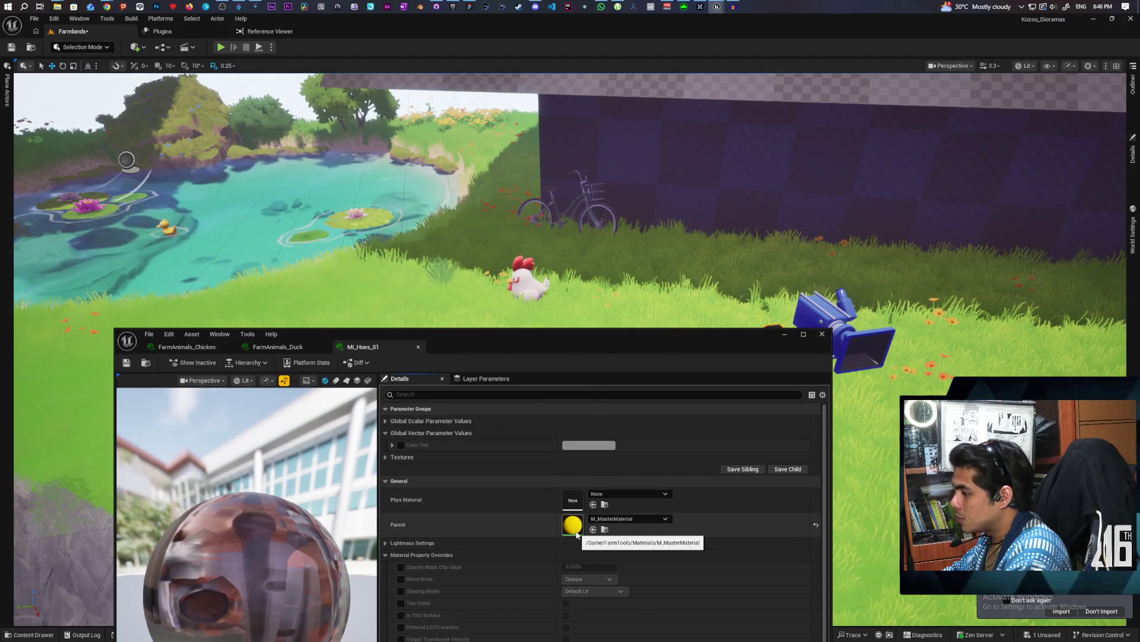
{"action": "left_click", "coordinate": [383, 458]}
{"action": "left_click", "coordinate": [384, 457]}
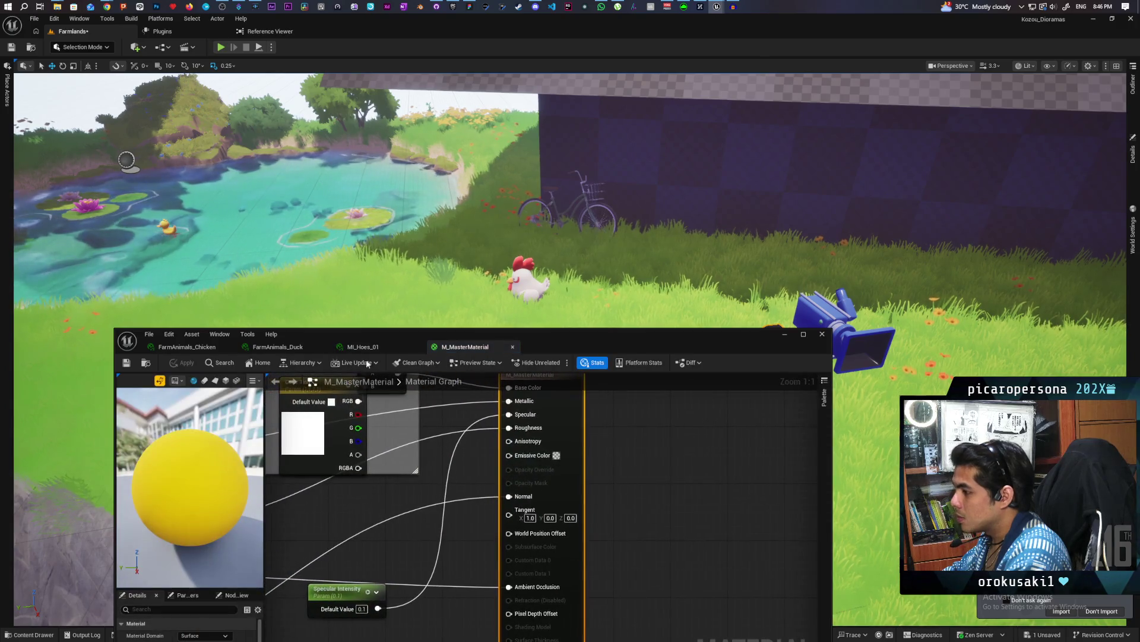
Add a Make Material Attributes node beside the M_MasterMaterial output node.
{"action": "left_click", "coordinate": [147, 362]}
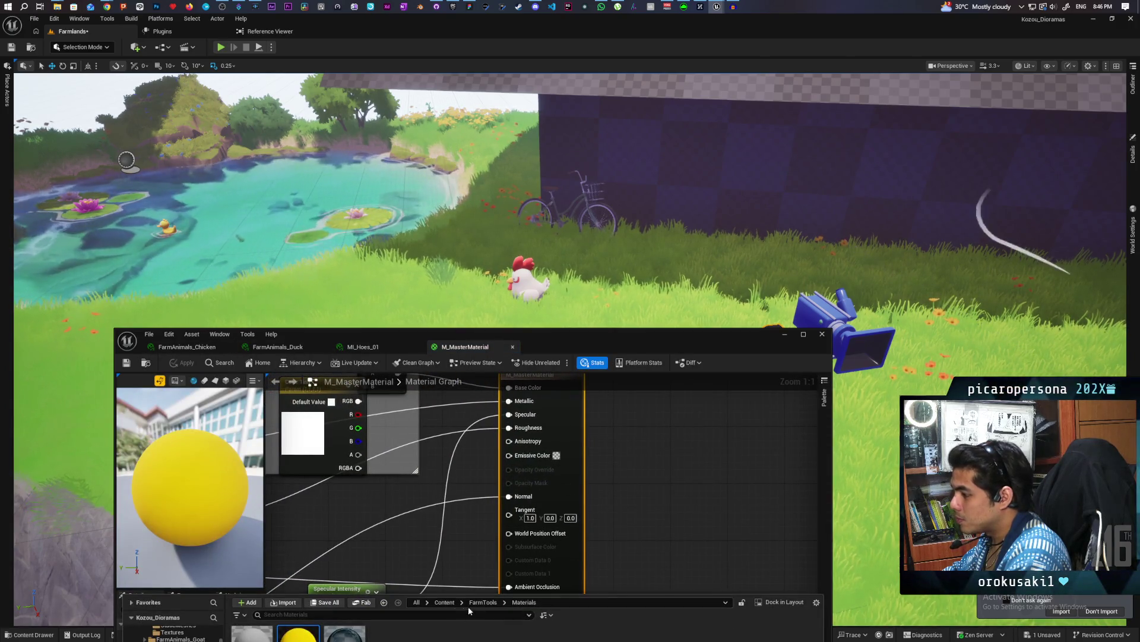
{"action": "left_click_drag", "start_coordinate": [632, 338], "coordinate": [690, 209]}
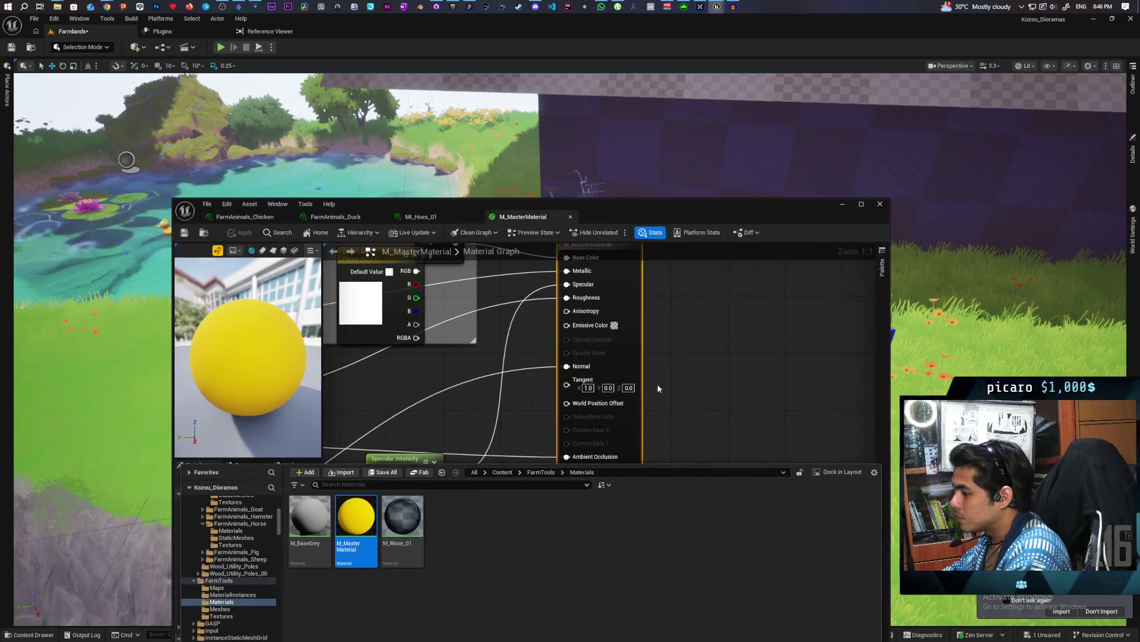
{"action": "left_click", "coordinate": [656, 383]}
{"action": "scroll", "coordinate": [697, 334], "scroll_direction": "down", "scroll_amount": 5}
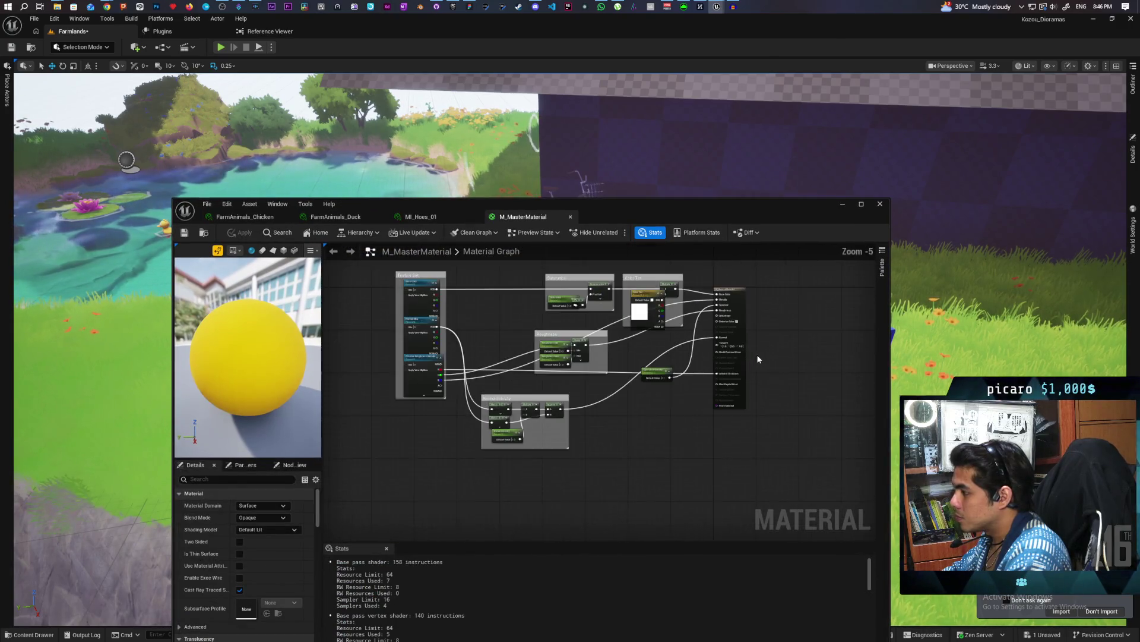
{"action": "left_click_drag", "start_coordinate": [757, 354], "coordinate": [664, 364]}
{"action": "scroll", "coordinate": [664, 364], "scroll_direction": "up", "scroll_amount": 1}
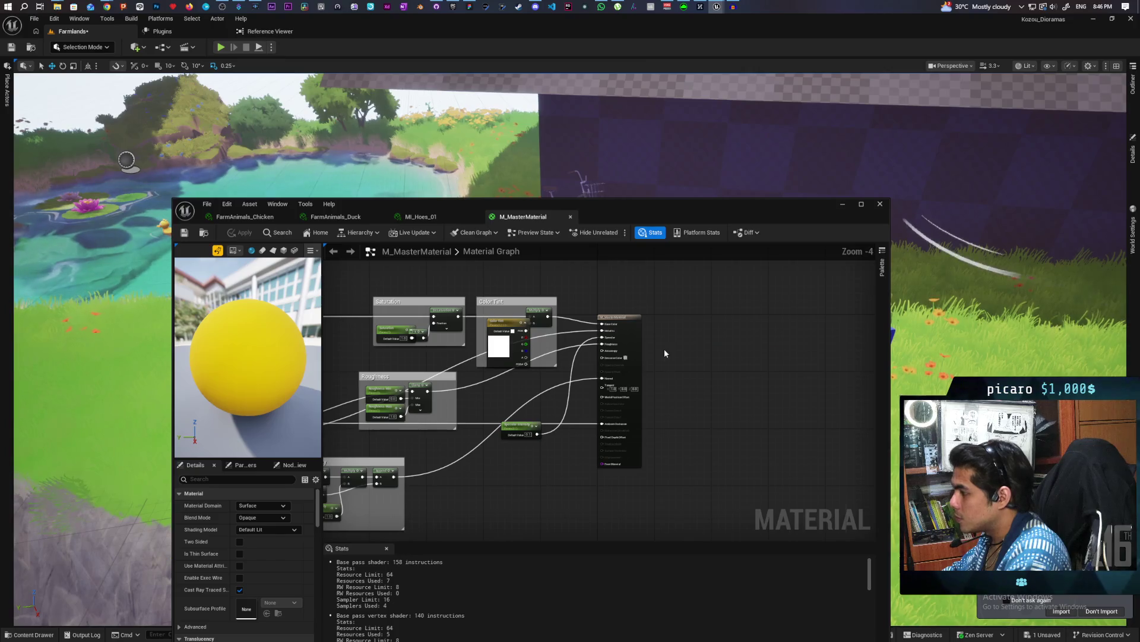
{"action": "right_click", "coordinate": [664, 353]}
{"action": "type", "text": "make"}
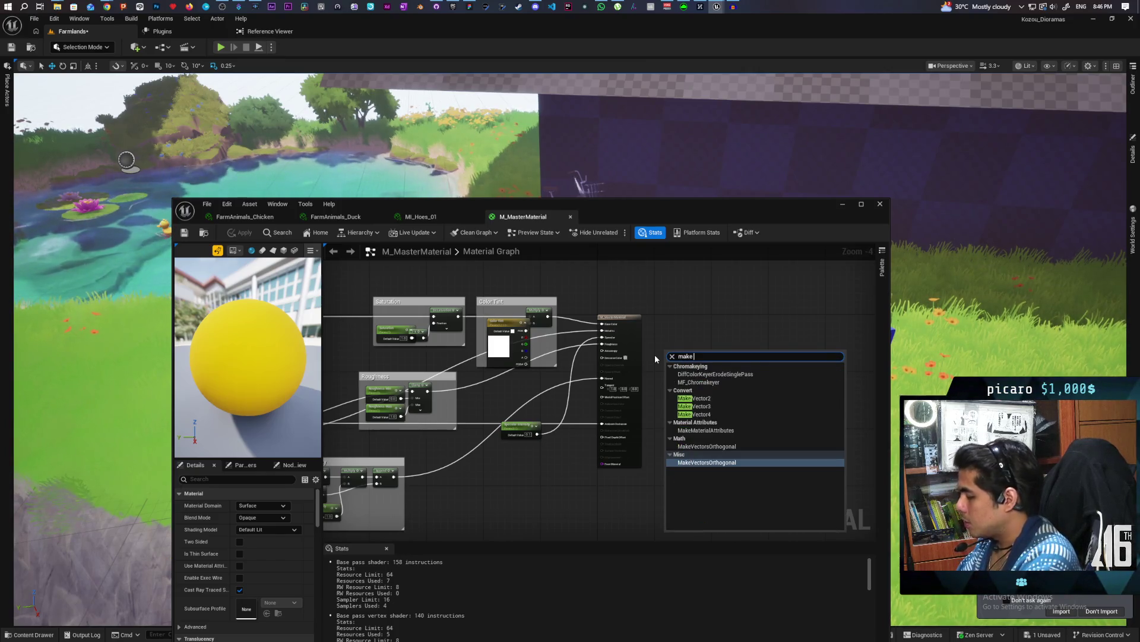
{"action": "key", "text": "Up"}
{"action": "key", "text": "Up"}
{"action": "key", "text": "Return"}
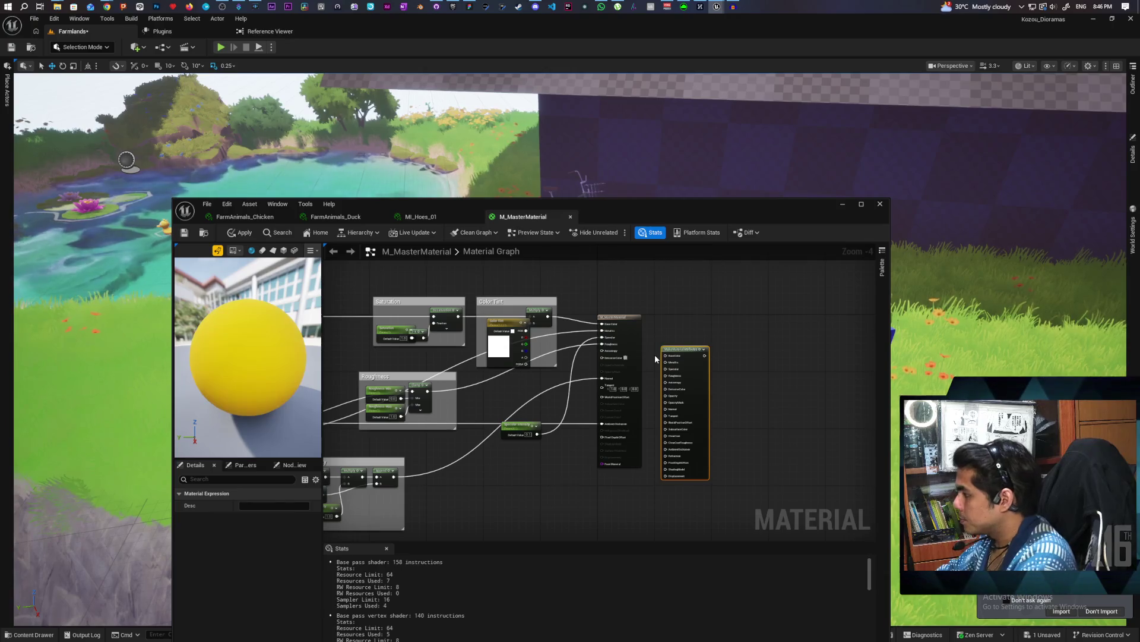
Rewire base colour, metallic, specular, roughness, normal and ambient occlusion into Make Material Attributes.
{"action": "scroll", "coordinate": [654, 354], "scroll_direction": "up", "scroll_amount": 3}
{"action": "left_click_drag", "start_coordinate": [711, 368], "coordinate": [698, 312]}
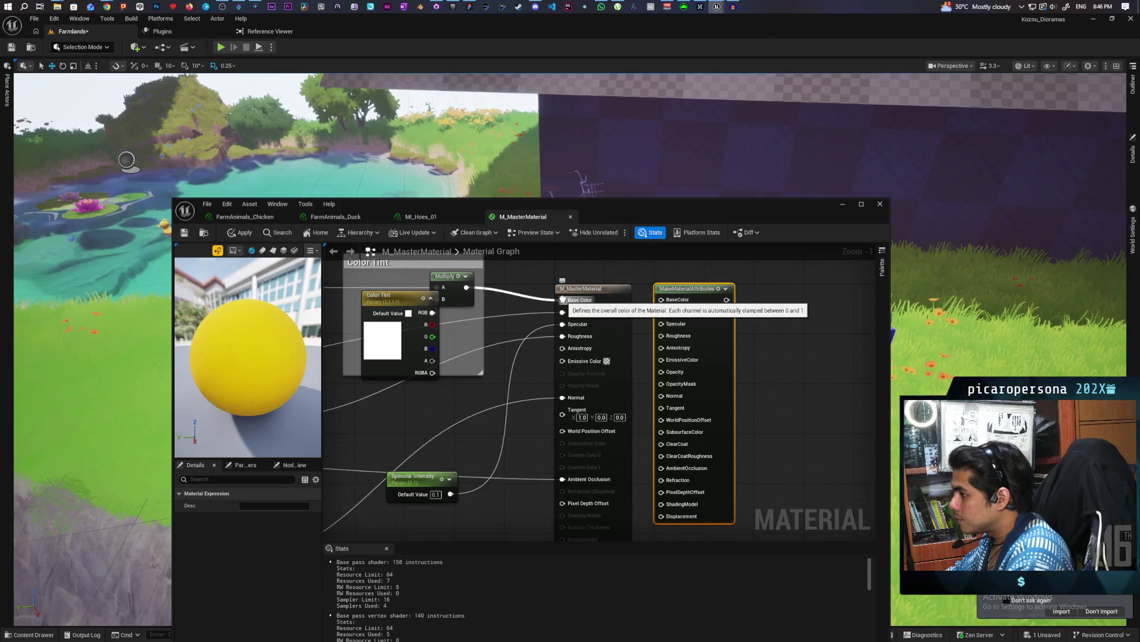
{"action": "left_click_drag", "start_coordinate": [563, 298], "coordinate": [662, 300]}
{"action": "left_click_drag", "start_coordinate": [562, 313], "coordinate": [661, 311]}
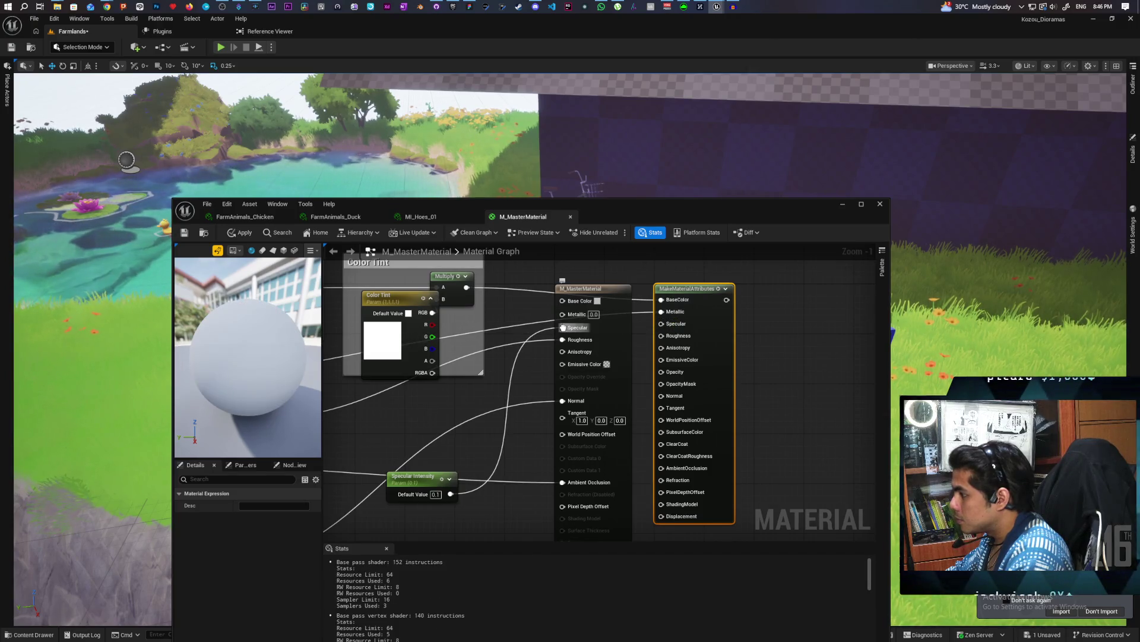
{"action": "left_click_drag", "start_coordinate": [564, 327], "coordinate": [662, 324]}
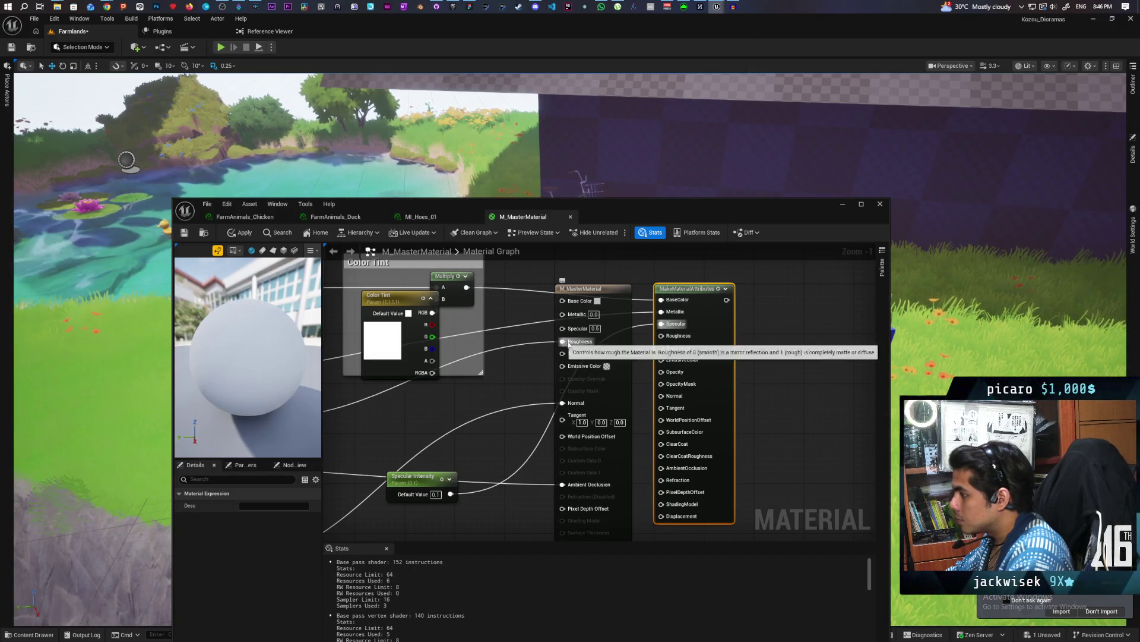
{"action": "left_click_drag", "start_coordinate": [563, 342], "coordinate": [661, 336]}
{"action": "left_click_drag", "start_coordinate": [563, 405], "coordinate": [661, 396]}
{"action": "left_click_drag", "start_coordinate": [656, 472], "coordinate": [661, 413]}
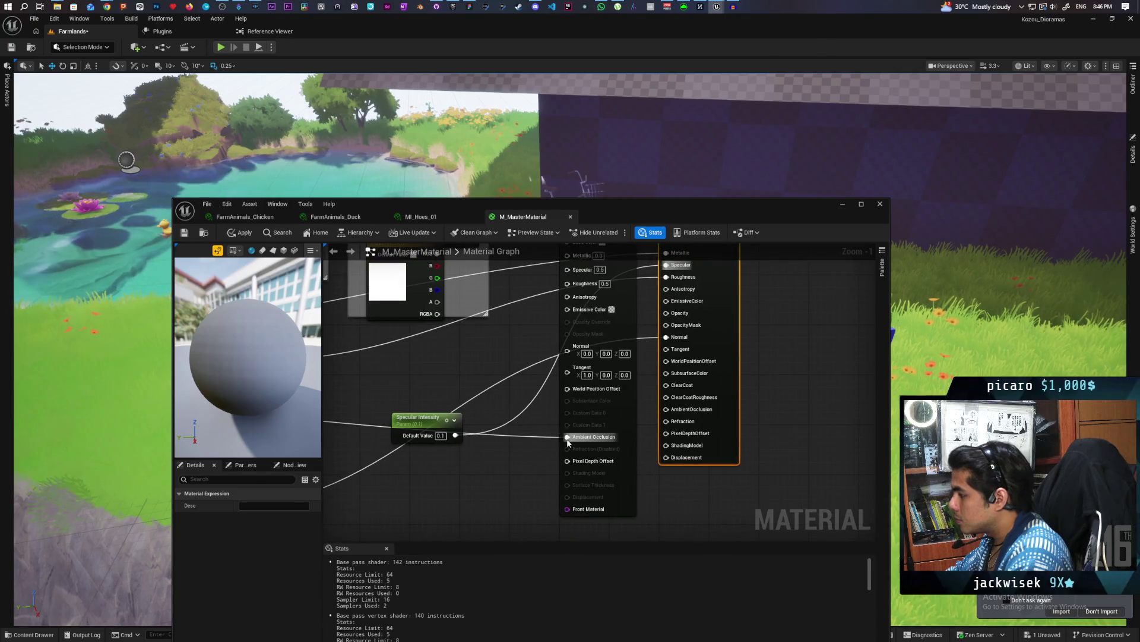
{"action": "left_click_drag", "start_coordinate": [568, 438], "coordinate": [666, 409]}
{"action": "mouse_move", "coordinate": [745, 409]}
{"action": "left_mouse_down"}
{"action": "mouse_move", "coordinate": [750, 447]}
{"action": "mouse_move", "coordinate": [729, 392]}
{"action": "mouse_move", "coordinate": [600, 387]}
{"action": "left_mouse_up"}
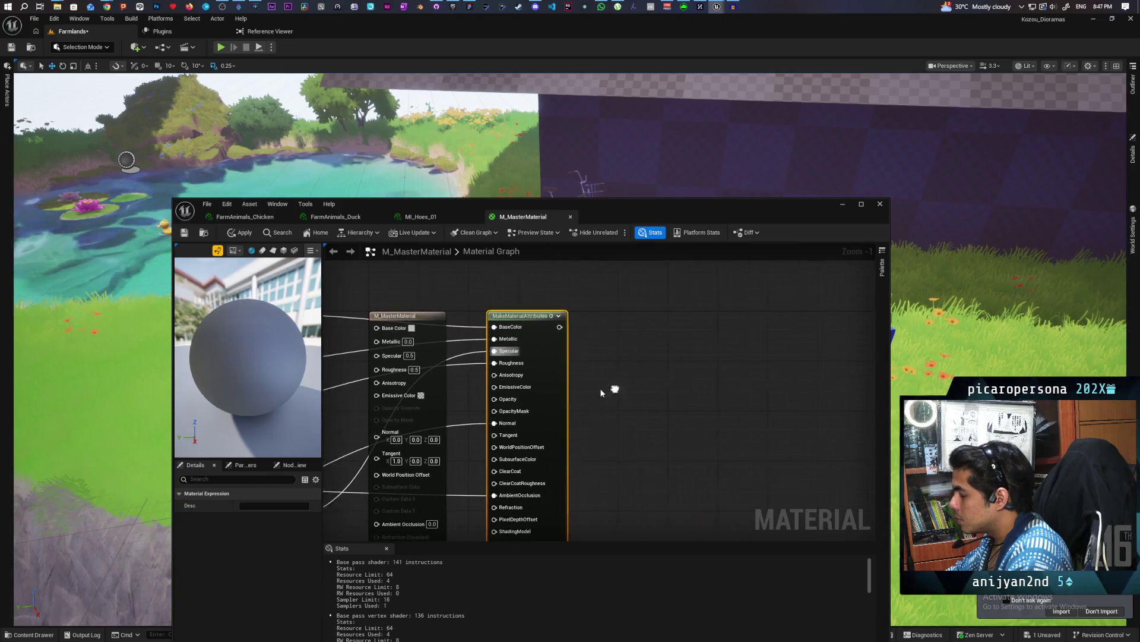
Enable Use Material Attributes on the material output node.
{"action": "right_click", "coordinate": [603, 340]}
{"action": "mouse_move", "coordinate": [597, 204]}
{"action": "left_mouse_down"}
{"action": "mouse_move", "coordinate": [640, 150]}
{"action": "mouse_move", "coordinate": [643, 108]}
{"action": "left_mouse_up"}
{"action": "left_click", "coordinate": [406, 235]}
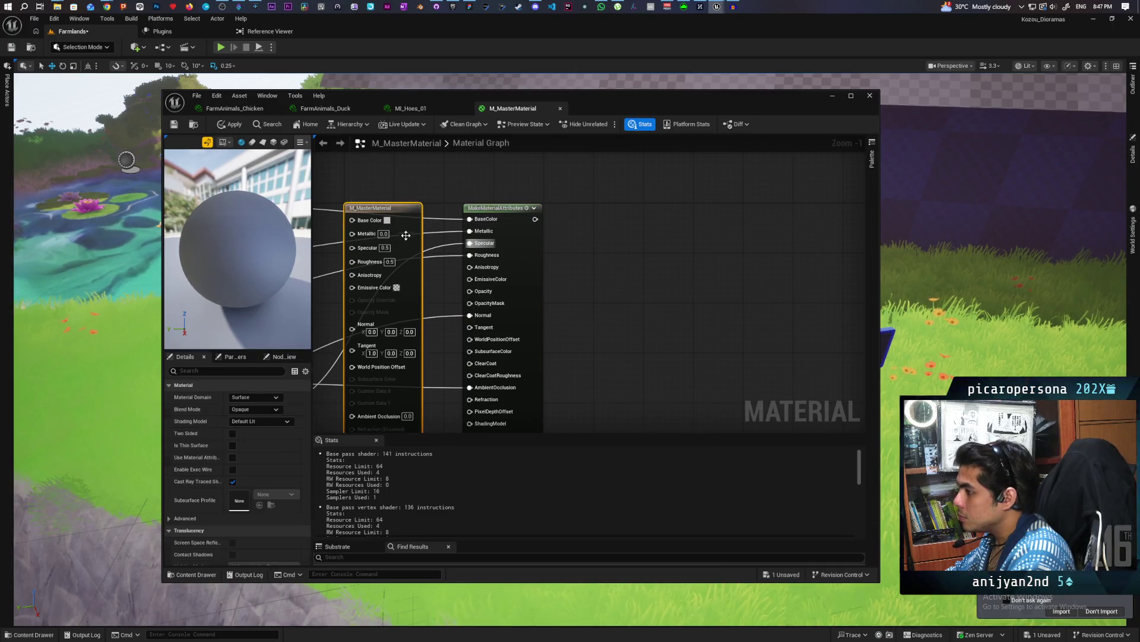
{"action": "left_click", "coordinate": [230, 457]}
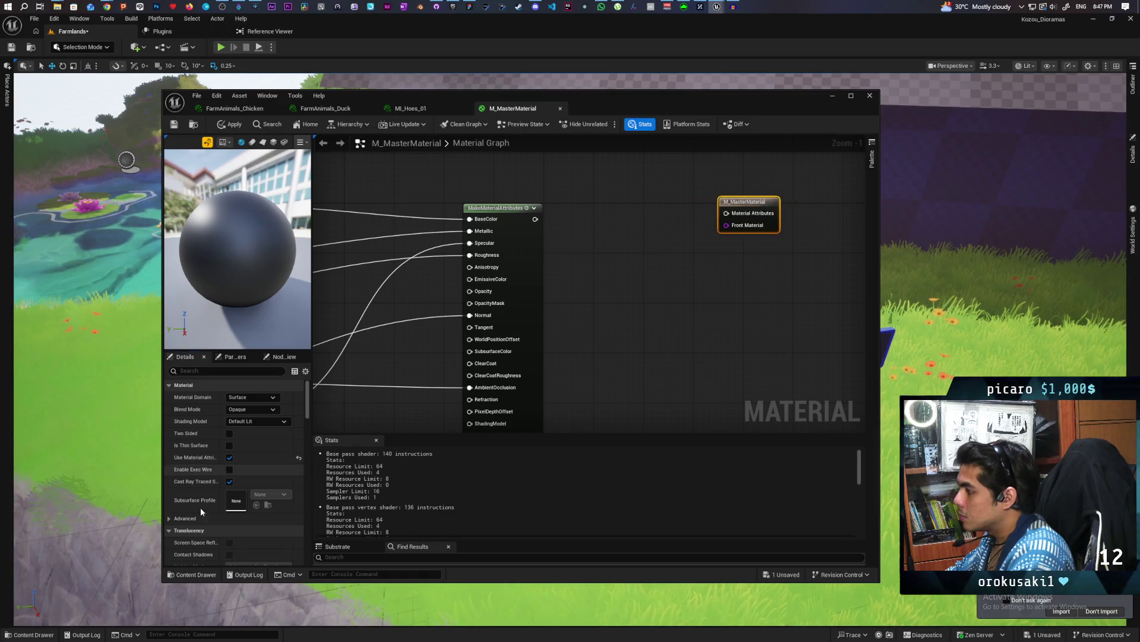
Insert the MF_Stylized function before the output, apply the changes, and minimize the editor.
{"action": "left_click", "coordinate": [193, 575]}
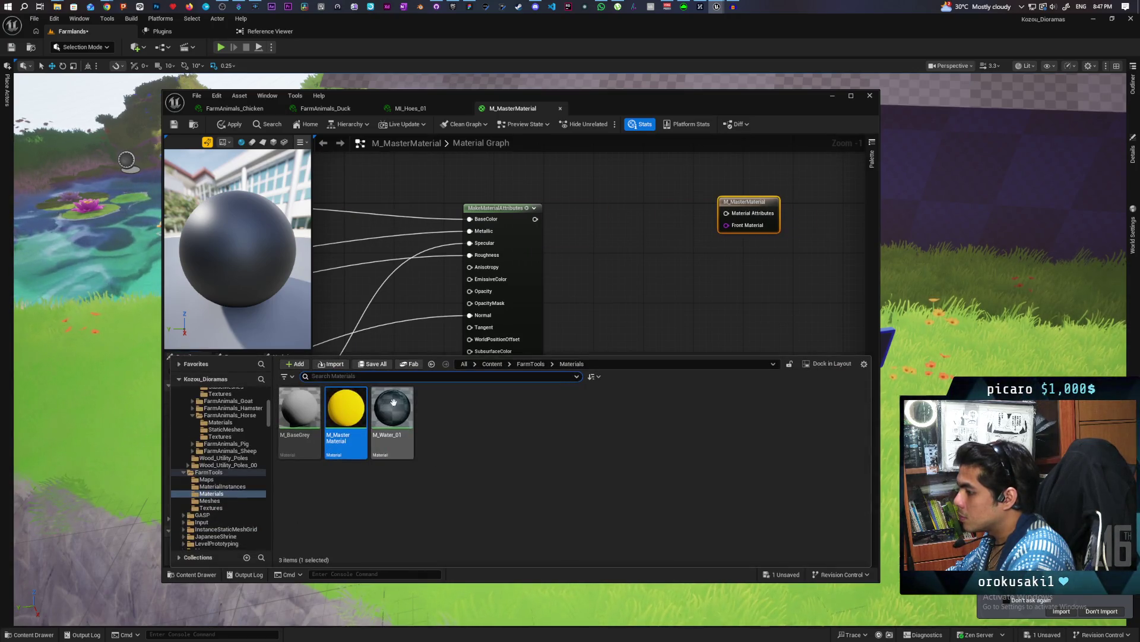
{"action": "left_click", "coordinate": [468, 364]}
{"action": "mouse_move", "coordinate": [717, 501]}
{"action": "left_mouse_down"}
{"action": "mouse_move", "coordinate": [586, 231]}
{"action": "mouse_move", "coordinate": [606, 211]}
{"action": "left_mouse_up"}
{"action": "left_click_drag", "start_coordinate": [690, 218], "coordinate": [725, 212]}
{"action": "left_click", "coordinate": [233, 126]}
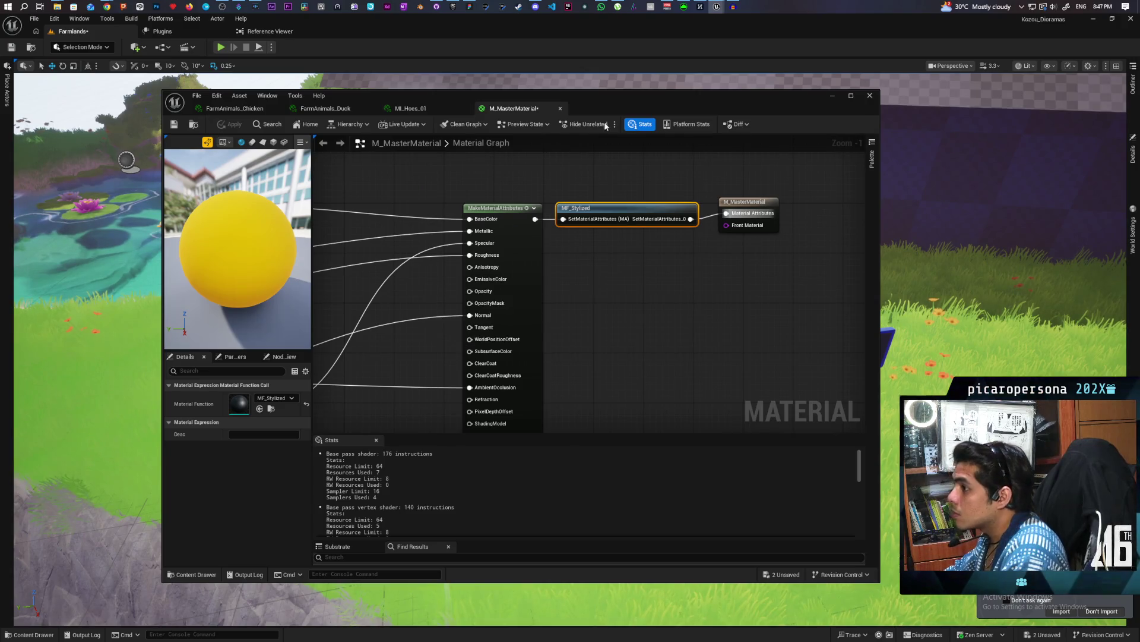
{"action": "left_click", "coordinate": [839, 96]}
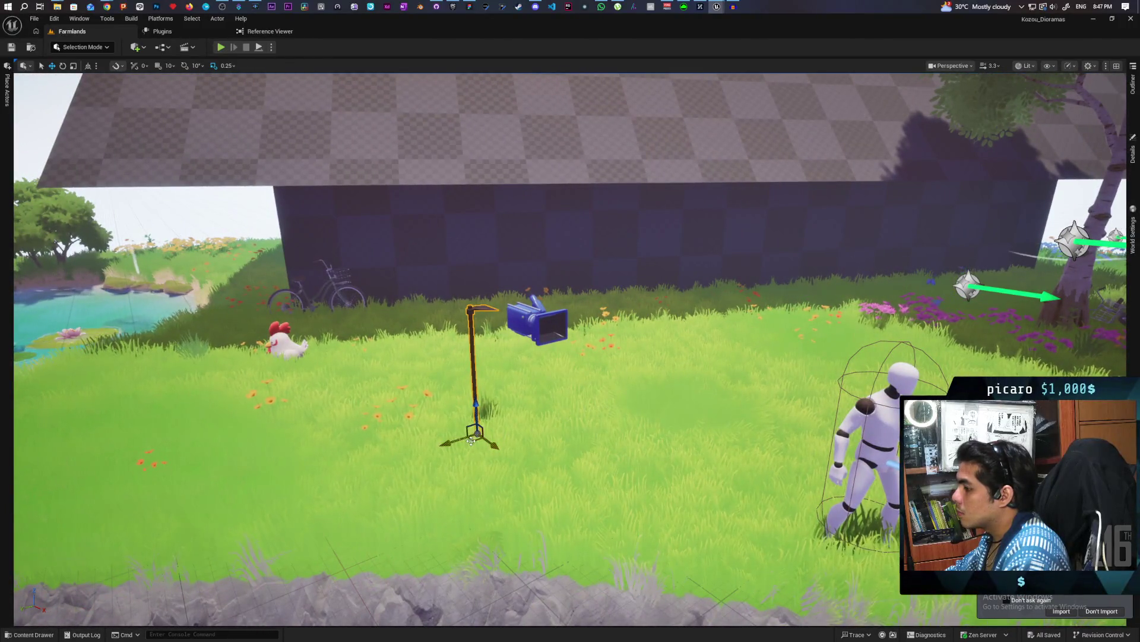
{"action": "left_click_drag", "start_coordinate": [471, 439], "coordinate": [668, 320]}
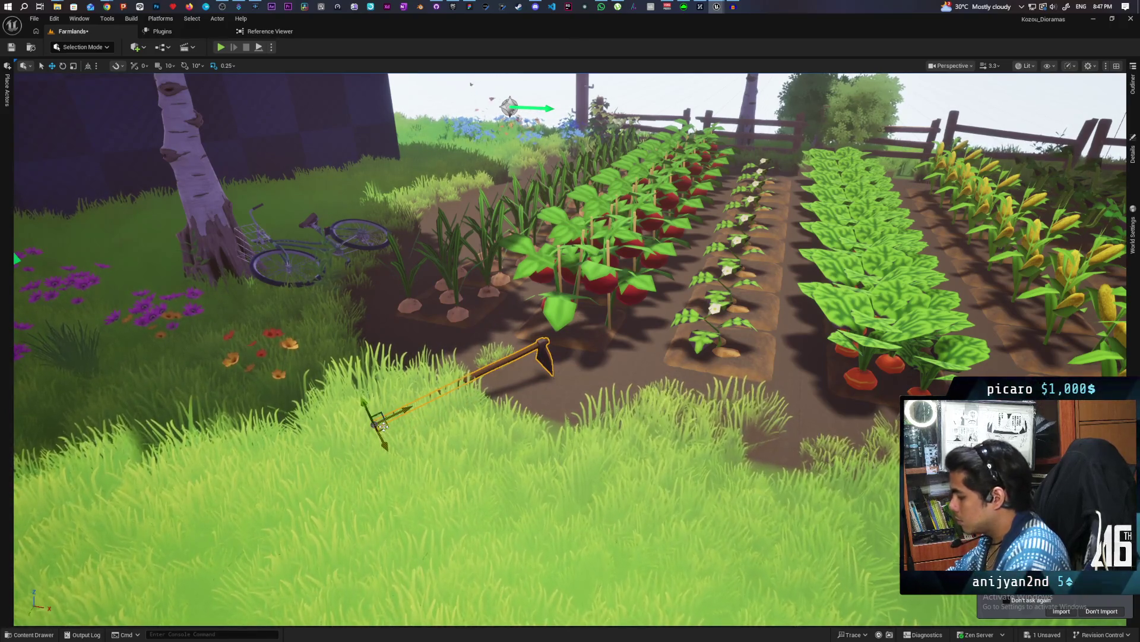
{"action": "left_click_drag", "start_coordinate": [384, 363], "coordinate": [364, 327]}
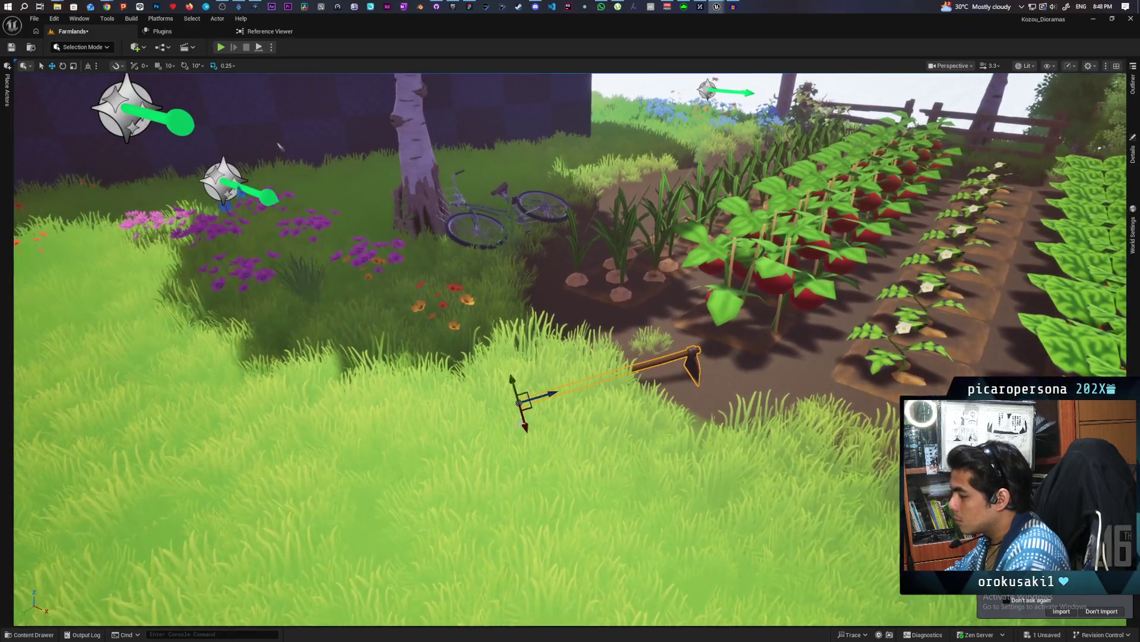
{"action": "key", "text": "e"}
{"action": "left_click_drag", "start_coordinate": [564, 389], "coordinate": [552, 375]}
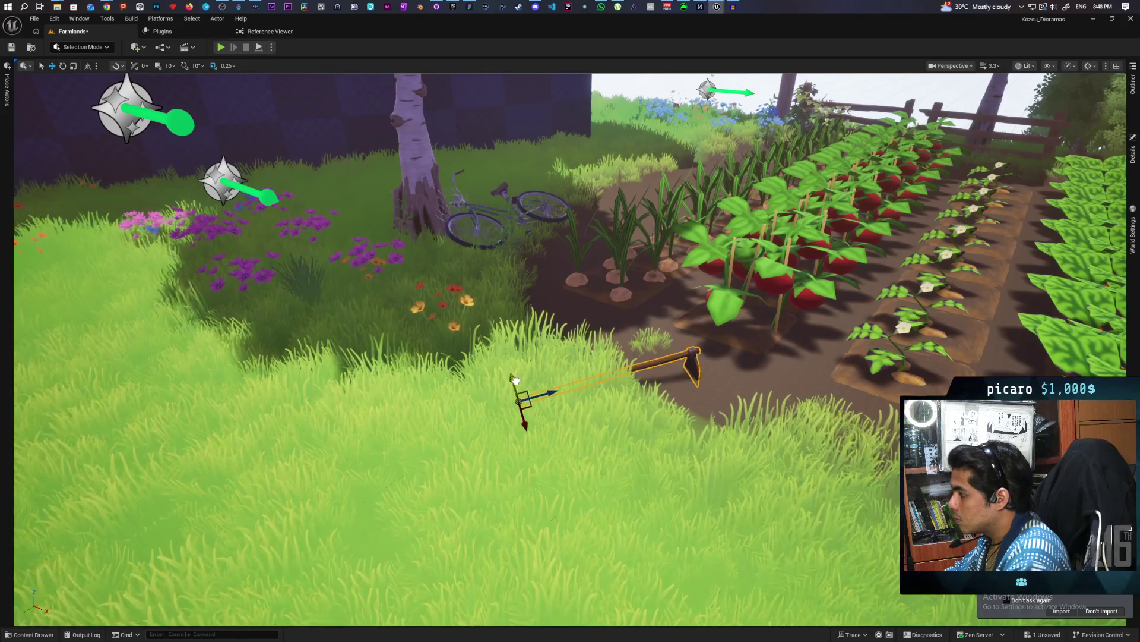
{"action": "mouse_move", "coordinate": [513, 377]}
{"action": "left_mouse_down"}
{"action": "mouse_move", "coordinate": [525, 377]}
{"action": "mouse_move", "coordinate": [446, 401]}
{"action": "left_mouse_up"}
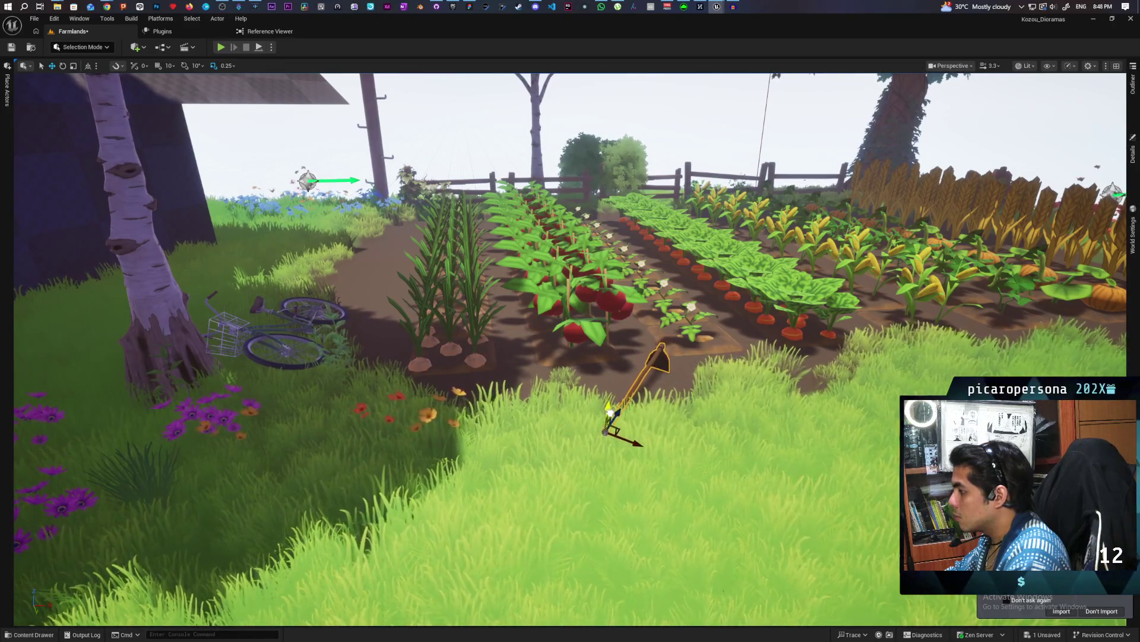
Move the hoe from the flowers to the grass edge by the crop rows and frame it.
{"action": "mouse_move", "coordinate": [446, 401]}
{"action": "left_mouse_down"}
{"action": "mouse_move", "coordinate": [433, 410]}
{"action": "mouse_move", "coordinate": [440, 437]}
{"action": "mouse_move", "coordinate": [436, 427]}
{"action": "left_mouse_up"}
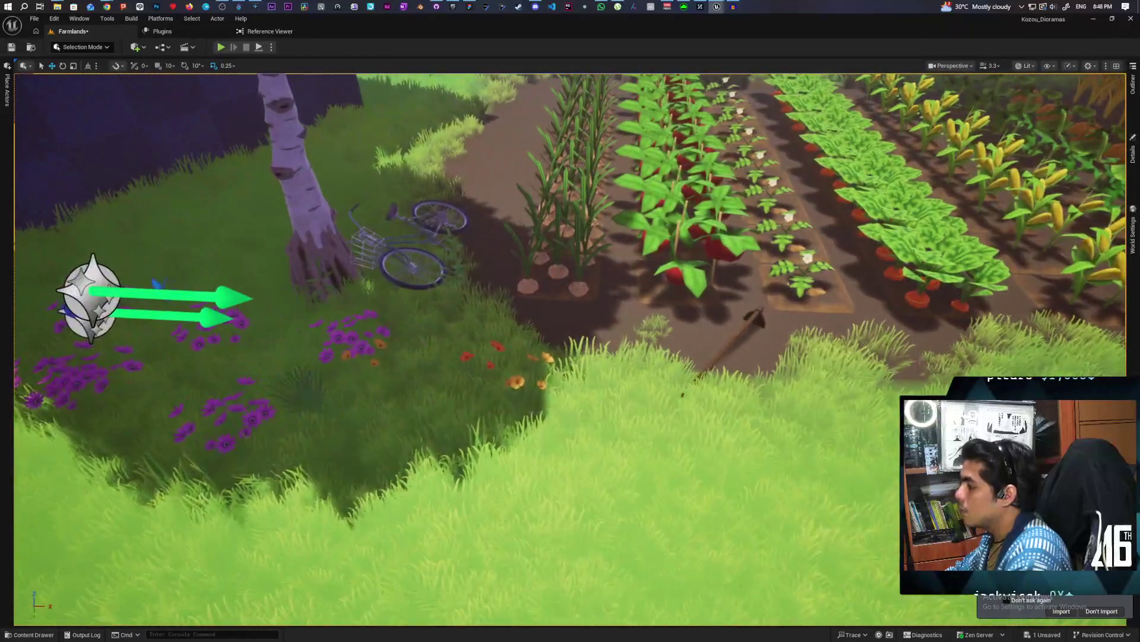
{"action": "left_click", "coordinate": [761, 313]}
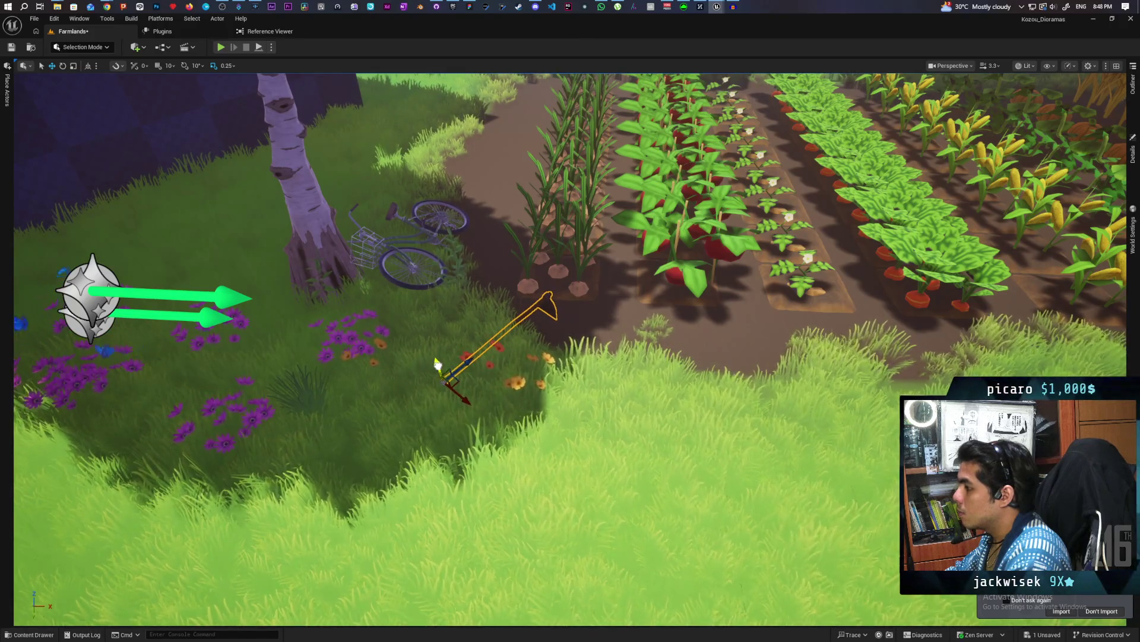
{"action": "key", "text": "1"}
{"action": "key", "text": "2"}
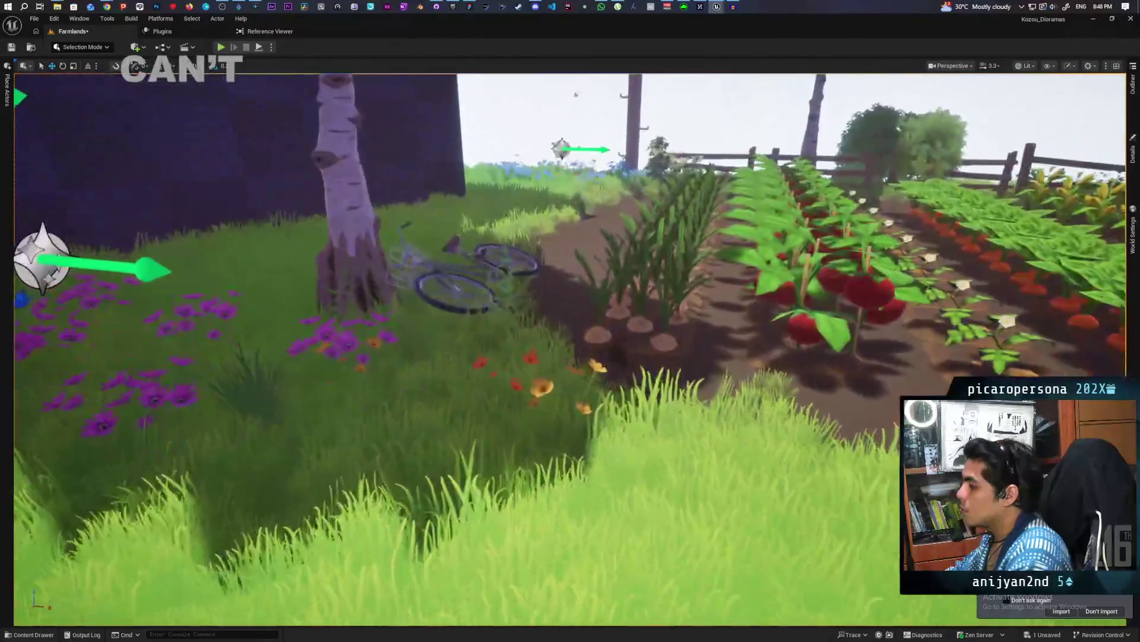
{"action": "left_click", "coordinate": [593, 456]}
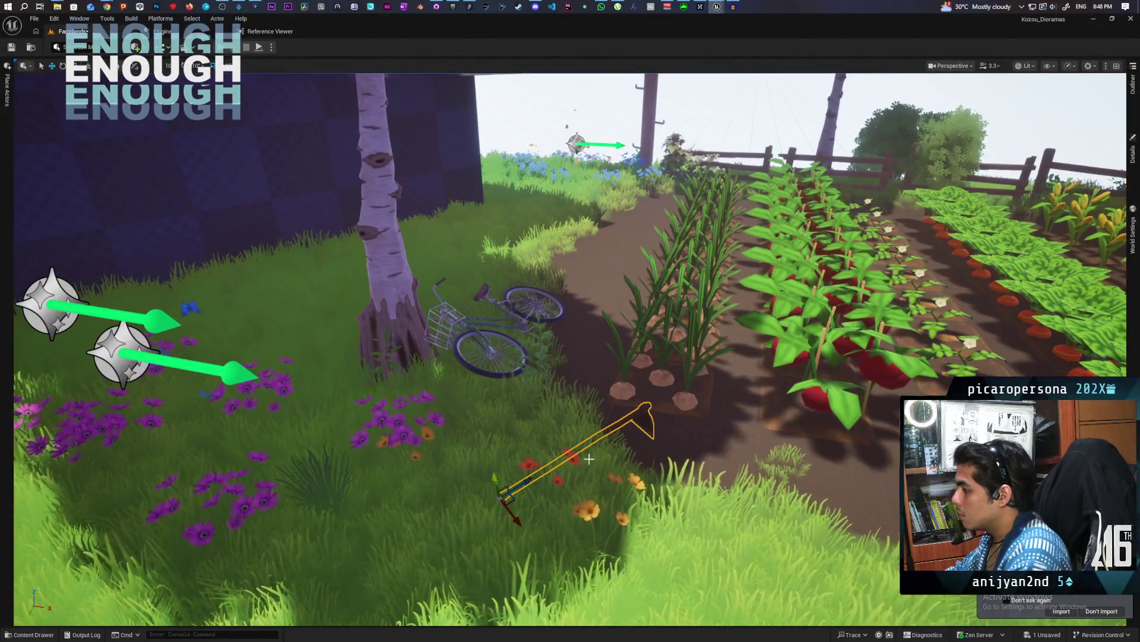
{"action": "mouse_move", "coordinate": [506, 492]}
{"action": "left_mouse_down"}
{"action": "mouse_move", "coordinate": [721, 496]}
{"action": "mouse_move", "coordinate": [666, 479]}
{"action": "mouse_move", "coordinate": [761, 488]}
{"action": "mouse_move", "coordinate": [866, 527]}
{"action": "left_mouse_up"}
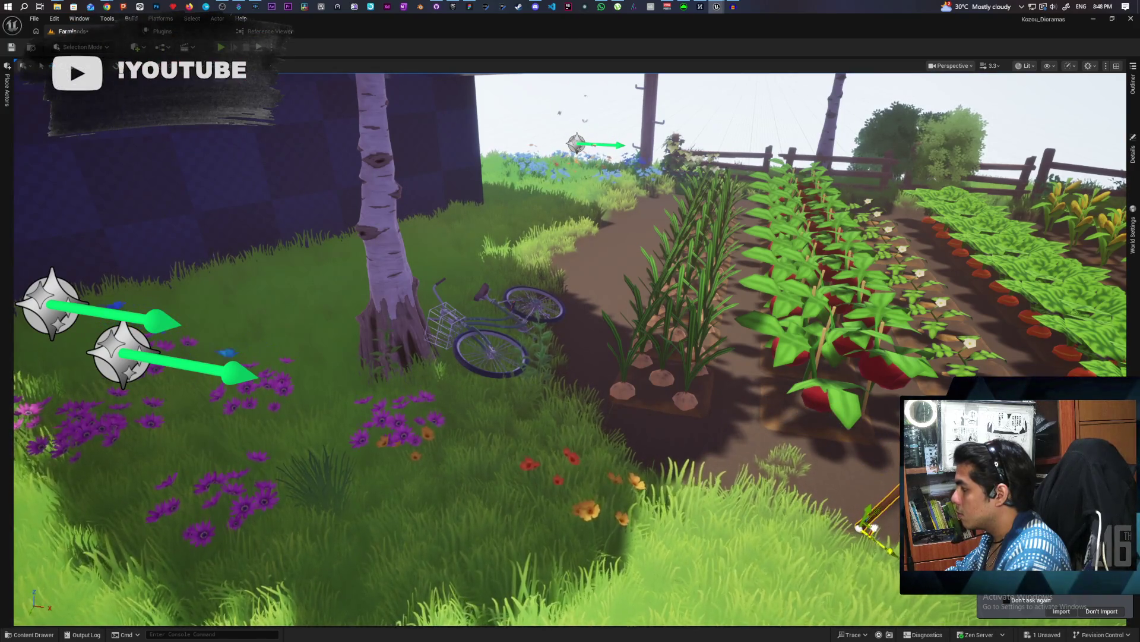
{"action": "key", "text": "f"}
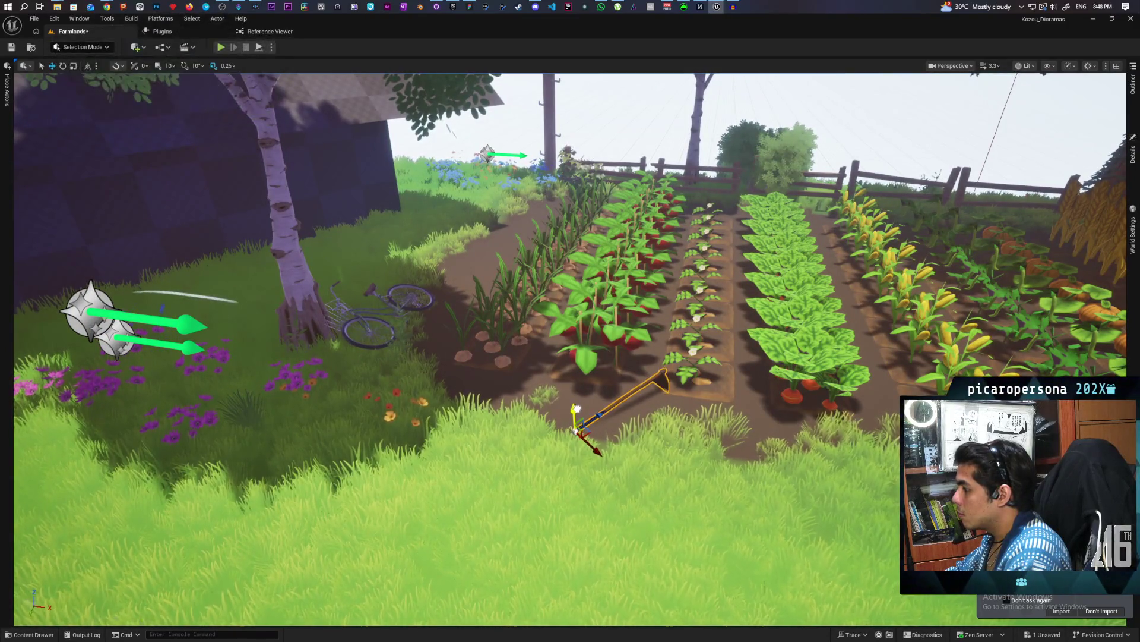
{"action": "left_click", "coordinate": [35, 636]}
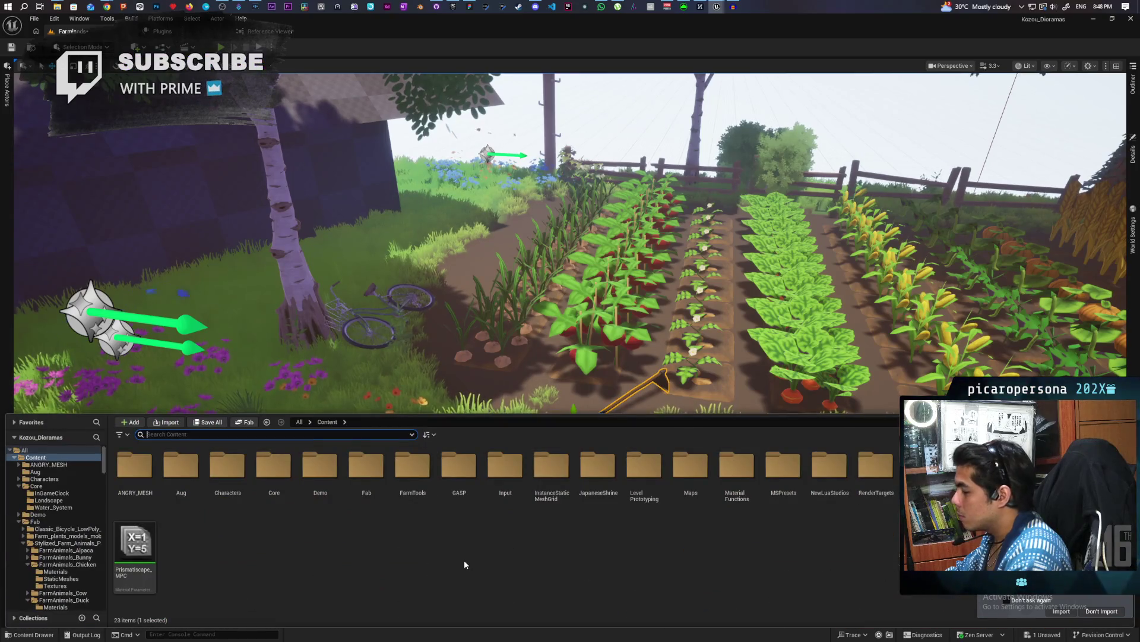
Place SM_WheelBarrow_01 from FarmTools/Meshes in the grass and inspect its material instance.
{"action": "left_click", "coordinate": [663, 383]}
{"action": "key", "text": "ctrl+b"}
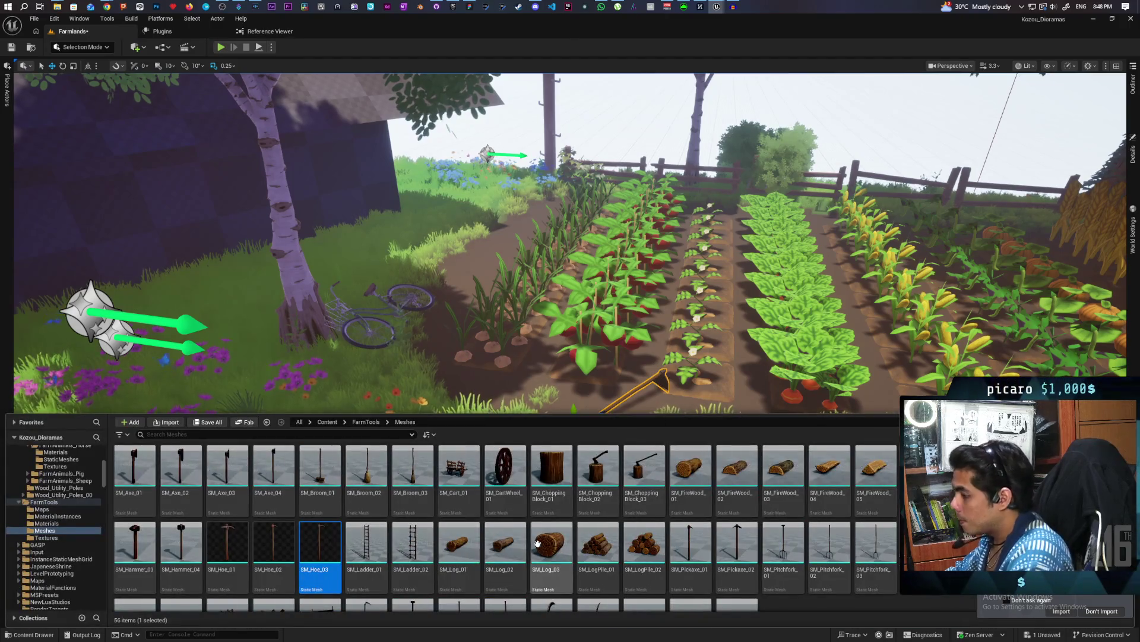
{"action": "scroll", "coordinate": [511, 540], "scroll_direction": "down", "scroll_amount": 1}
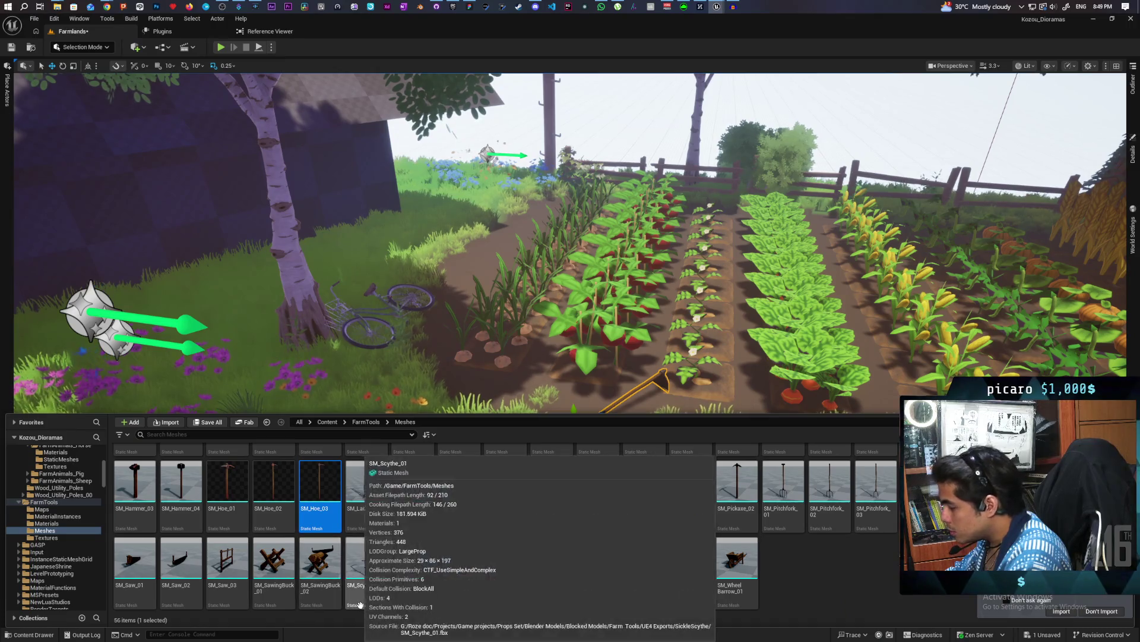
{"action": "mouse_move", "coordinate": [759, 442]}
{"action": "left_mouse_down"}
{"action": "mouse_move", "coordinate": [395, 433]}
{"action": "mouse_move", "coordinate": [475, 496]}
{"action": "mouse_move", "coordinate": [667, 476]}
{"action": "mouse_move", "coordinate": [676, 516]}
{"action": "left_mouse_up"}
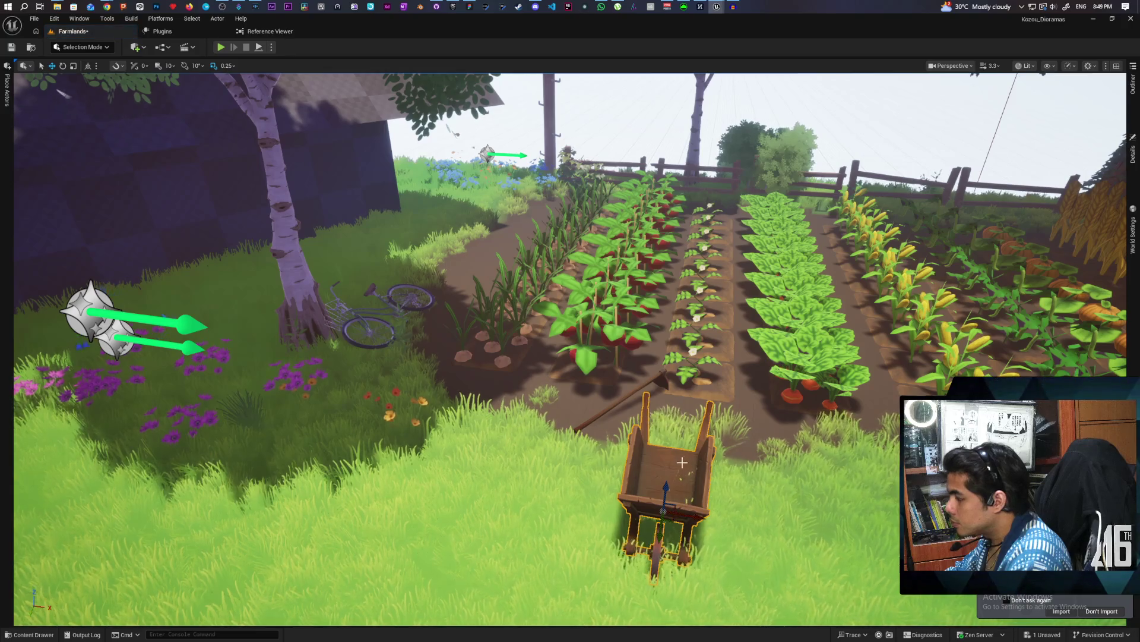
{"action": "key", "text": "ctrl+space"}
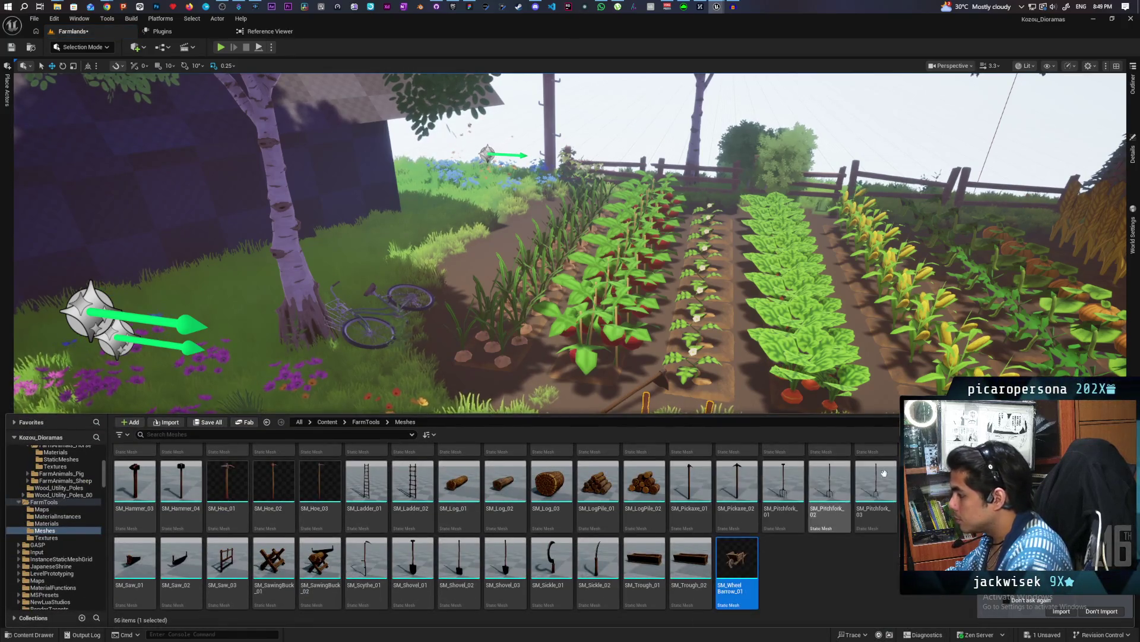
{"action": "left_click", "coordinate": [1133, 154]}
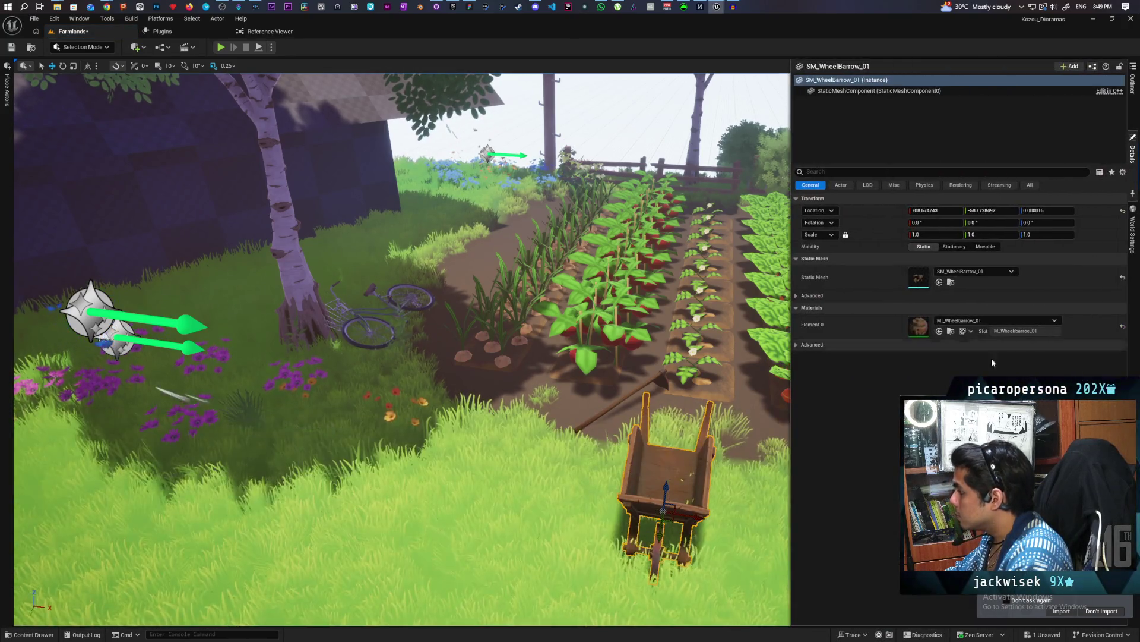
{"action": "double_click", "coordinate": [919, 327]}
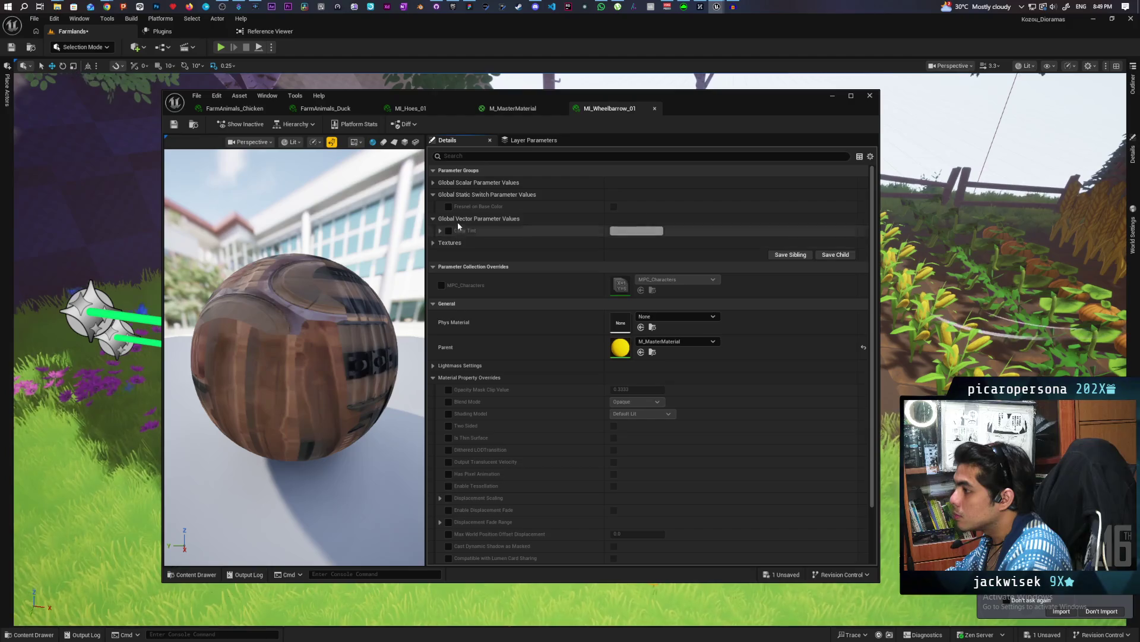
{"action": "left_click", "coordinate": [830, 98]}
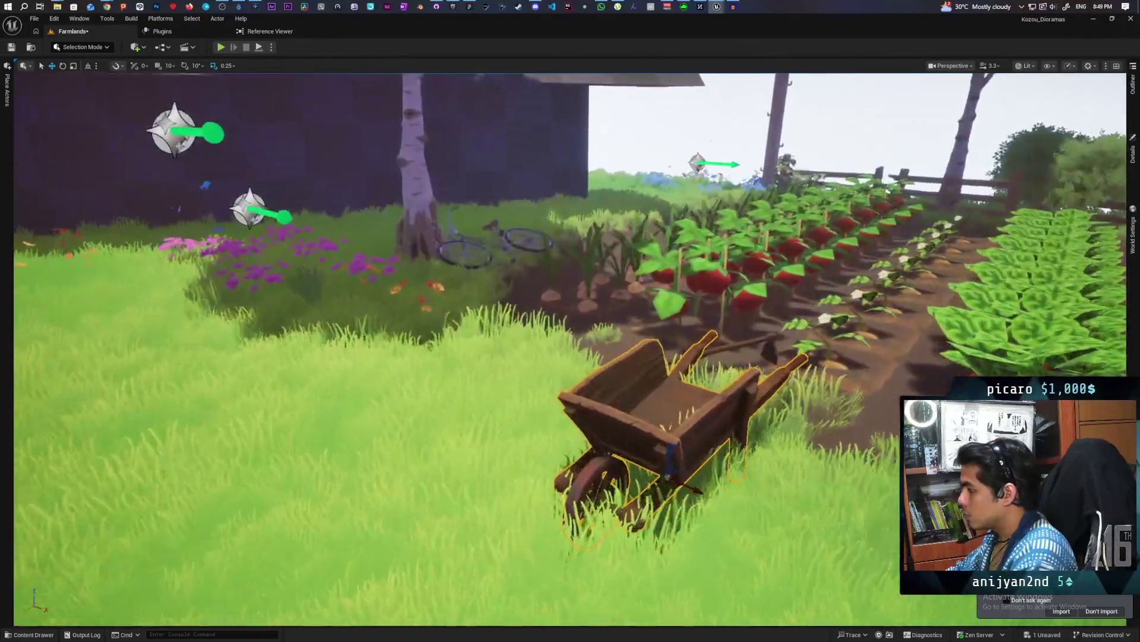
Move the wheelbarrow to the garden's right edge and rotate it about 39.78°.
{"action": "key", "text": "e"}
{"action": "scroll", "coordinate": [689, 509], "scroll_direction": "down", "scroll_amount": 5}
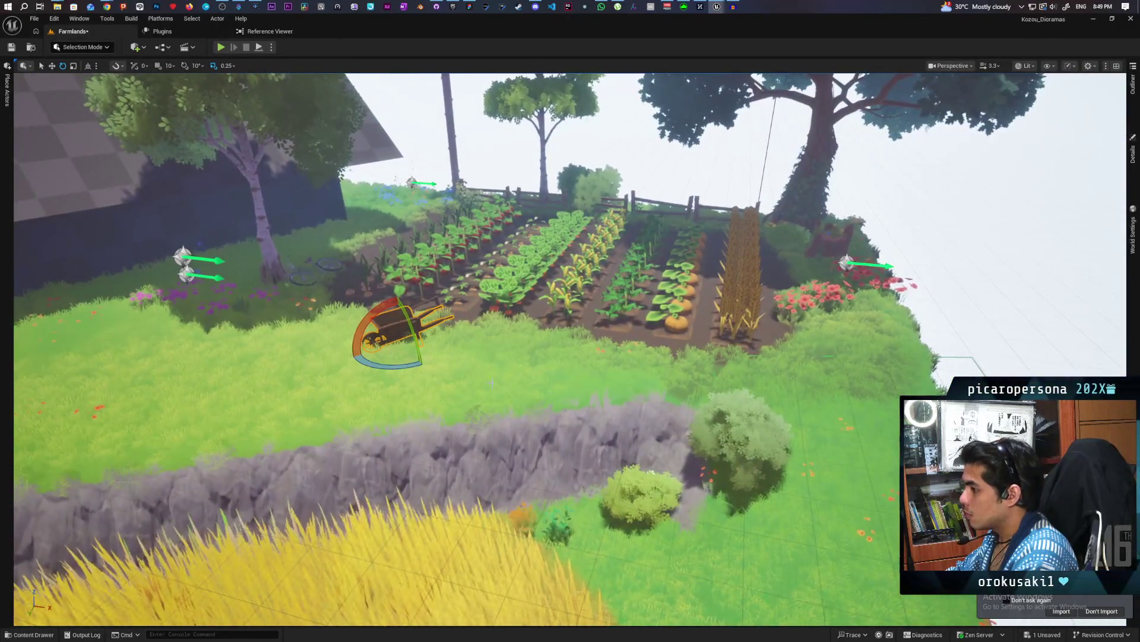
{"action": "key", "text": "w"}
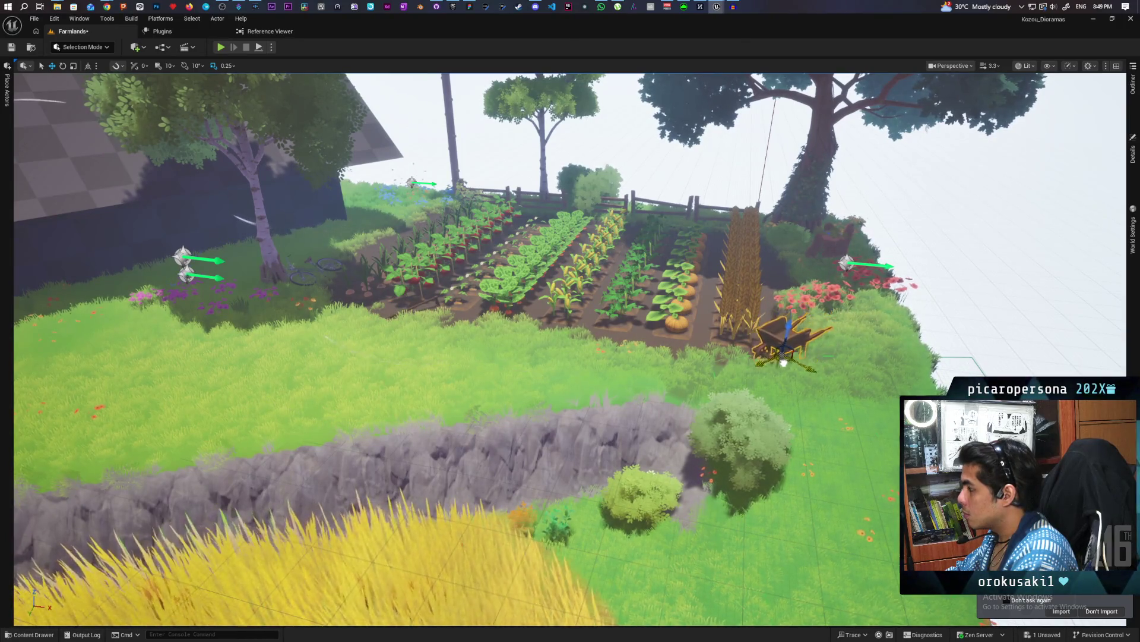
{"action": "mouse_move", "coordinate": [691, 361]}
{"action": "left_mouse_down"}
{"action": "mouse_move", "coordinate": [454, 279]}
{"action": "mouse_move", "coordinate": [140, 408]}
{"action": "mouse_move", "coordinate": [51, 412]}
{"action": "mouse_move", "coordinate": [259, 326]}
{"action": "left_mouse_up"}
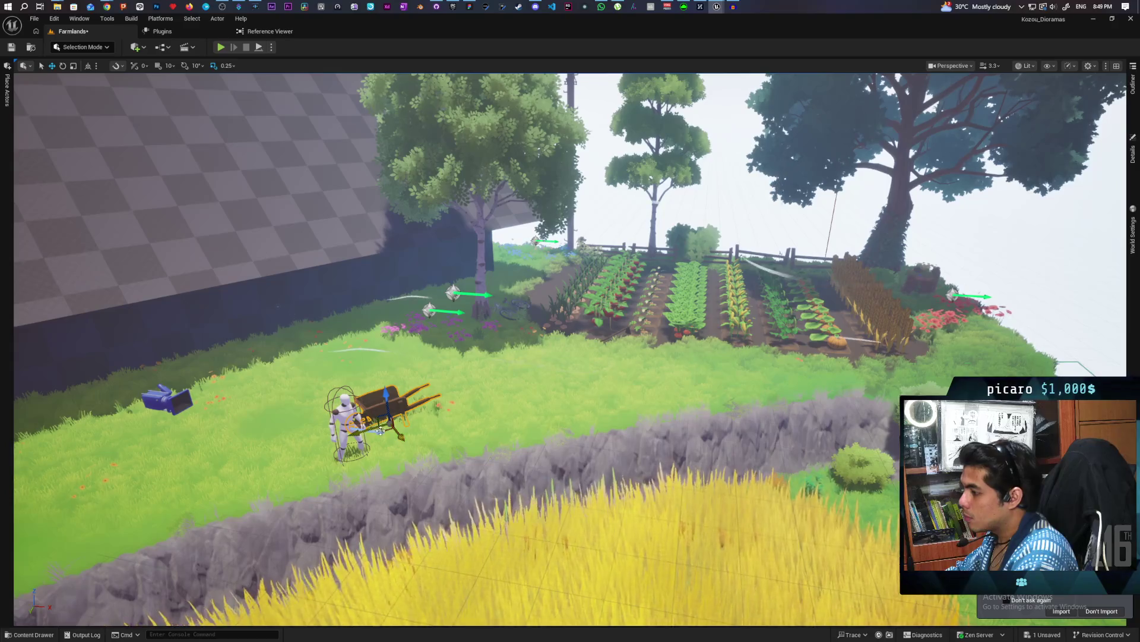
{"action": "left_click_drag", "start_coordinate": [383, 430], "coordinate": [954, 363]}
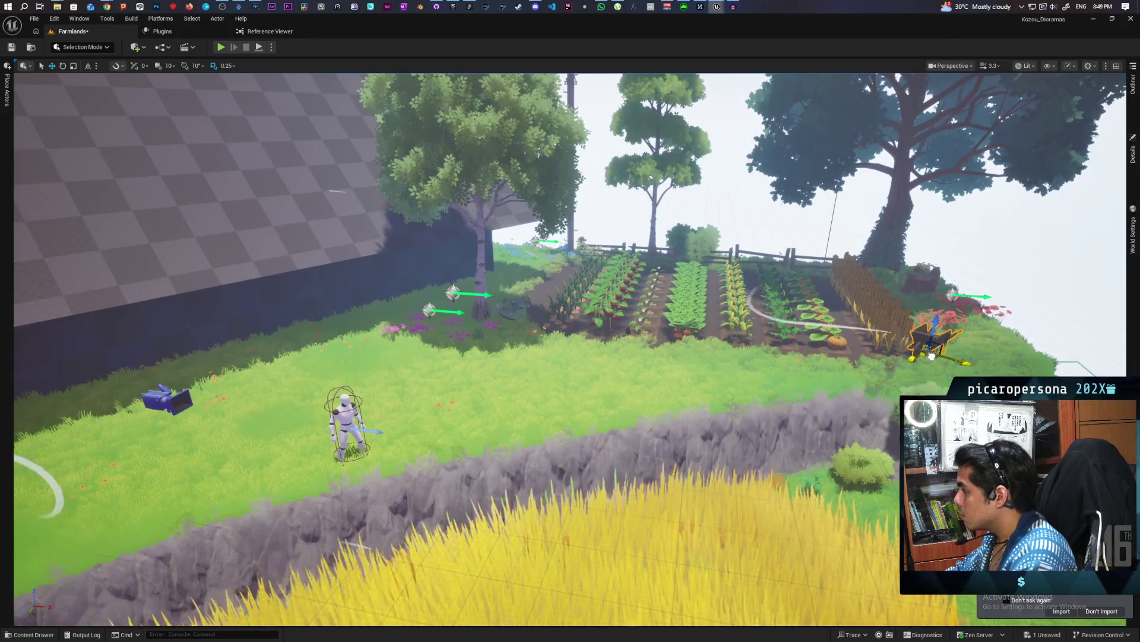
{"action": "key", "text": "f"}
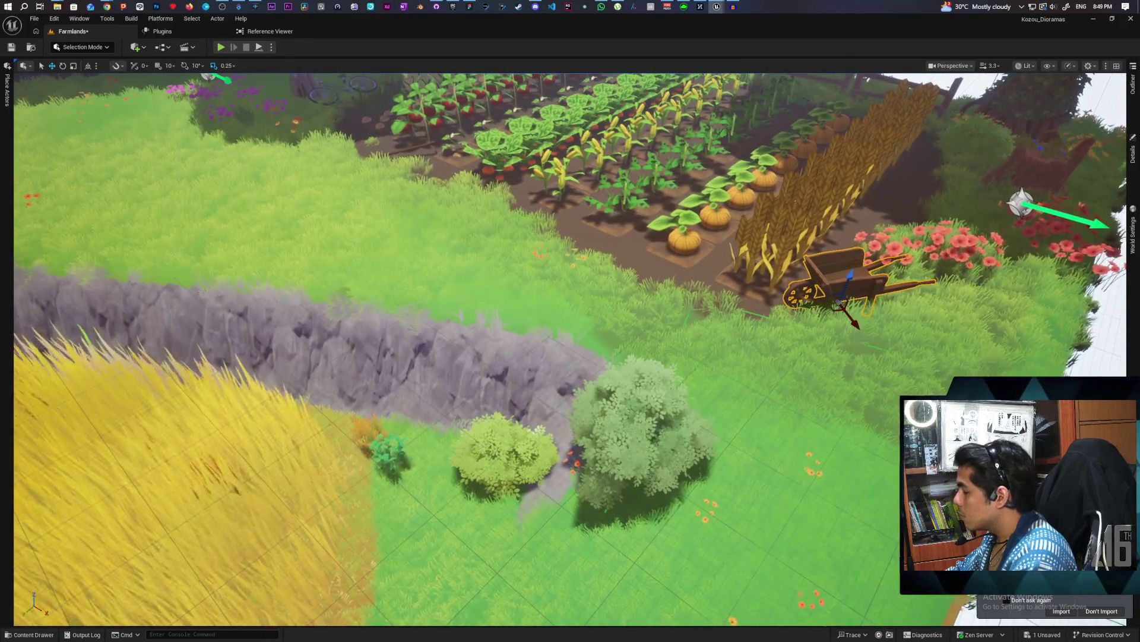
{"action": "key", "text": "e"}
{"action": "mouse_move", "coordinate": [828, 328]}
{"action": "left_mouse_down"}
{"action": "mouse_move", "coordinate": [868, 337]}
{"action": "mouse_move", "coordinate": [799, 318]}
{"action": "mouse_move", "coordinate": [785, 299]}
{"action": "mouse_move", "coordinate": [806, 319]}
{"action": "mouse_move", "coordinate": [811, 285]}
{"action": "mouse_move", "coordinate": [811, 383]}
{"action": "mouse_move", "coordinate": [811, 366]}
{"action": "left_mouse_up"}
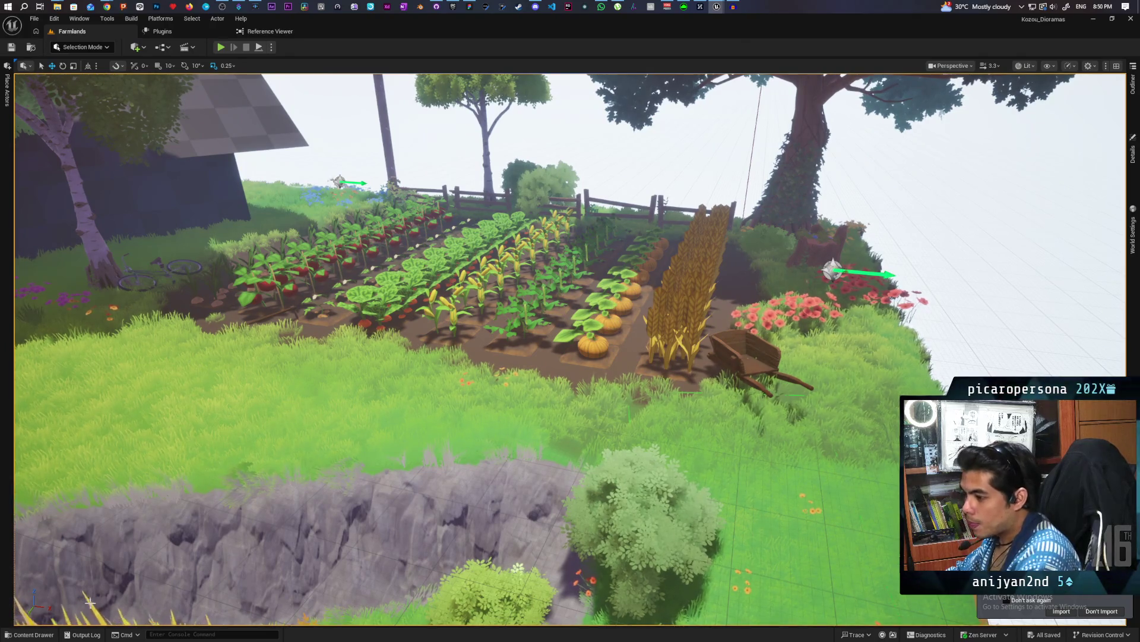
{"action": "left_click", "coordinate": [29, 634]}
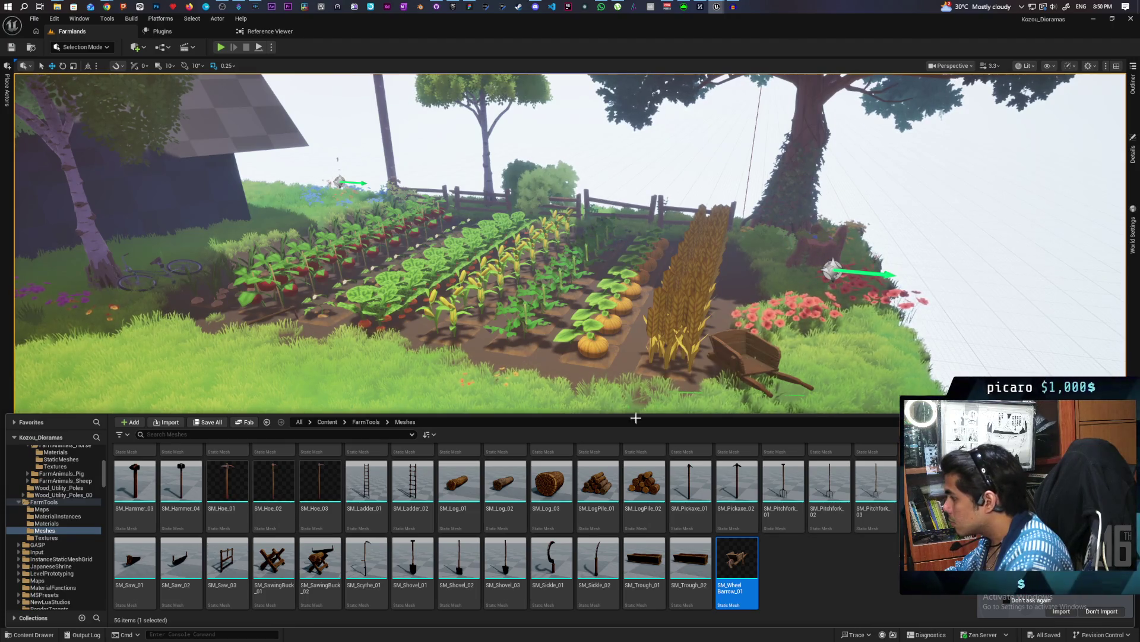
Tilt the hoe by the crop rows to about -70.5°.
{"action": "left_click", "coordinate": [825, 586]}
{"action": "key", "text": "ctrl+space"}
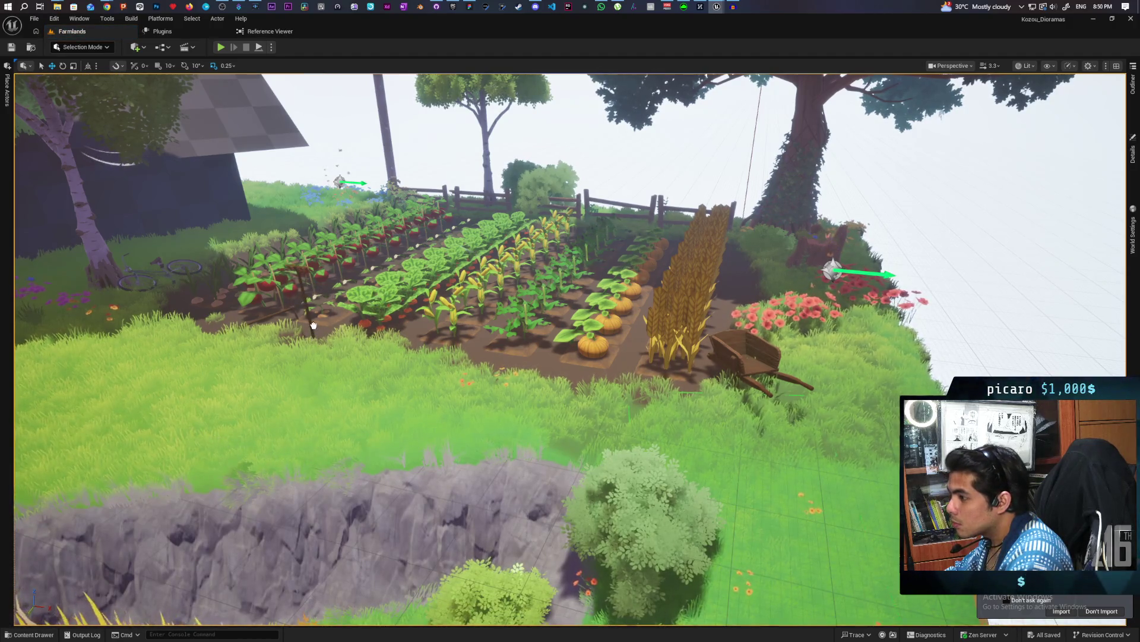
{"action": "key", "text": "f"}
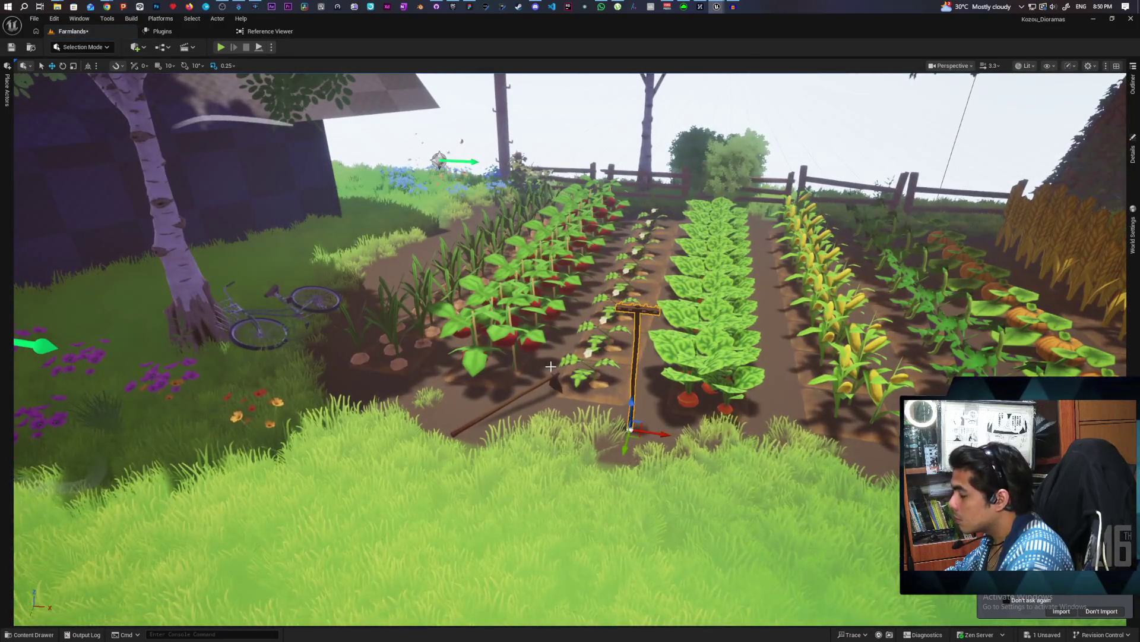
{"action": "key", "text": "e"}
{"action": "mouse_move", "coordinate": [653, 433]}
{"action": "left_mouse_down"}
{"action": "mouse_move", "coordinate": [640, 383]}
{"action": "mouse_move", "coordinate": [640, 394]}
{"action": "left_mouse_up"}
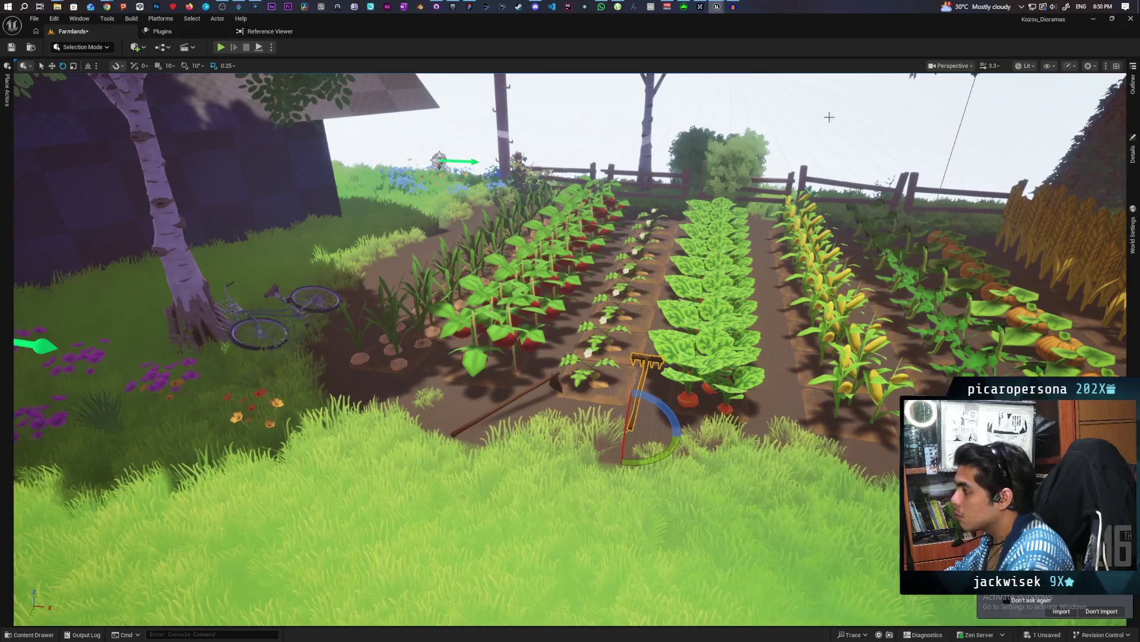
{"action": "left_click", "coordinate": [796, 295]}
Select the rake in world-space move mode and save the level.
{"action": "left_click", "coordinate": [642, 361]}
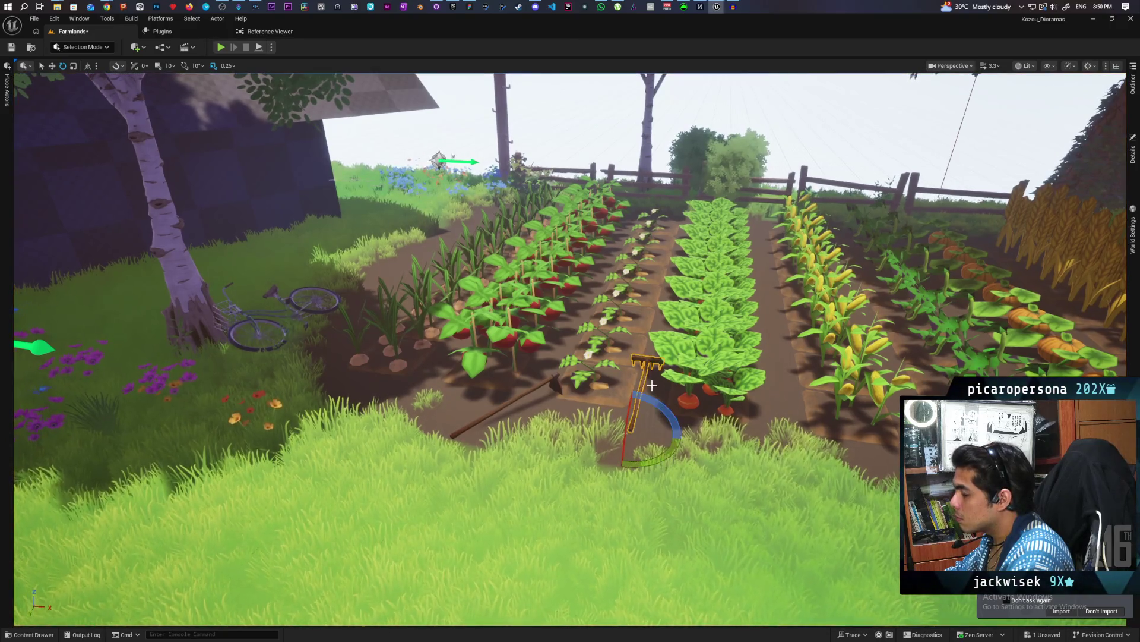
{"action": "left_click", "coordinate": [88, 66]}
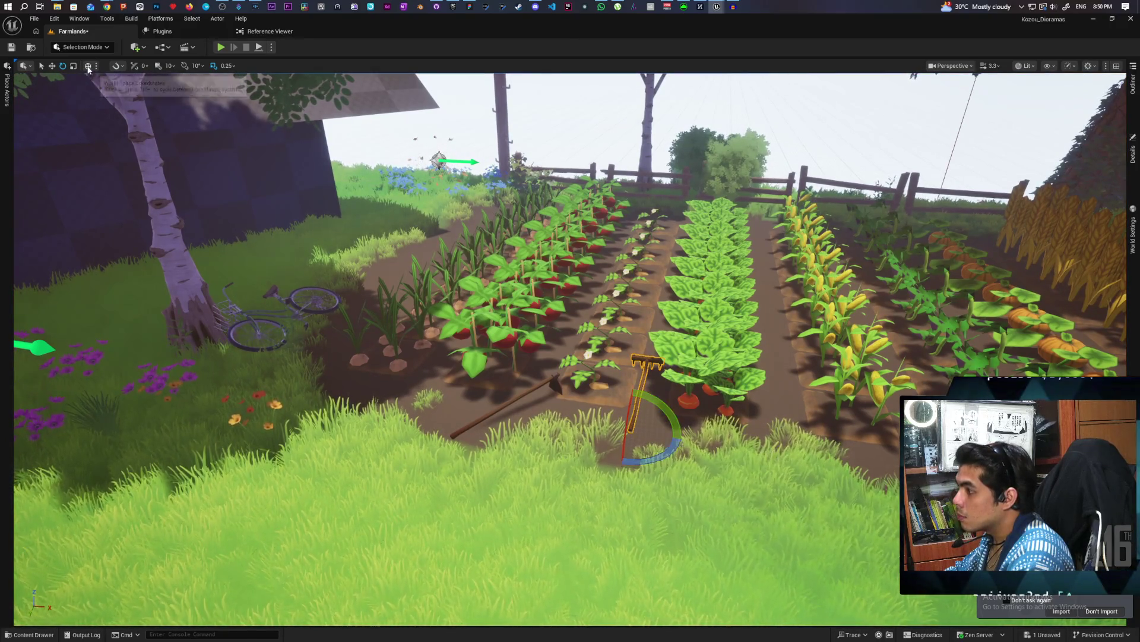
{"action": "key", "text": "w"}
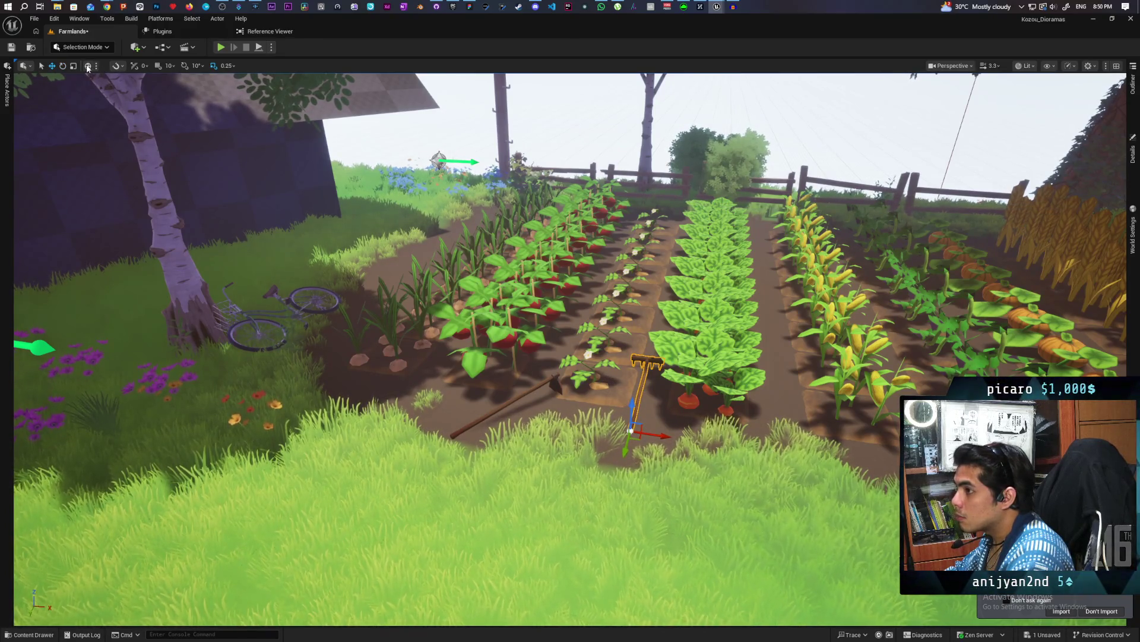
{"action": "mouse_move", "coordinate": [760, 451]}
{"action": "left_mouse_down"}
{"action": "mouse_move", "coordinate": [473, 481]}
{"action": "mouse_move", "coordinate": [387, 502]}
{"action": "mouse_move", "coordinate": [410, 498]}
{"action": "mouse_move", "coordinate": [380, 517]}
{"action": "left_mouse_up"}
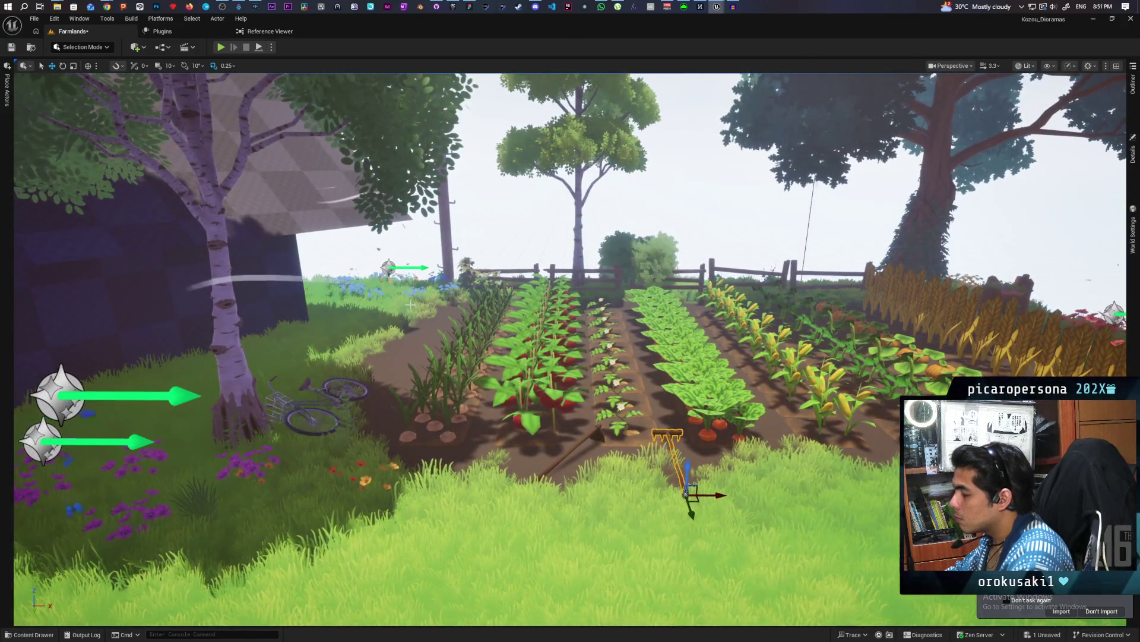
{"action": "key", "text": "ctrl+s"}
{"action": "mouse_move", "coordinate": [701, 243]}
{"action": "left_mouse_down"}
{"action": "mouse_move", "coordinate": [660, 264]}
{"action": "mouse_move", "coordinate": [629, 260]}
{"action": "left_mouse_up"}
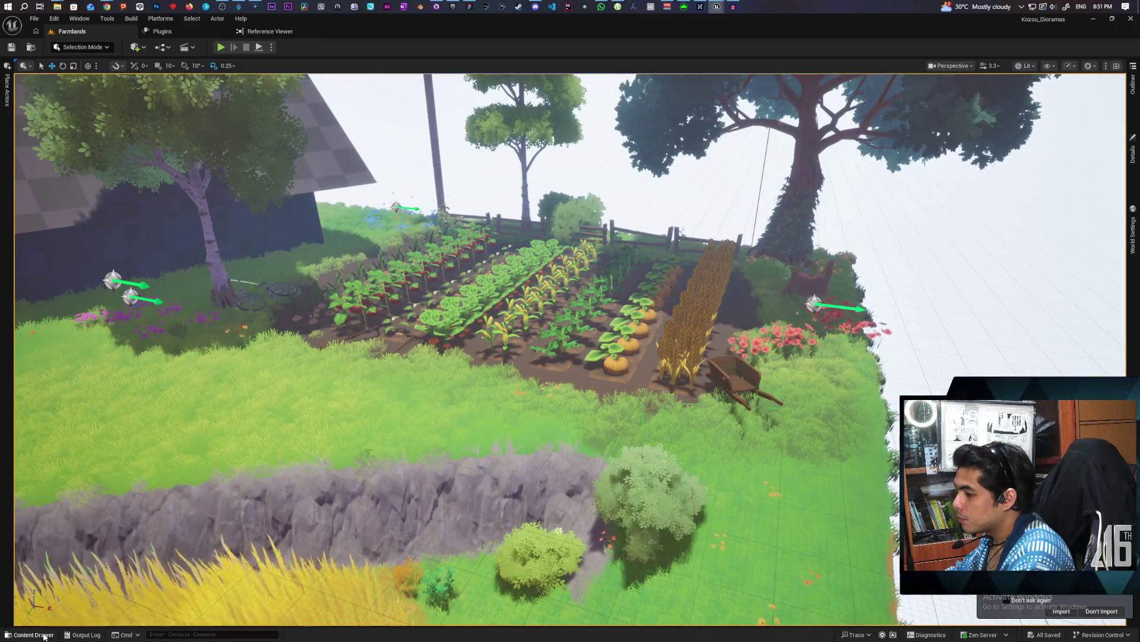
Place the SM_LogPile_02 log pile beside the house wall and select it.
{"action": "left_click", "coordinate": [30, 634]}
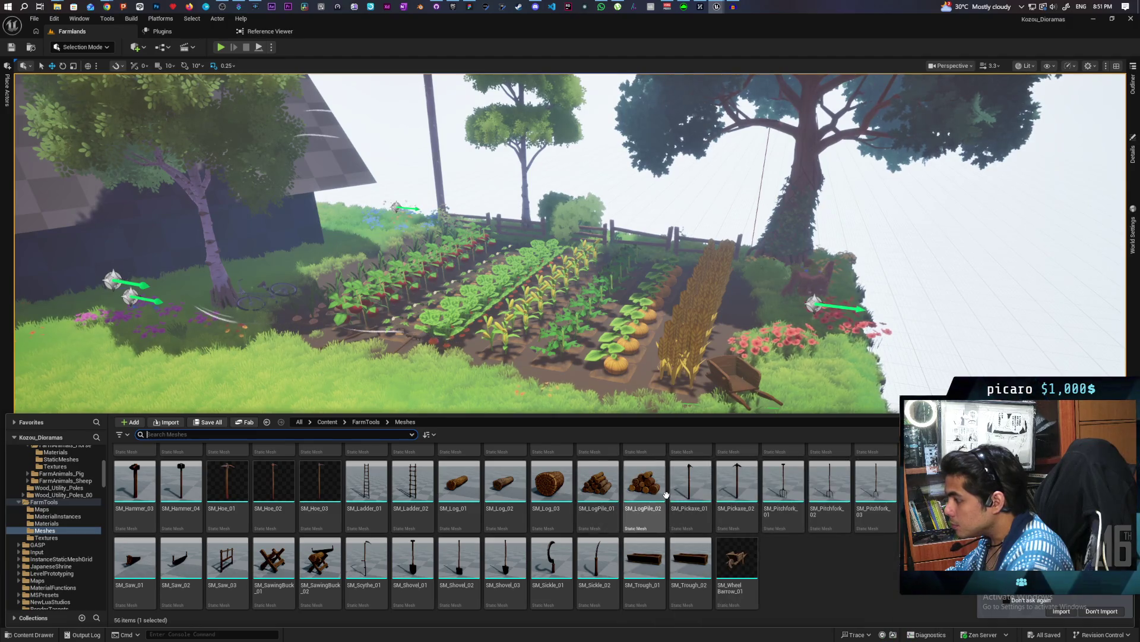
{"action": "mouse_move", "coordinate": [666, 494]}
{"action": "left_mouse_down"}
{"action": "mouse_move", "coordinate": [647, 493]}
{"action": "mouse_move", "coordinate": [484, 366]}
{"action": "mouse_move", "coordinate": [550, 390]}
{"action": "mouse_move", "coordinate": [588, 389]}
{"action": "mouse_move", "coordinate": [522, 398]}
{"action": "mouse_move", "coordinate": [585, 393]}
{"action": "mouse_move", "coordinate": [729, 334]}
{"action": "mouse_move", "coordinate": [762, 302]}
{"action": "mouse_move", "coordinate": [775, 313]}
{"action": "left_mouse_up"}
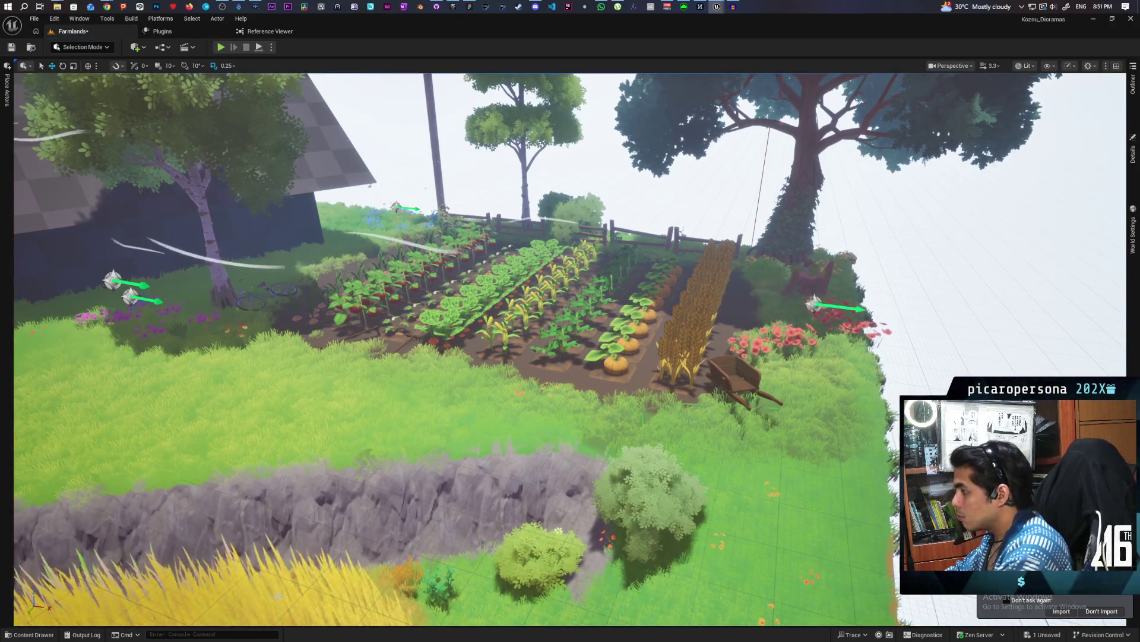
{"action": "left_click", "coordinate": [59, 633]}
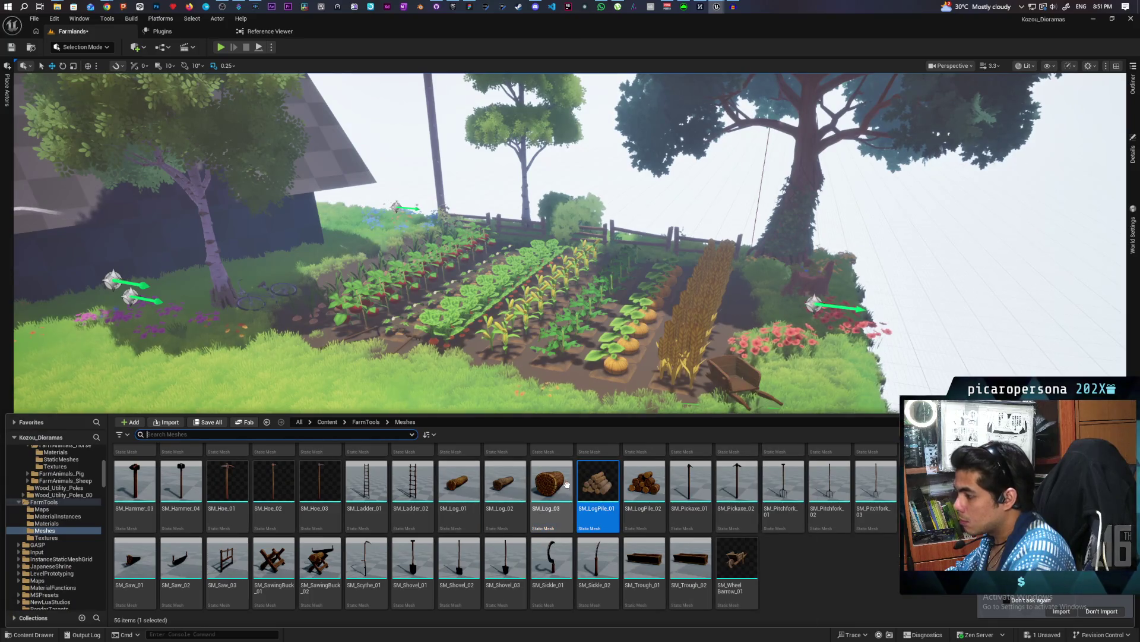
{"action": "left_click", "coordinate": [340, 233]}
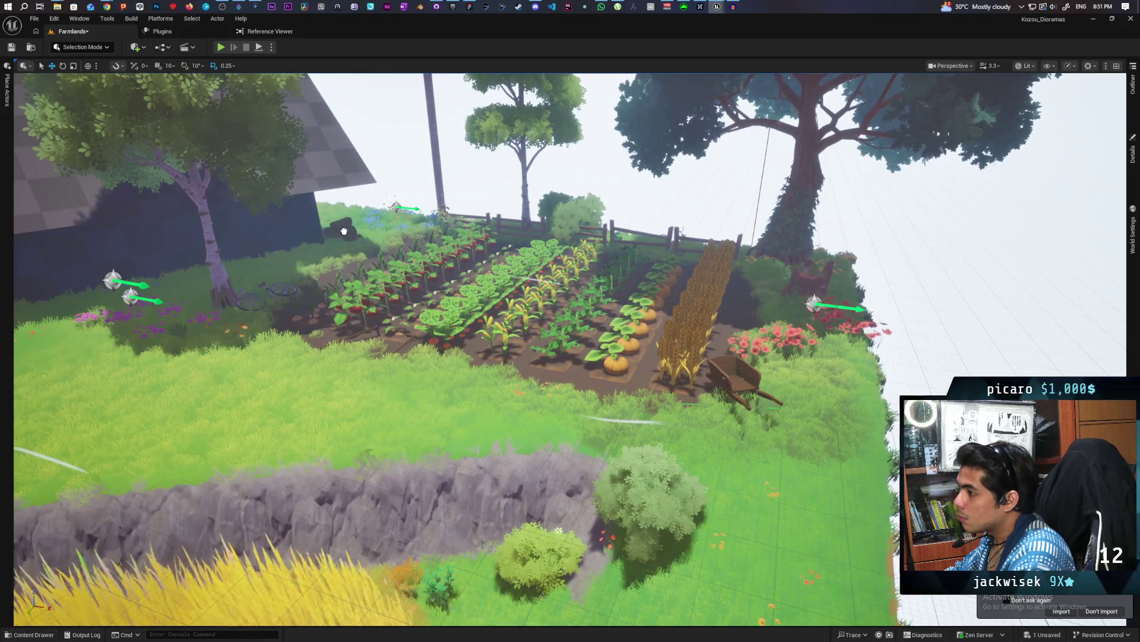
{"action": "mouse_move", "coordinate": [343, 231]}
{"action": "left_mouse_down"}
{"action": "mouse_move", "coordinate": [311, 184]}
{"action": "mouse_move", "coordinate": [306, 131]}
{"action": "mouse_move", "coordinate": [389, 356]}
{"action": "left_mouse_up"}
{"action": "left_click", "coordinate": [389, 356]}
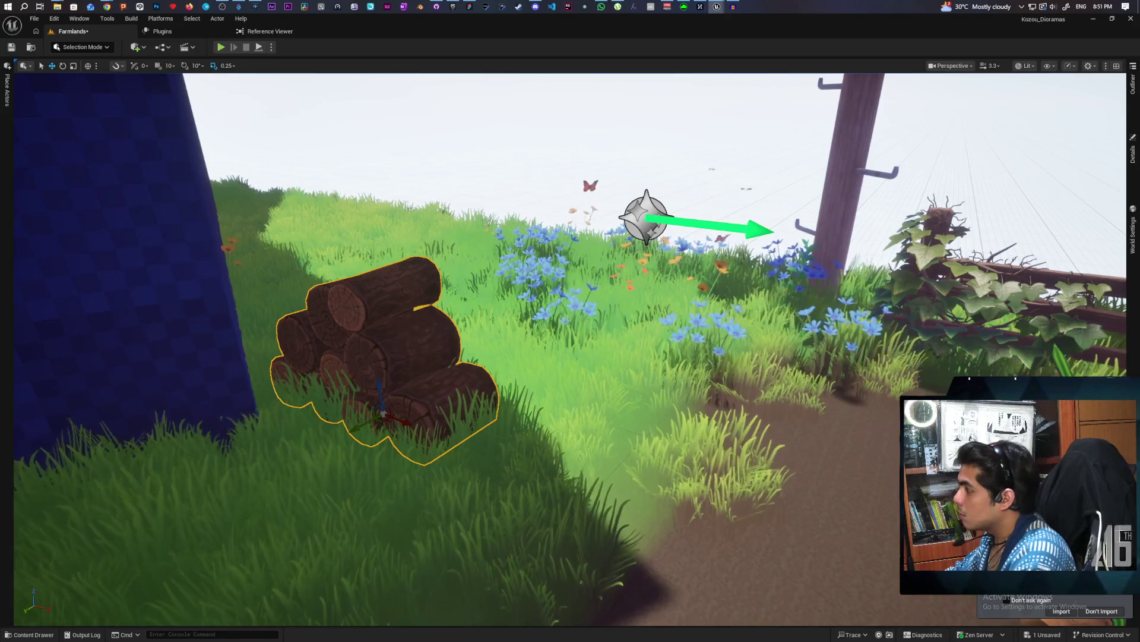
Open the log pile's MI_Firewood_01 material from Details, then close the material editor.
{"action": "left_click", "coordinate": [1132, 151]}
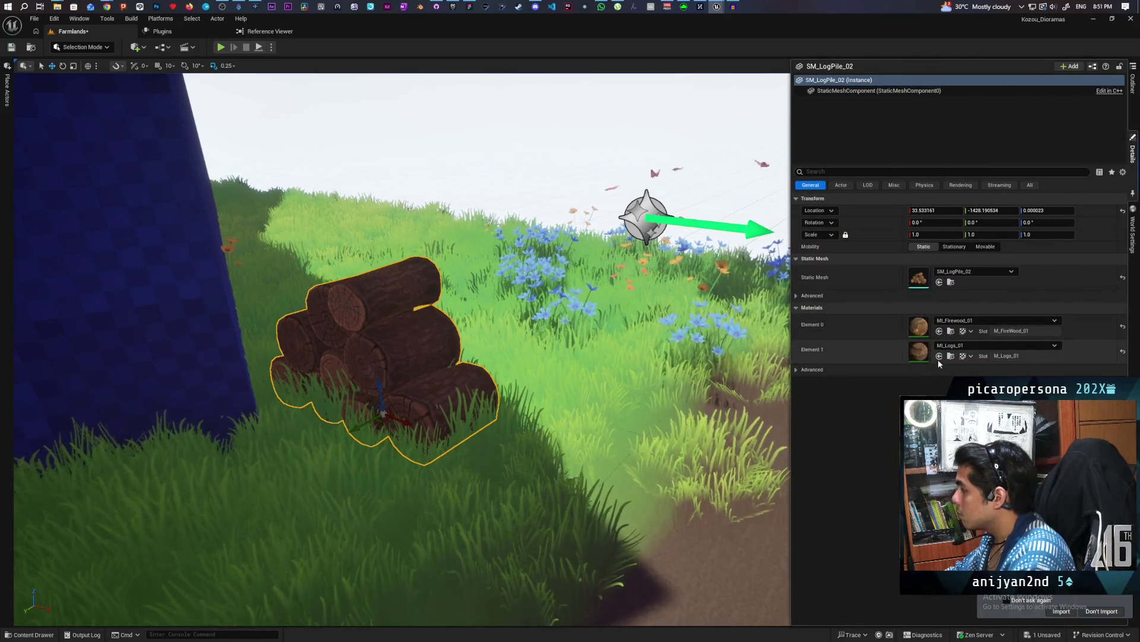
{"action": "double_click", "coordinate": [920, 326]}
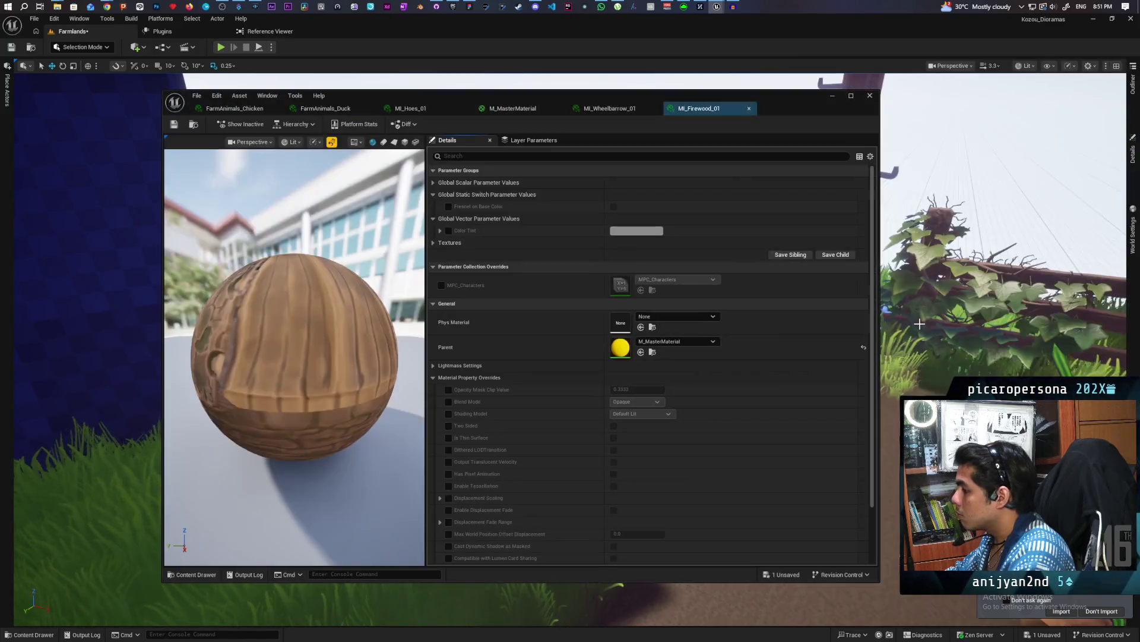
{"action": "left_click", "coordinate": [749, 108]}
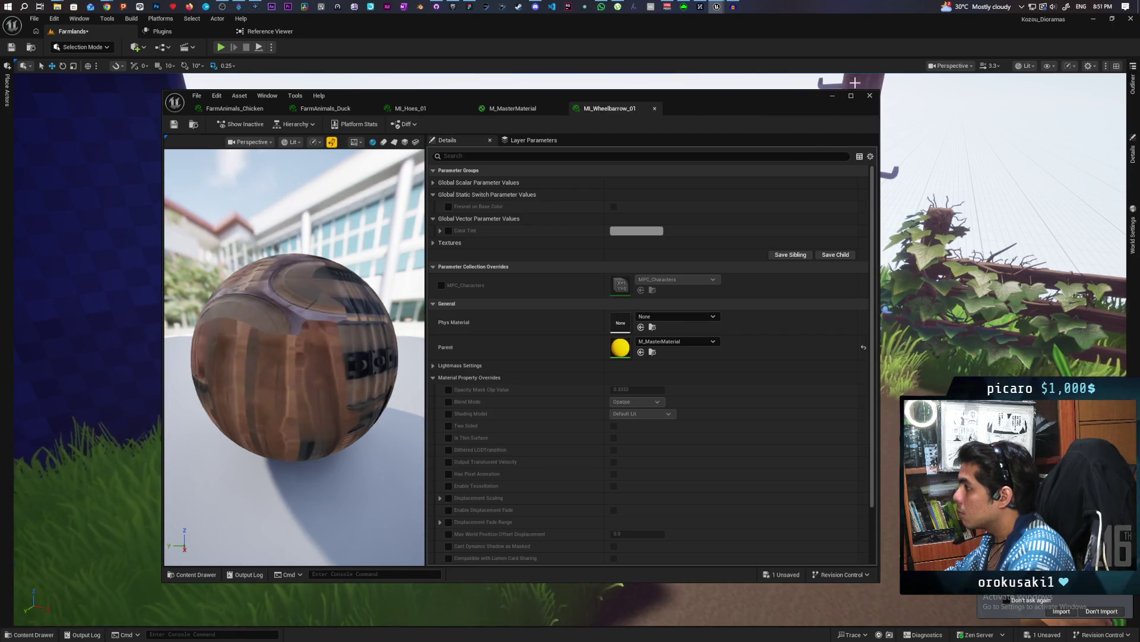
{"action": "left_click", "coordinate": [832, 97]}
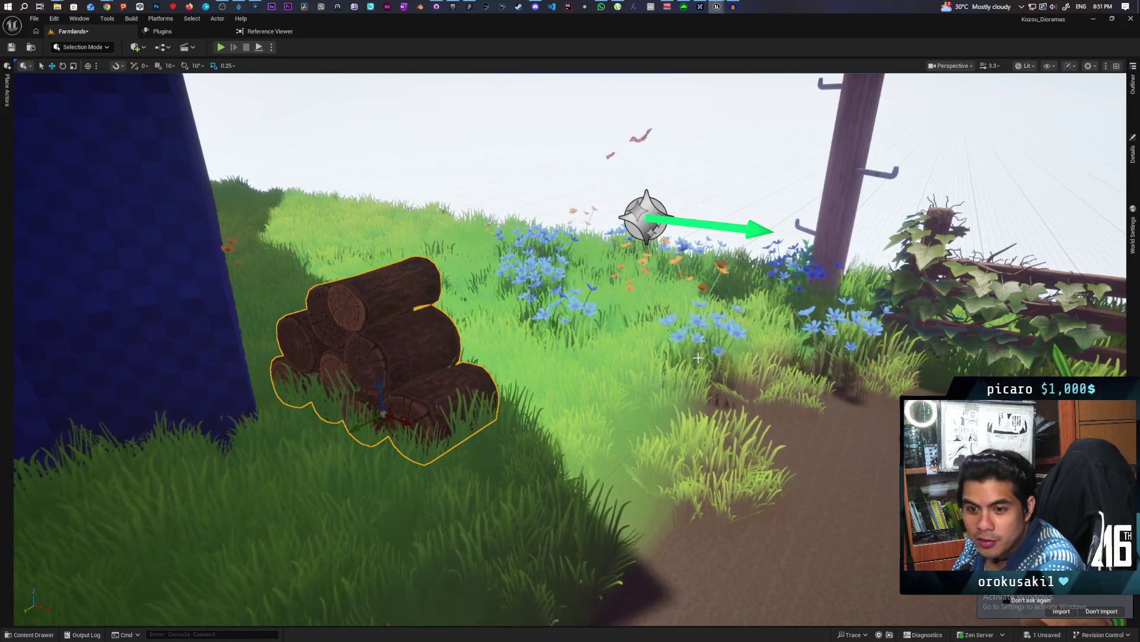
Deselect the log pile, return to the farm overview, and save with Ctrl+S.
{"action": "key", "text": "Escape"}
{"action": "key", "text": "1"}
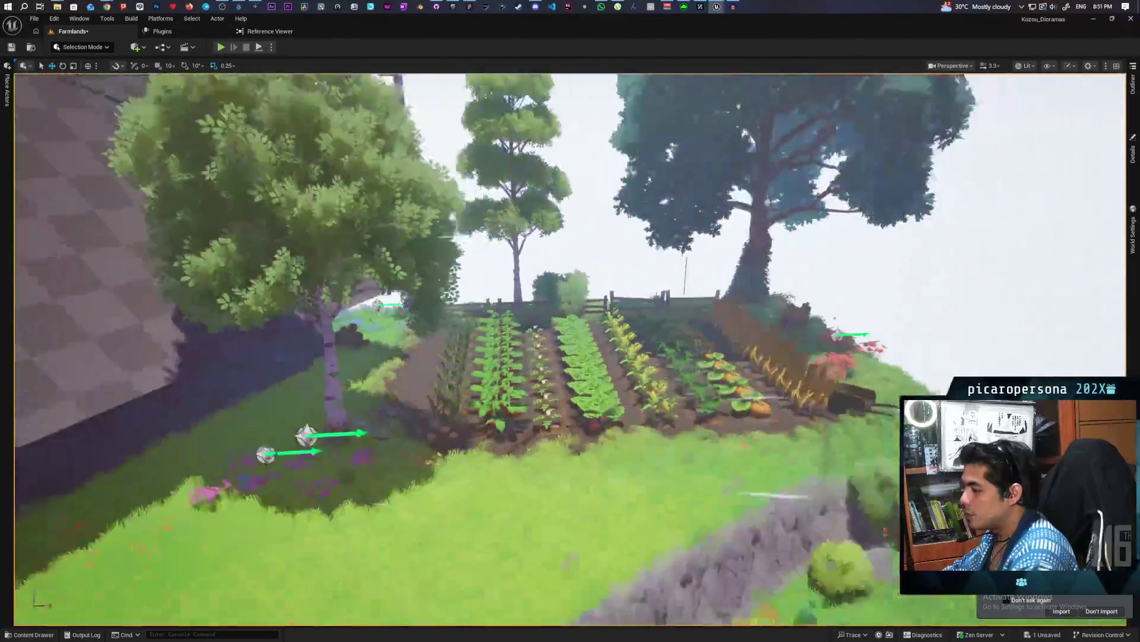
{"action": "key", "text": "ctrl+s"}
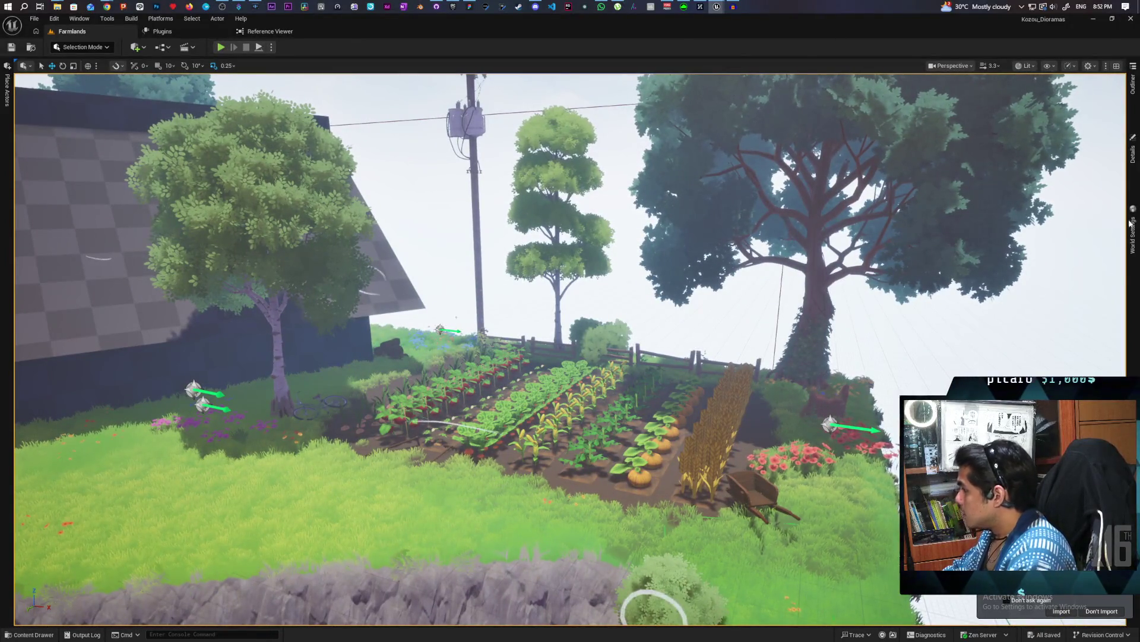
{"action": "left_click", "coordinate": [36, 634]}
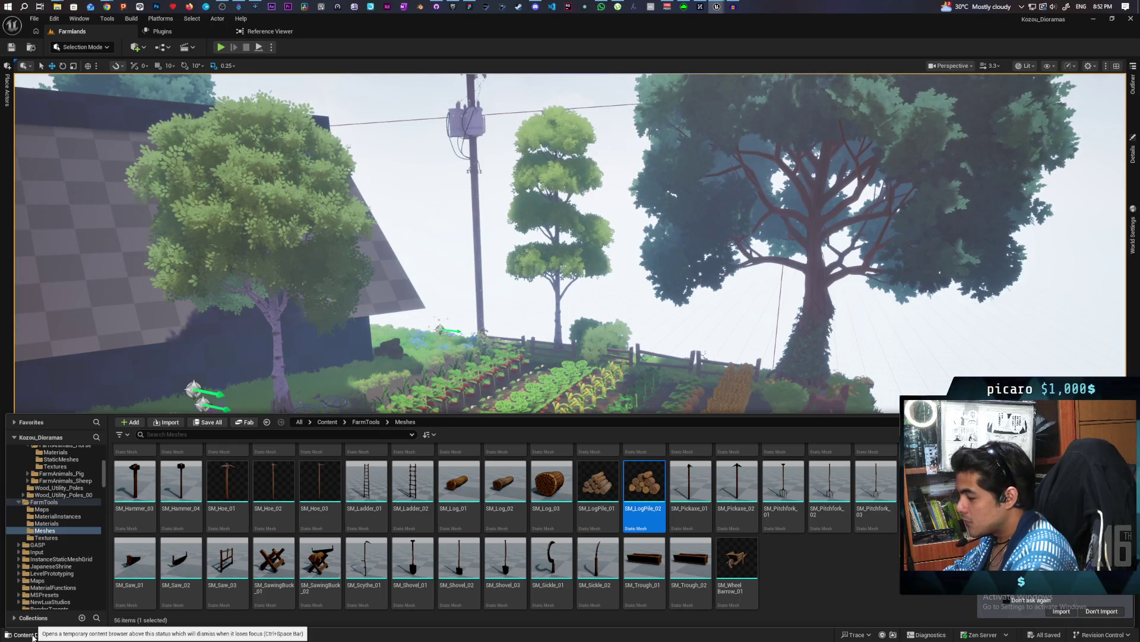
Browse from the StylizedFarmPack Meshes and Crops folders to Maps and load the Showcase level.
{"action": "left_click", "coordinate": [327, 423]}
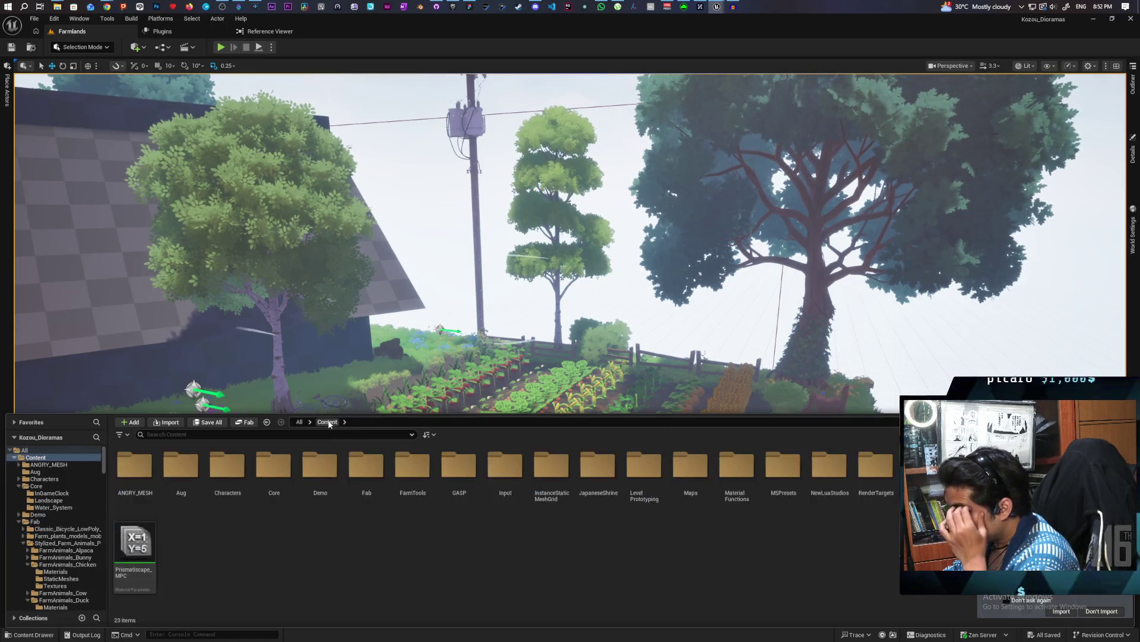
{"action": "key", "text": "alt+Left"}
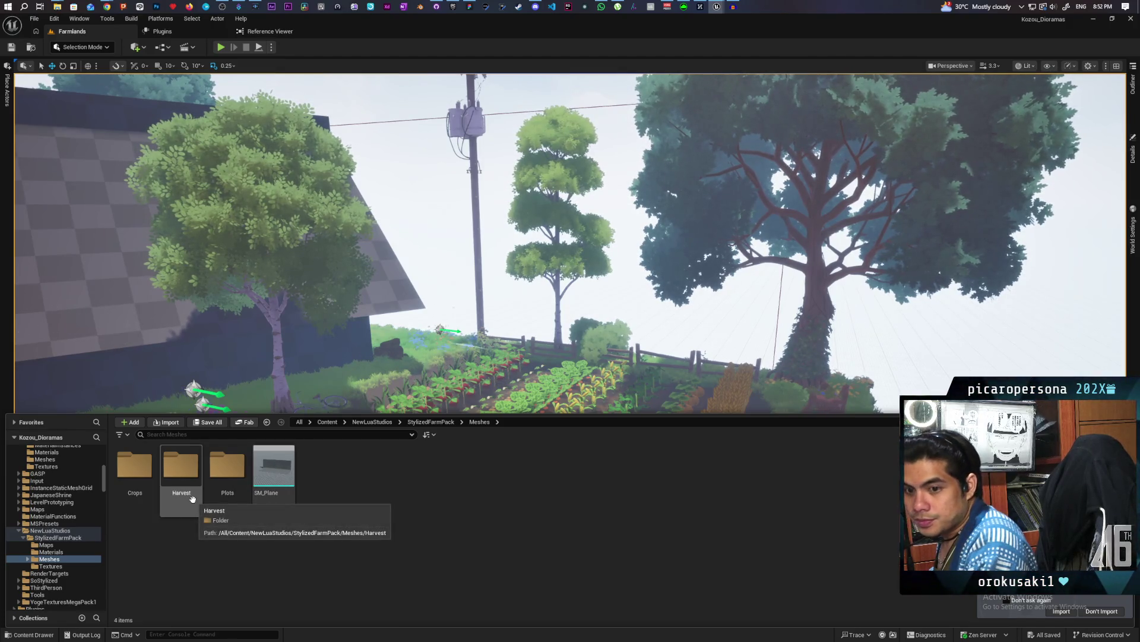
{"action": "double_click", "coordinate": [138, 475]}
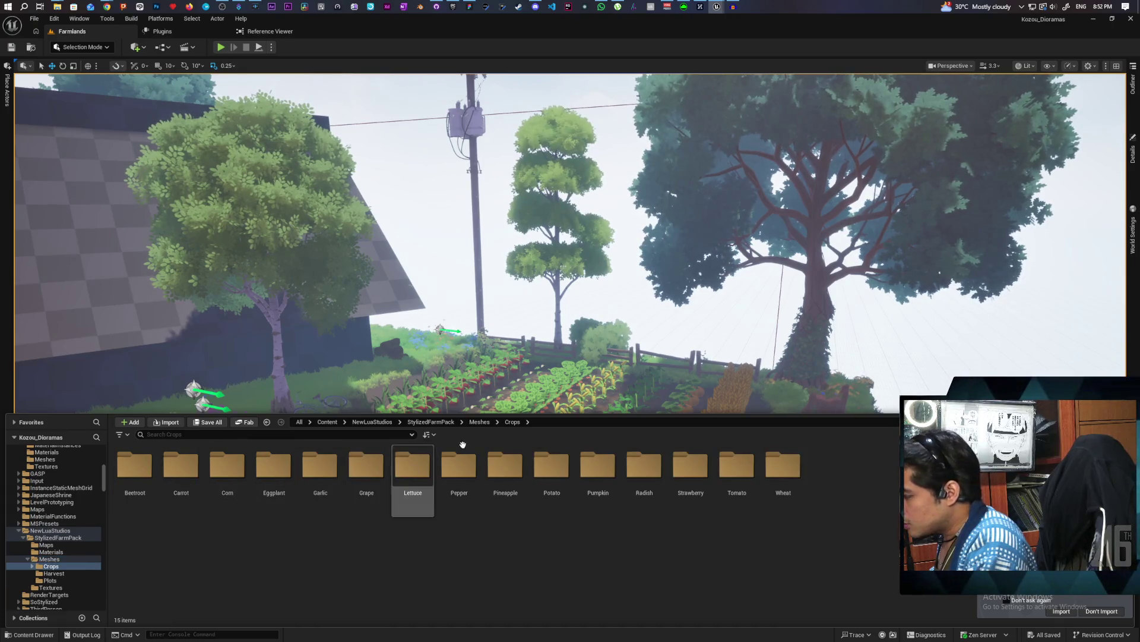
{"action": "left_click", "coordinate": [479, 421]}
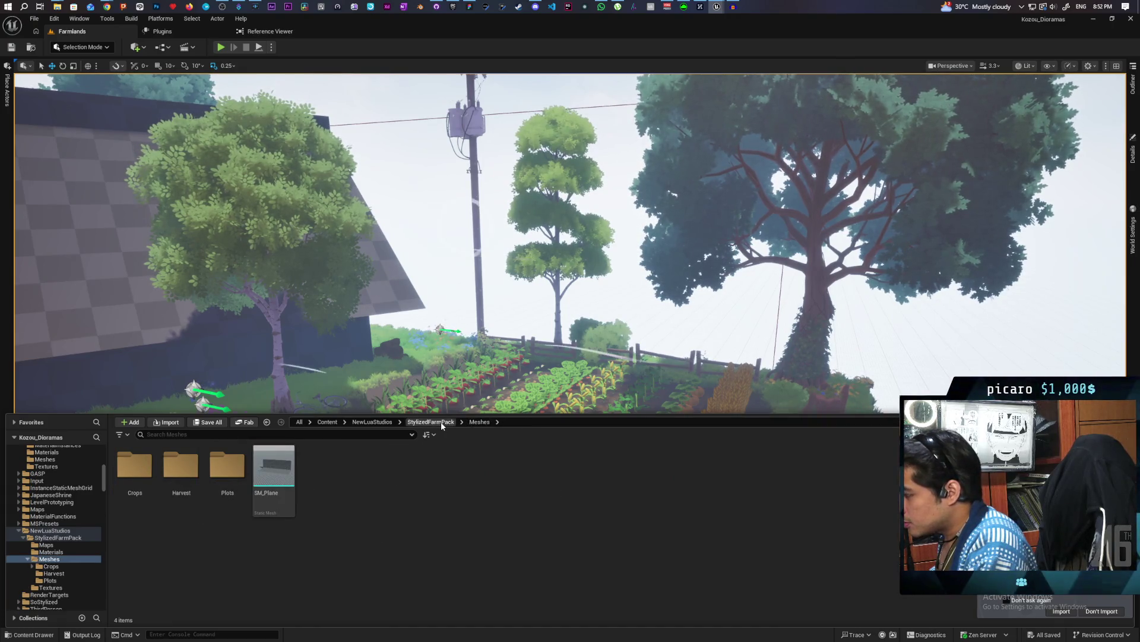
{"action": "left_click", "coordinate": [441, 423]}
{"action": "double_click", "coordinate": [135, 466]}
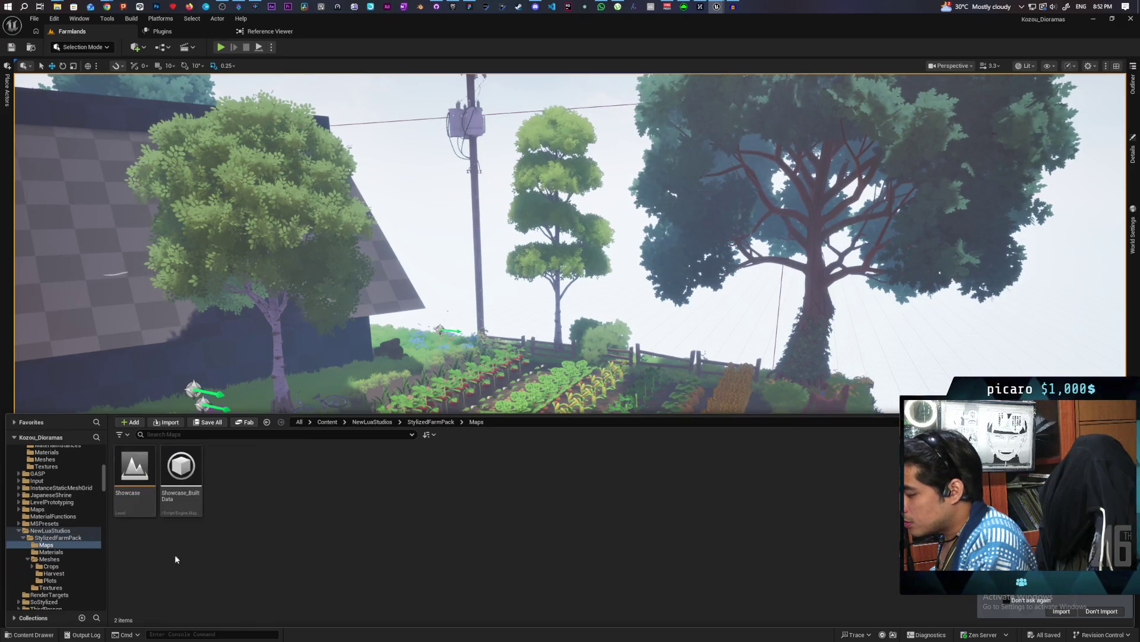
{"action": "double_click", "coordinate": [147, 517]}
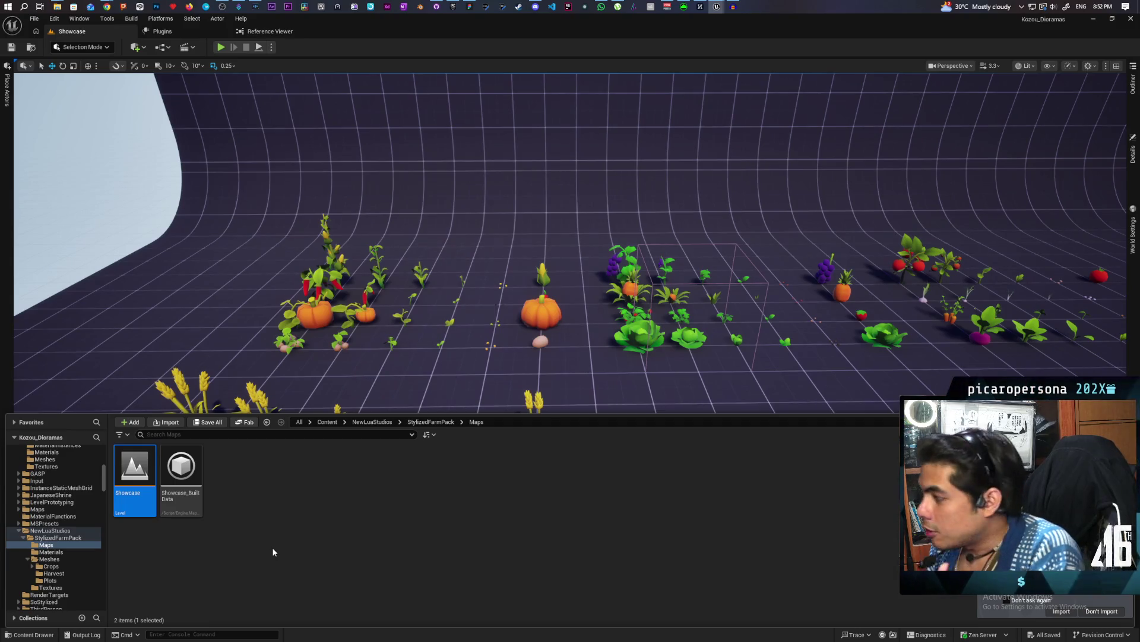
{"action": "mouse_move", "coordinate": [256, 355]}
{"action": "left_mouse_down"}
{"action": "mouse_move", "coordinate": [214, 315]}
{"action": "mouse_move", "coordinate": [255, 354]}
{"action": "left_mouse_up"}
{"action": "left_click", "coordinate": [473, 323]}
{"action": "left_click_drag", "start_coordinate": [596, 339], "coordinate": [595, 339]}
{"action": "left_click_drag", "start_coordinate": [529, 323], "coordinate": [530, 324]}
{"action": "left_click_drag", "start_coordinate": [344, 275], "coordinate": [344, 276]}
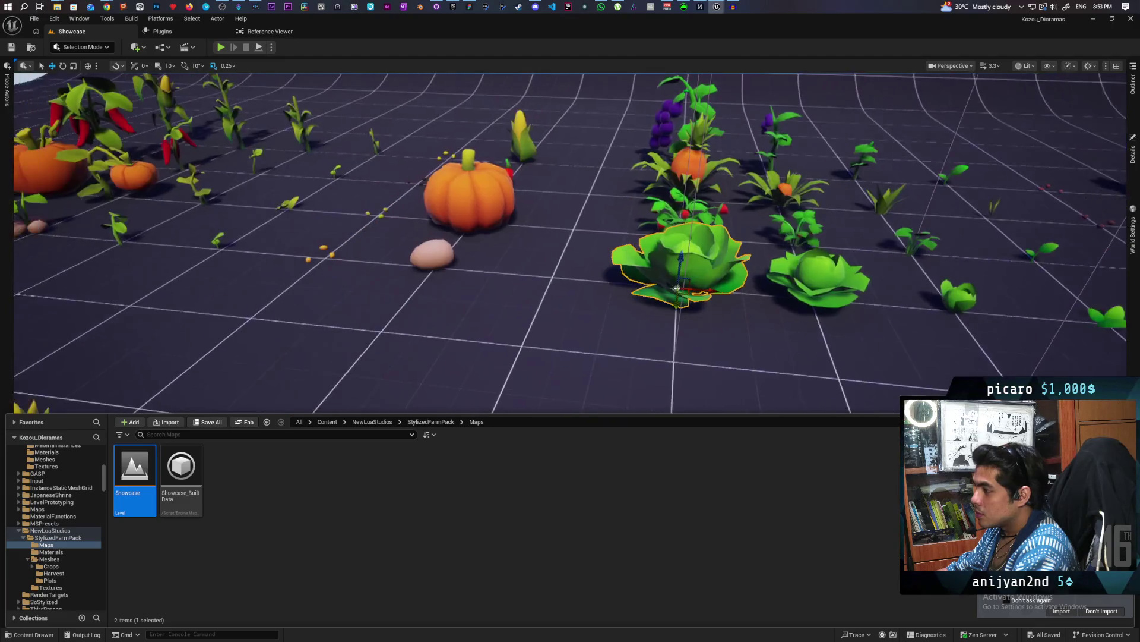
{"action": "left_click", "coordinate": [1133, 152]}
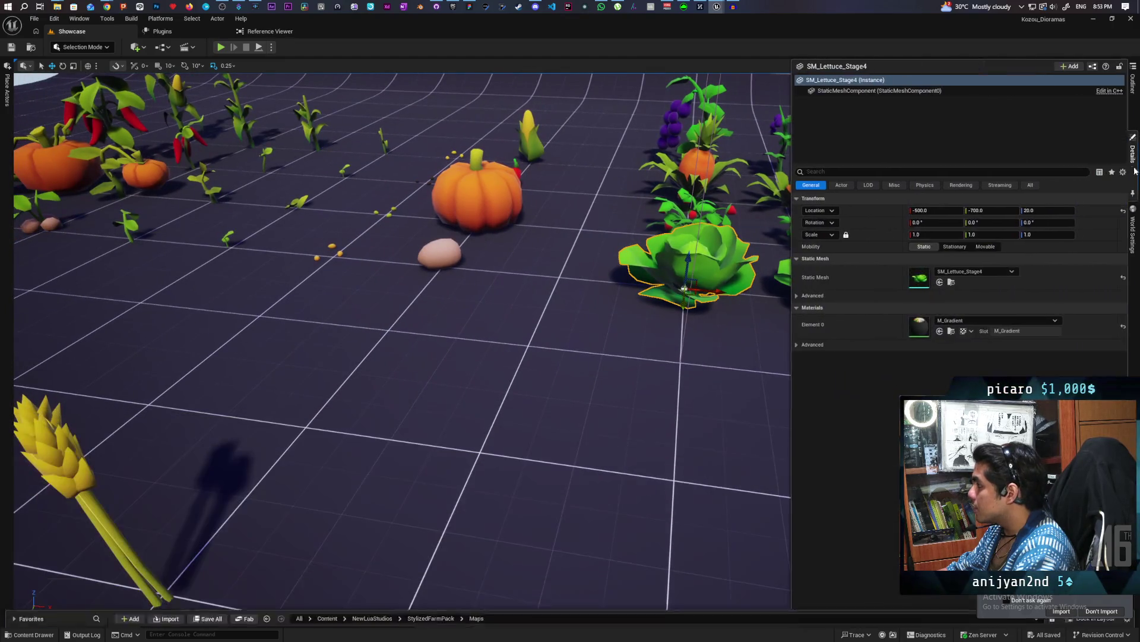
Open the lettuce's M_Gradient material, inspect its graph, and move the editor window aside.
{"action": "double_click", "coordinate": [923, 330]}
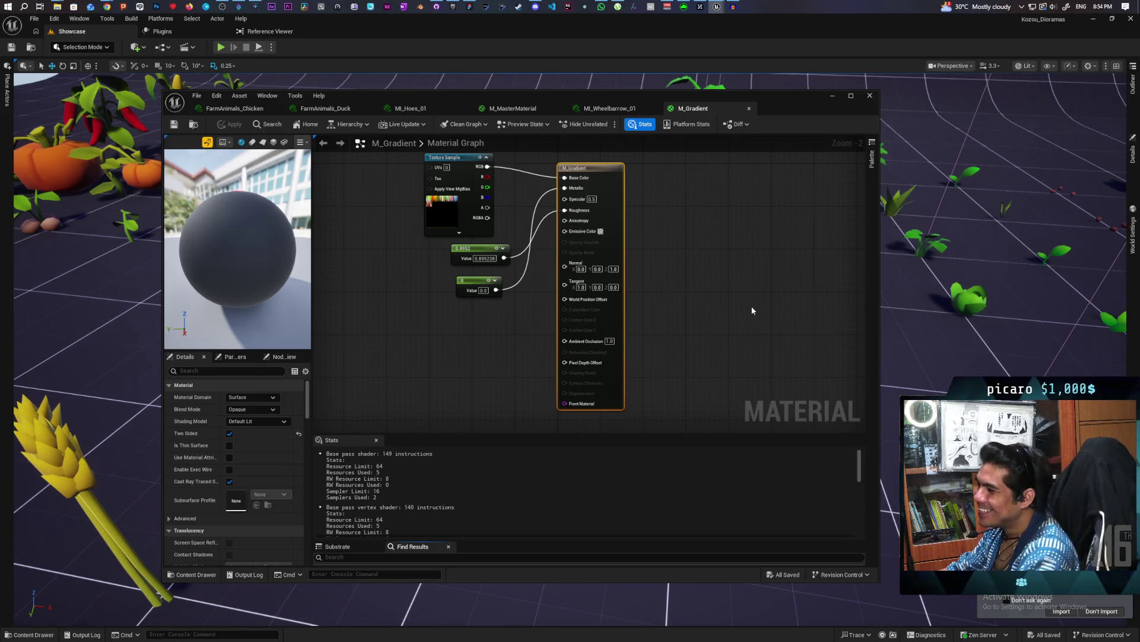
{"action": "right_click", "coordinate": [696, 240]}
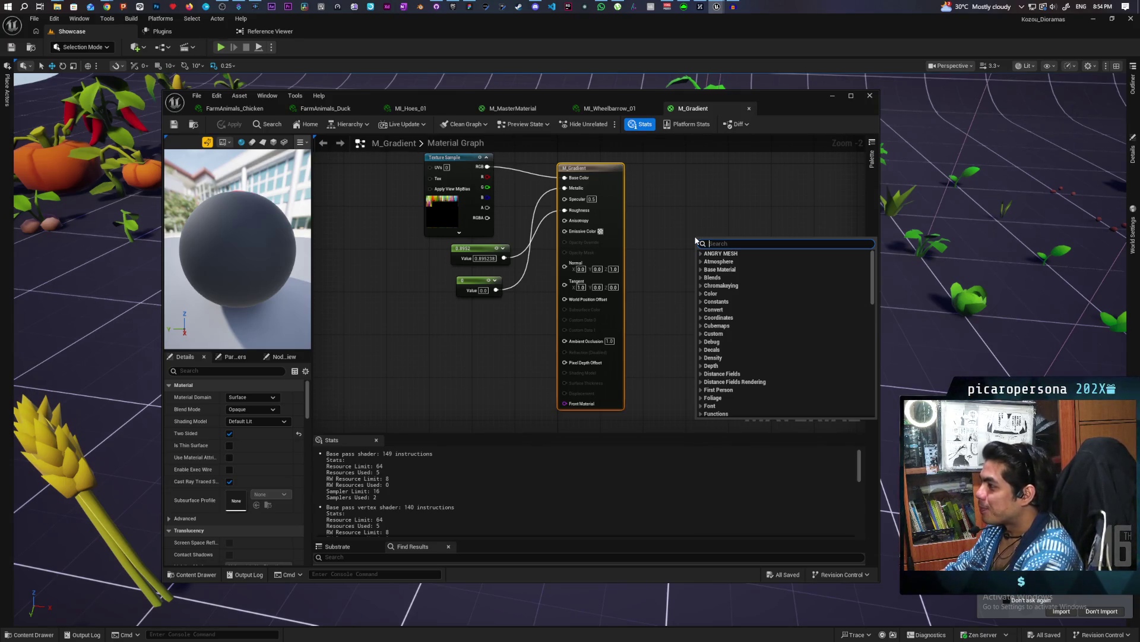
{"action": "left_click", "coordinate": [688, 207]}
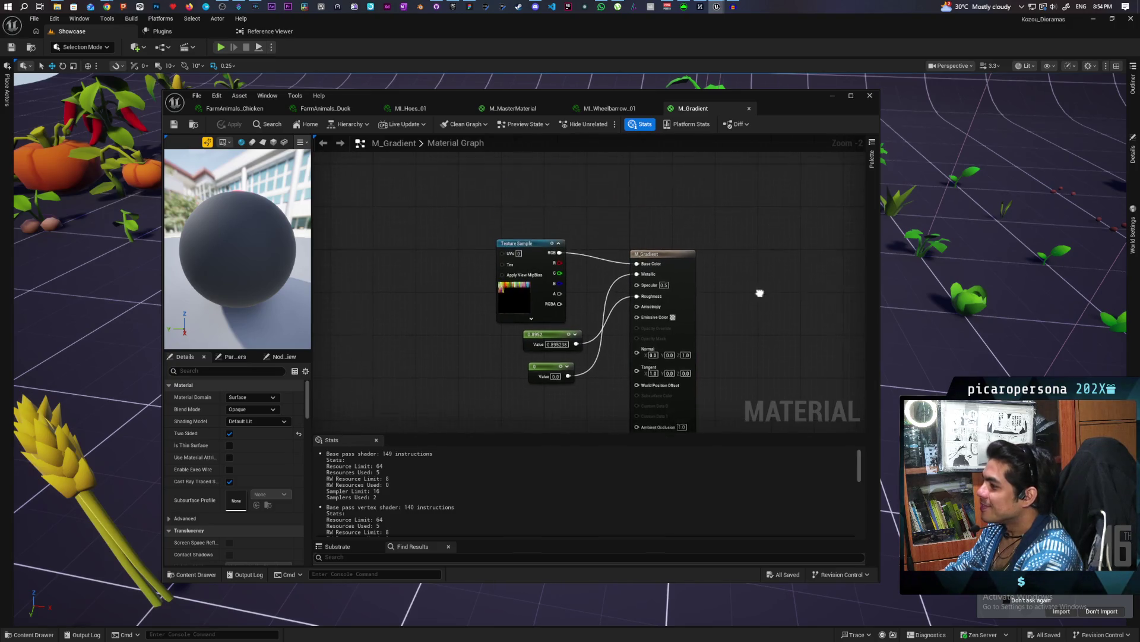
{"action": "left_click_drag", "start_coordinate": [787, 110], "coordinate": [840, 476]}
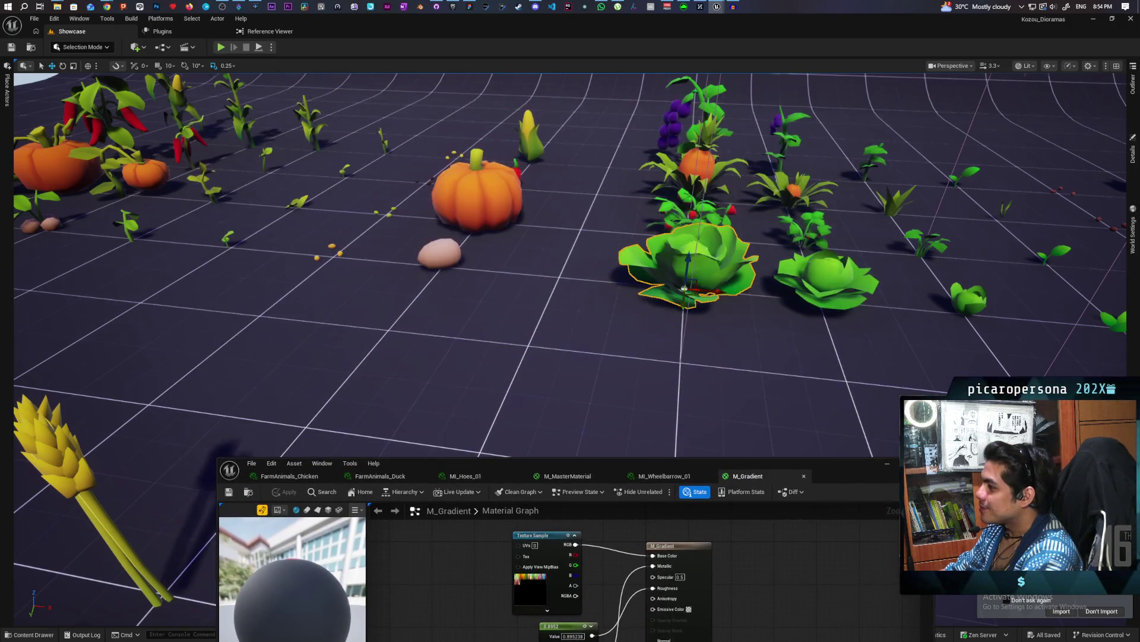
Fly over the plant patch and show the eggplant's details, which also use M_Gradient.
{"action": "key", "text": "w"}
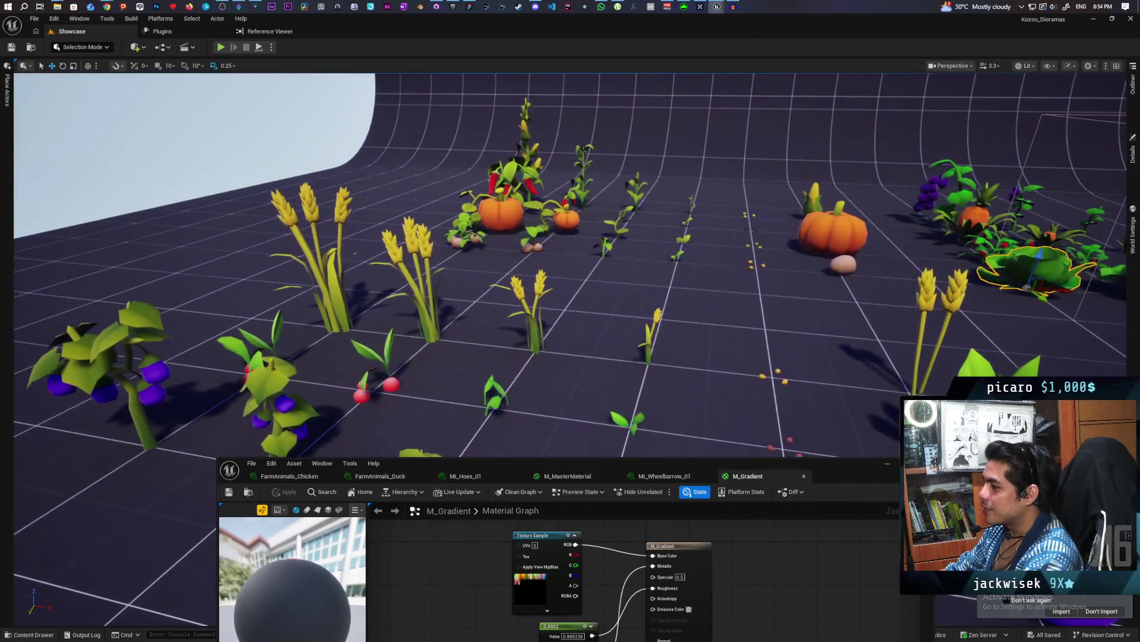
{"action": "key", "text": "s"}
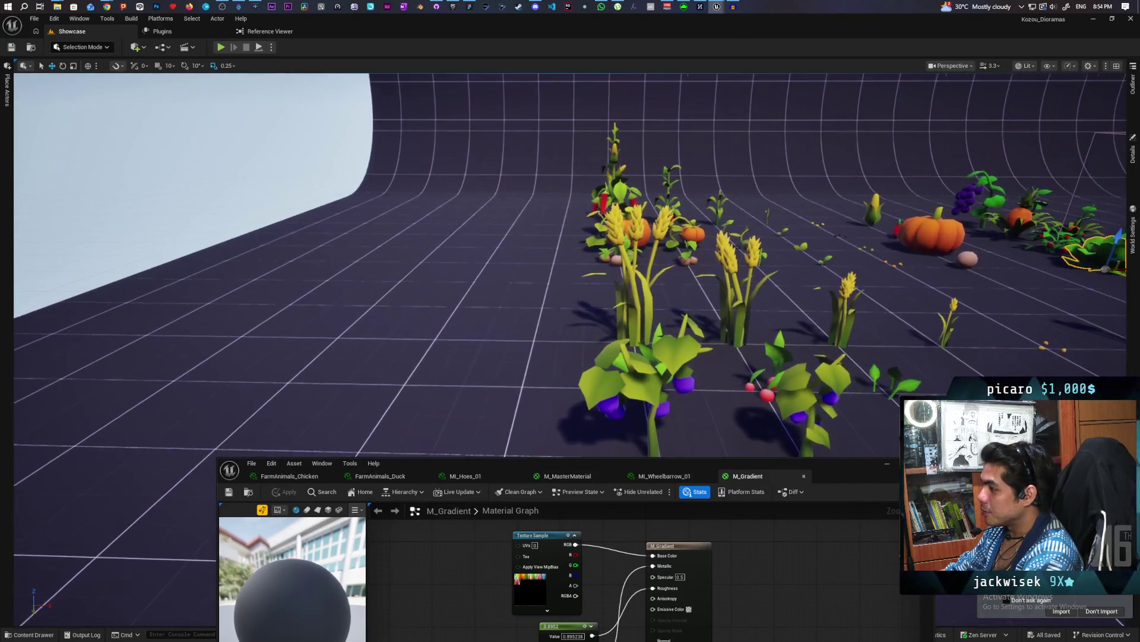
{"action": "key", "text": "w"}
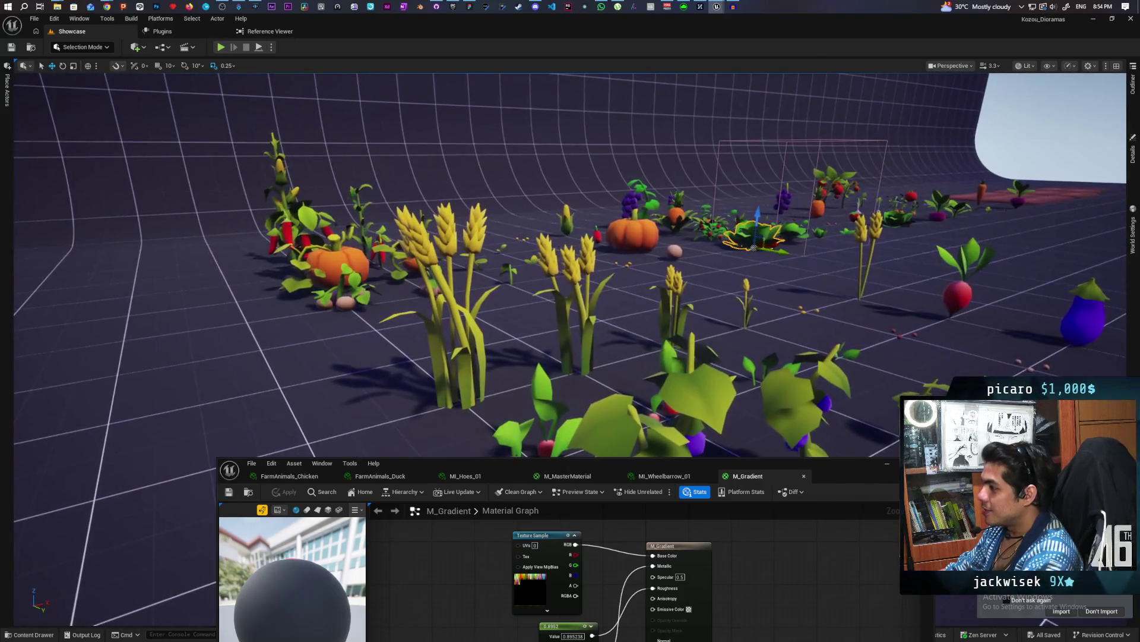
{"action": "key", "text": "s"}
{"action": "key", "text": "w"}
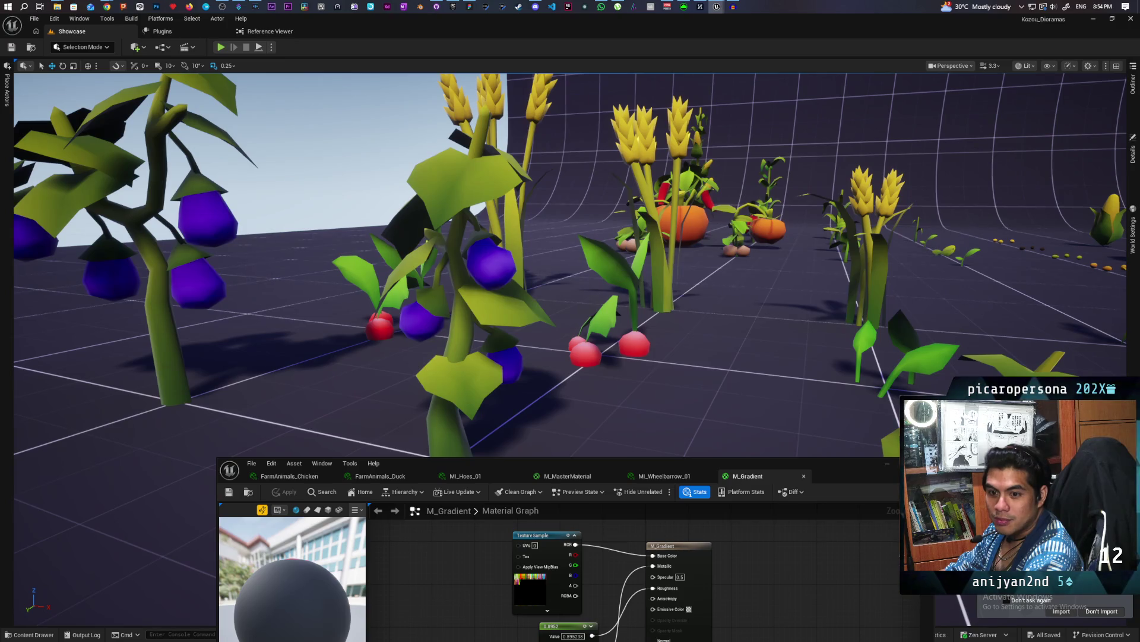
{"action": "key", "text": "s"}
{"action": "key", "text": "a"}
{"action": "key", "text": "w"}
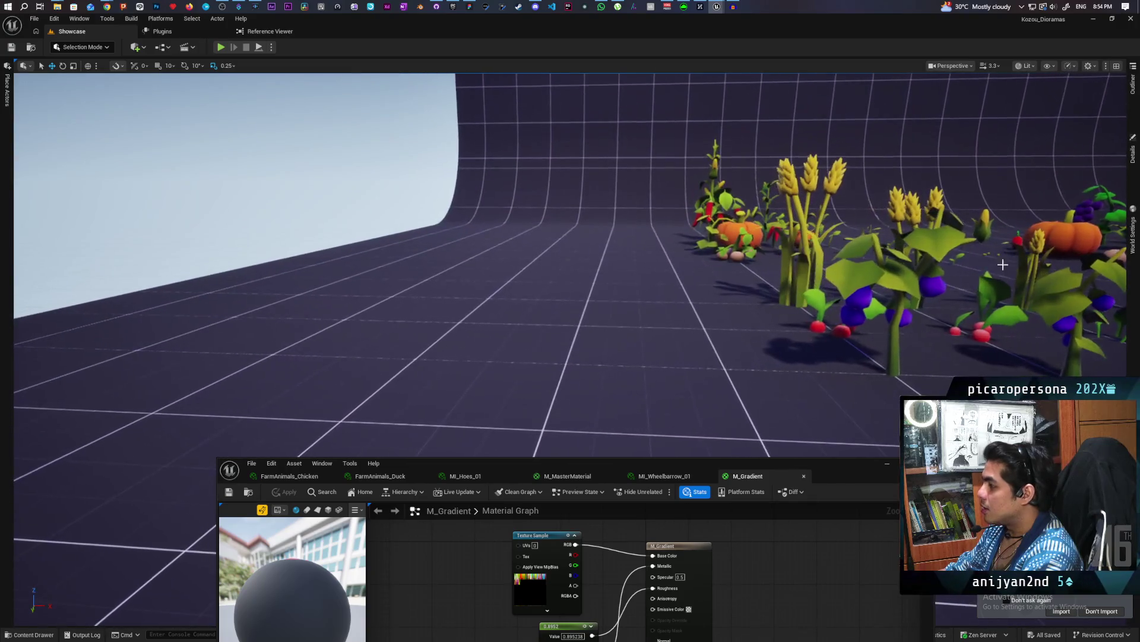
{"action": "left_click", "coordinate": [873, 268]}
{"action": "left_click", "coordinate": [1138, 159]}
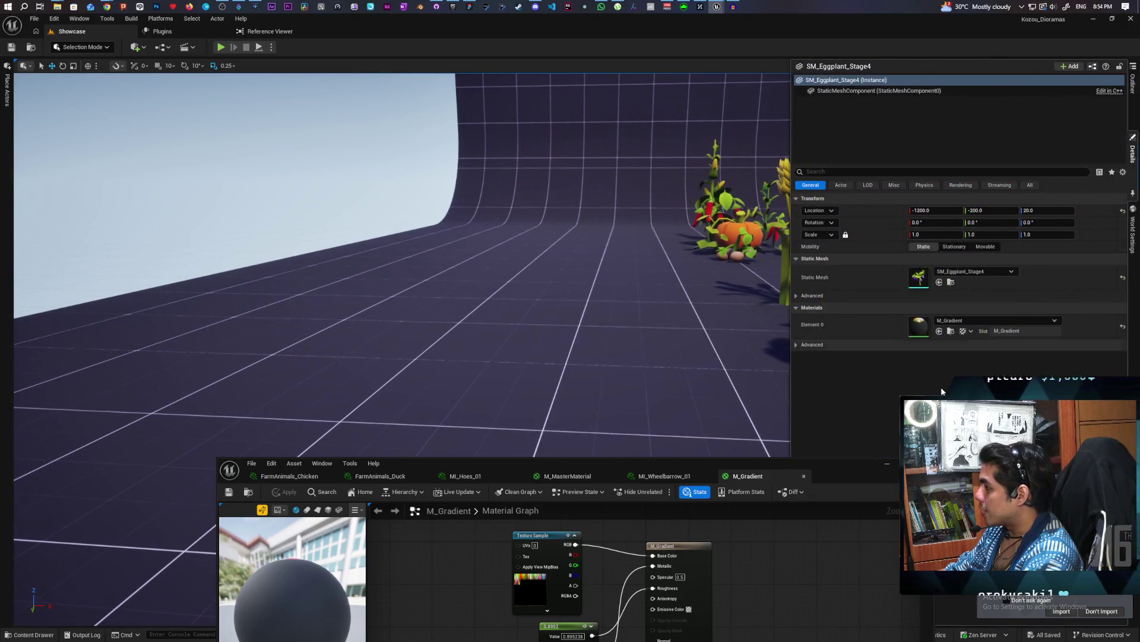
Inspect SM_Eggplant_Stage4 in the Static Mesh Editor by zooming and orbiting, then close it.
{"action": "key", "text": "ctrl+e"}
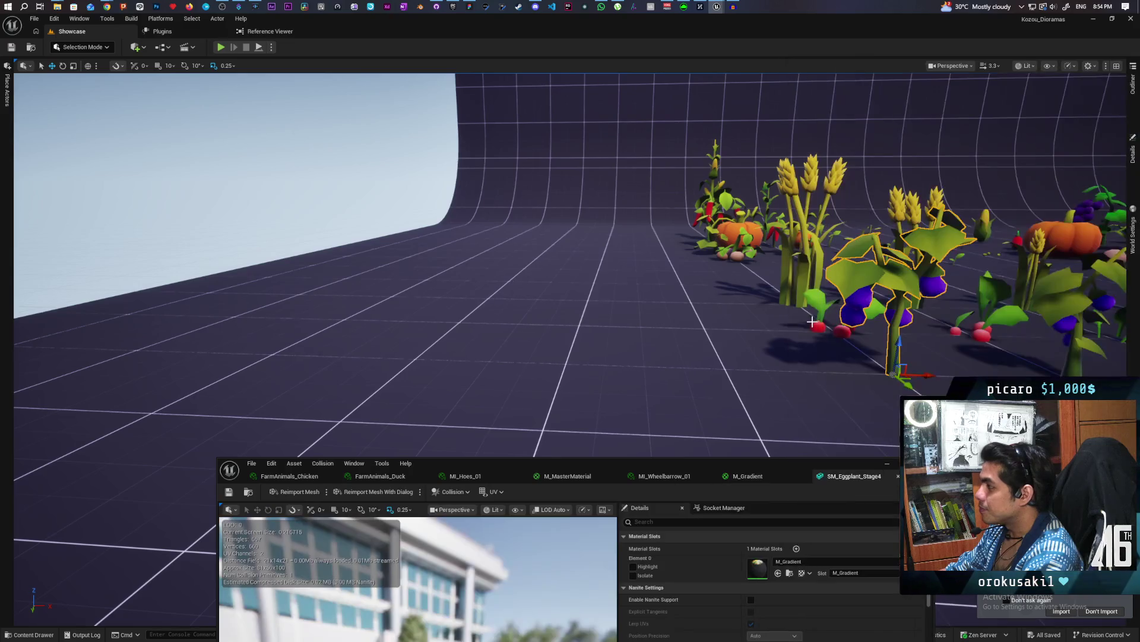
{"action": "mouse_move", "coordinate": [562, 467]}
{"action": "left_mouse_down"}
{"action": "mouse_move", "coordinate": [529, 208]}
{"action": "mouse_move", "coordinate": [539, 168]}
{"action": "left_mouse_up"}
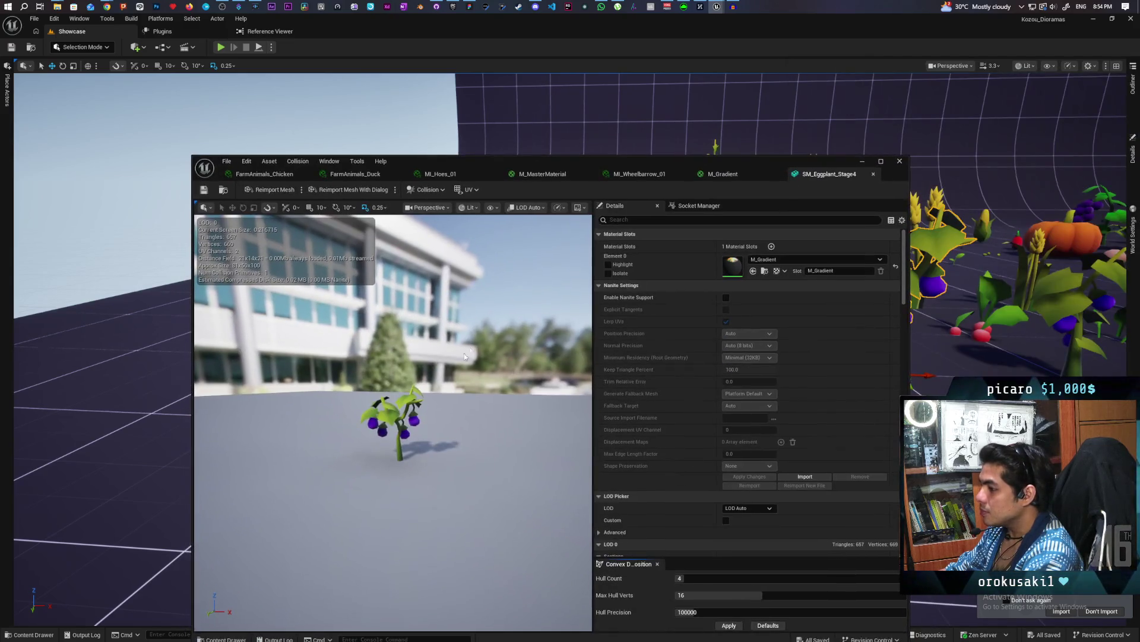
{"action": "scroll", "coordinate": [414, 417], "scroll_direction": "up", "scroll_amount": 6}
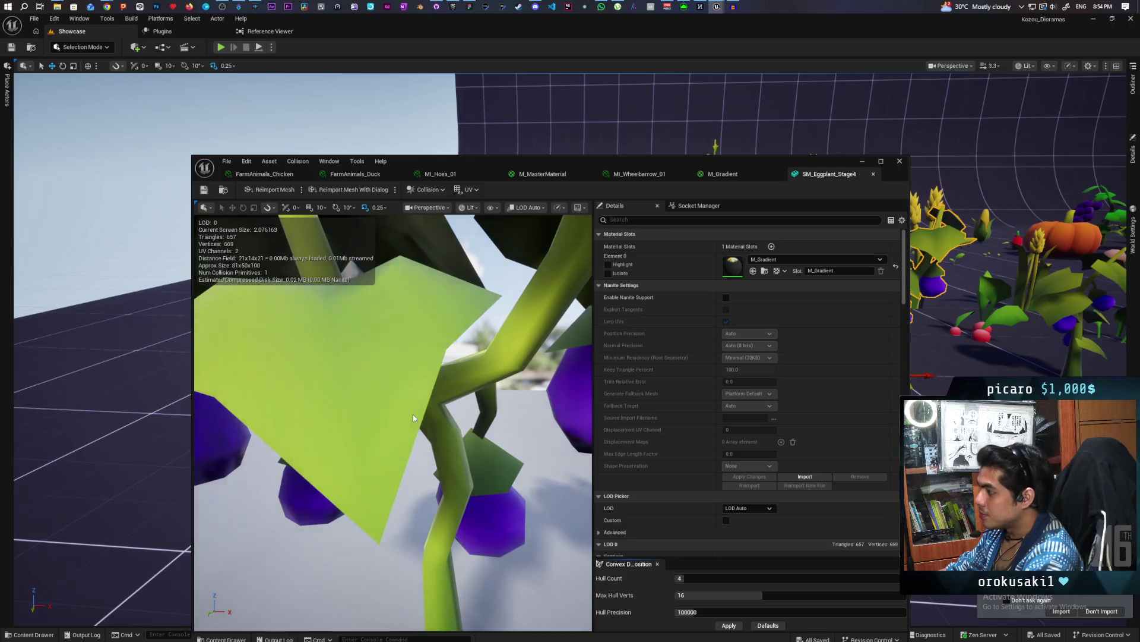
{"action": "scroll", "coordinate": [412, 414], "scroll_direction": "down", "scroll_amount": 6}
{"action": "scroll", "coordinate": [678, 383], "scroll_direction": "down", "scroll_amount": 3}
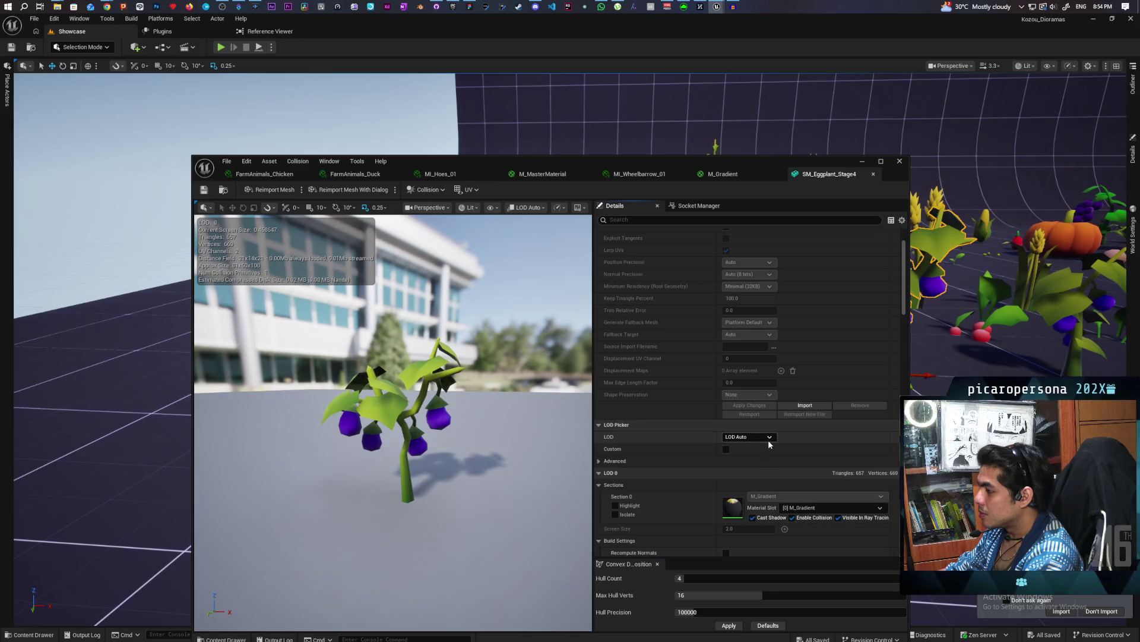
{"action": "scroll", "coordinate": [457, 412], "scroll_direction": "up", "scroll_amount": 5}
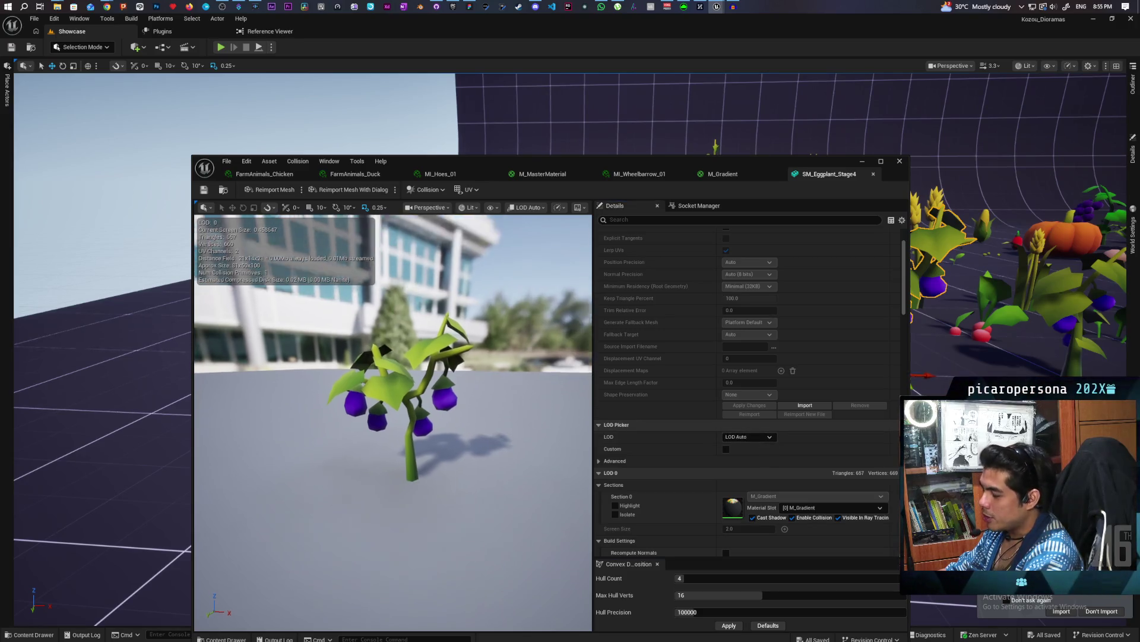
{"action": "scroll", "coordinate": [461, 413], "scroll_direction": "down", "scroll_amount": 5}
{"action": "mouse_move", "coordinate": [461, 412]}
{"action": "left_mouse_down"}
{"action": "mouse_move", "coordinate": [368, 410]}
{"action": "mouse_move", "coordinate": [356, 422]}
{"action": "left_mouse_up"}
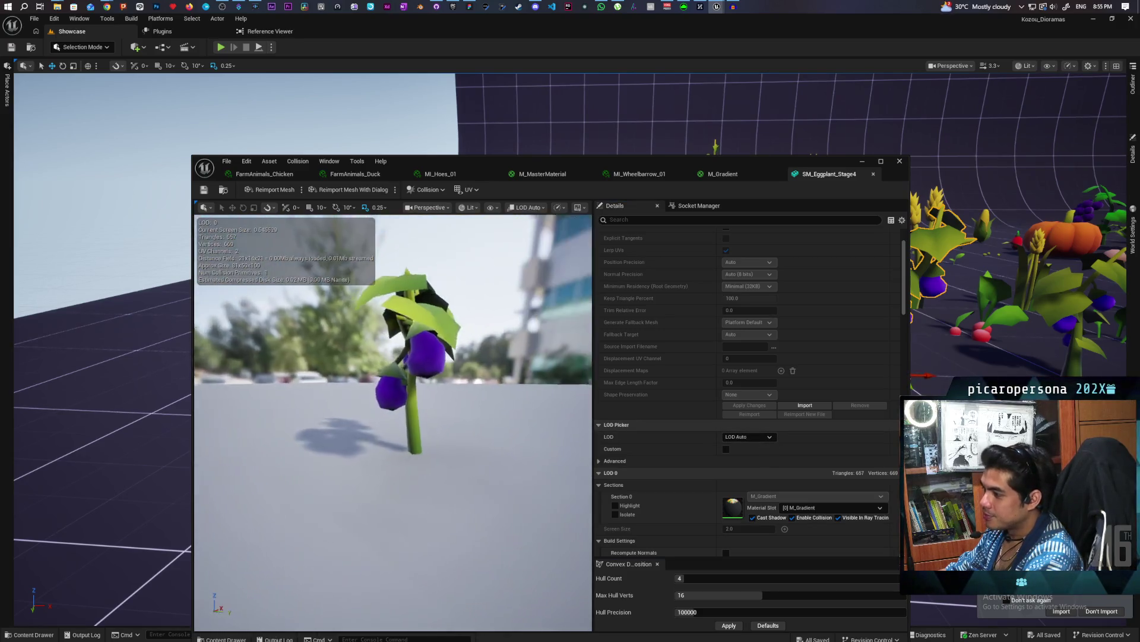
{"action": "scroll", "coordinate": [407, 443], "scroll_direction": "down", "scroll_amount": 3}
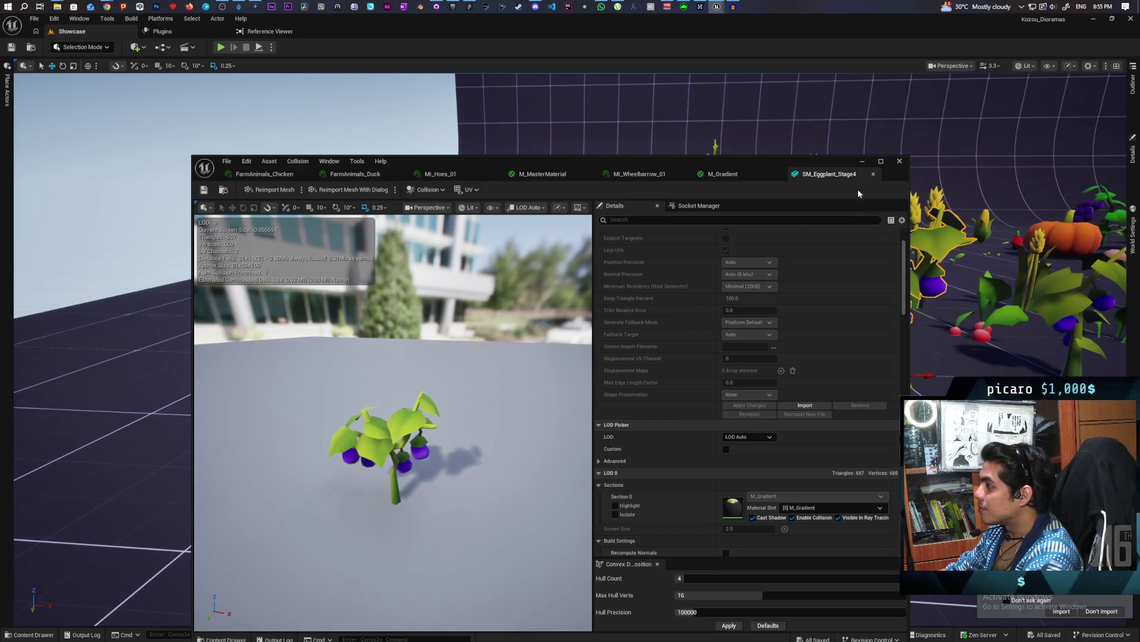
{"action": "left_click", "coordinate": [872, 174]}
{"action": "left_click", "coordinate": [862, 160]}
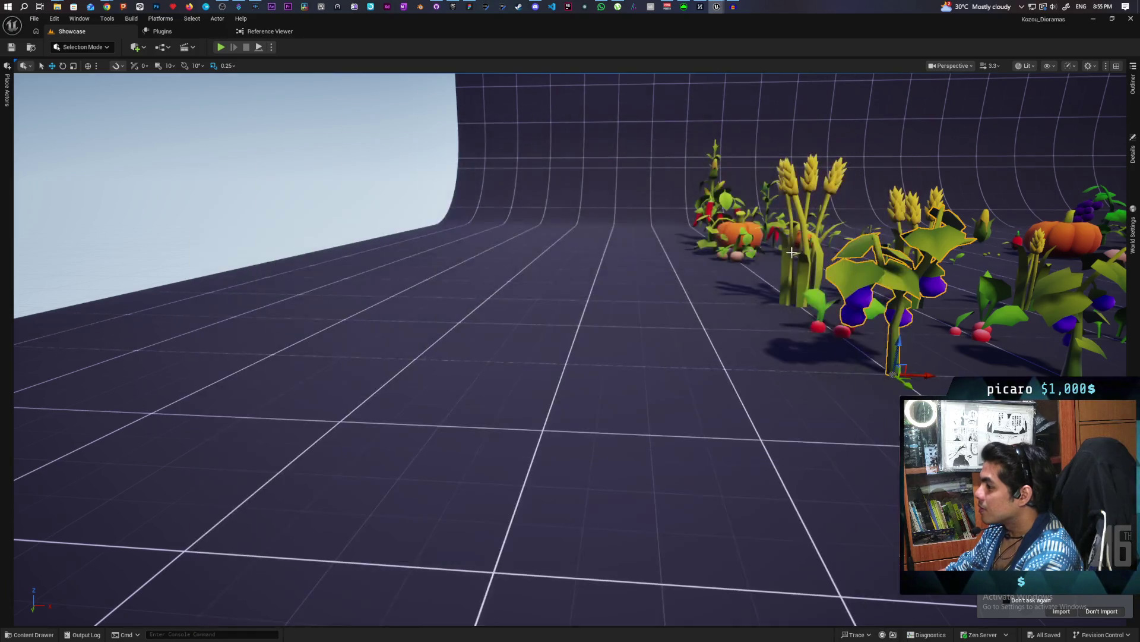
Select the wheat and leafy plants together, then bring up File > Recent Levels.
{"action": "scroll", "coordinate": [570, 351], "scroll_direction": "up", "scroll_amount": 10}
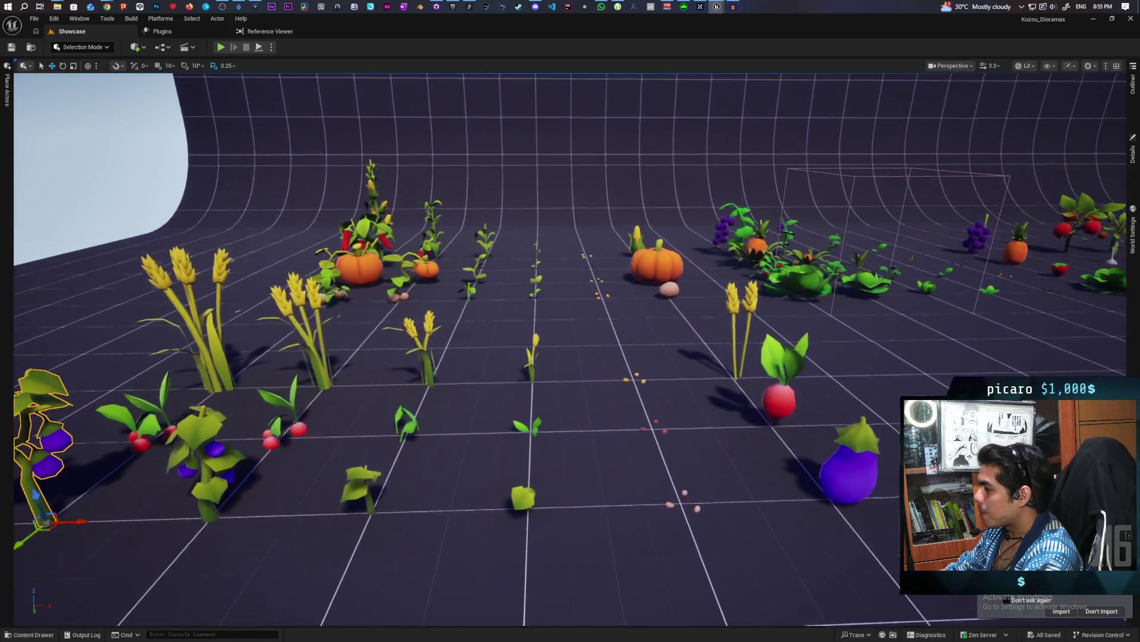
{"action": "scroll", "coordinate": [570, 351], "scroll_direction": "down", "scroll_amount": 10}
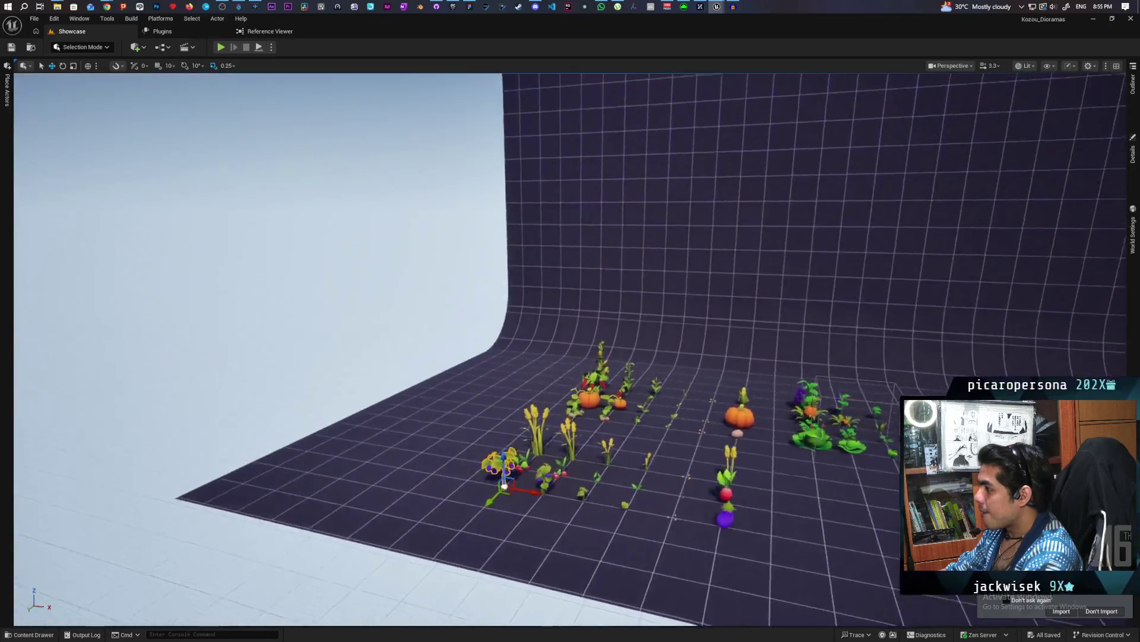
{"action": "scroll", "coordinate": [571, 351], "scroll_direction": "up", "scroll_amount": 5}
{"action": "scroll", "coordinate": [571, 351], "scroll_direction": "down", "scroll_amount": 8}
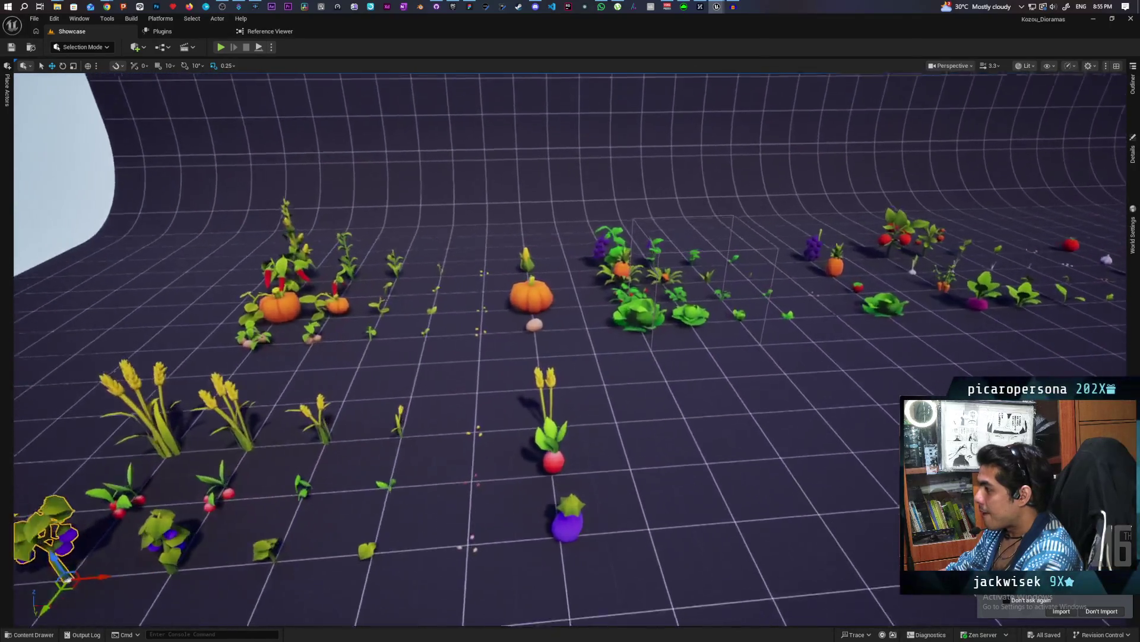
{"action": "scroll", "coordinate": [686, 252], "scroll_direction": "down", "scroll_amount": 6}
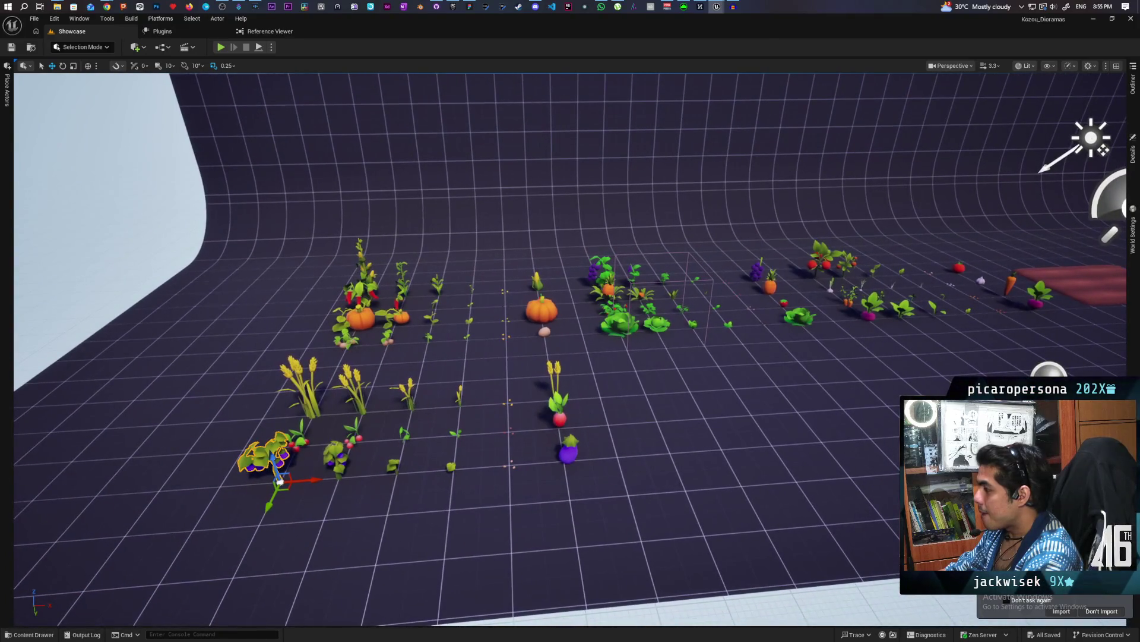
{"action": "left_click", "coordinate": [304, 369]}
{"action": "left_click", "coordinate": [284, 449], "text": "ctrl"}
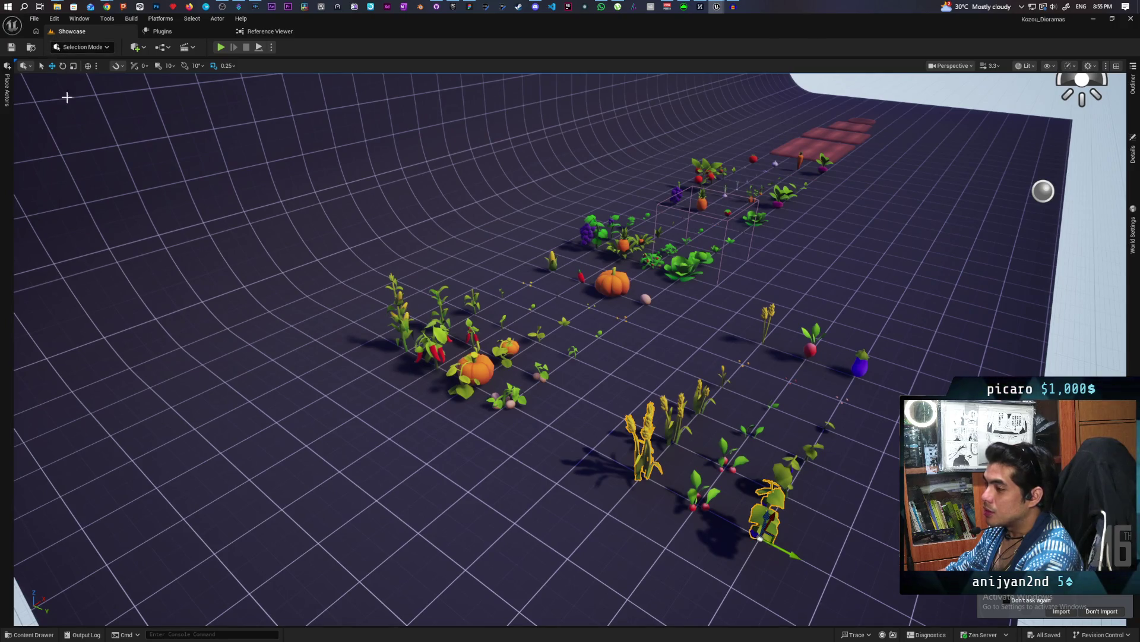
{"action": "left_click", "coordinate": [54, 19]}
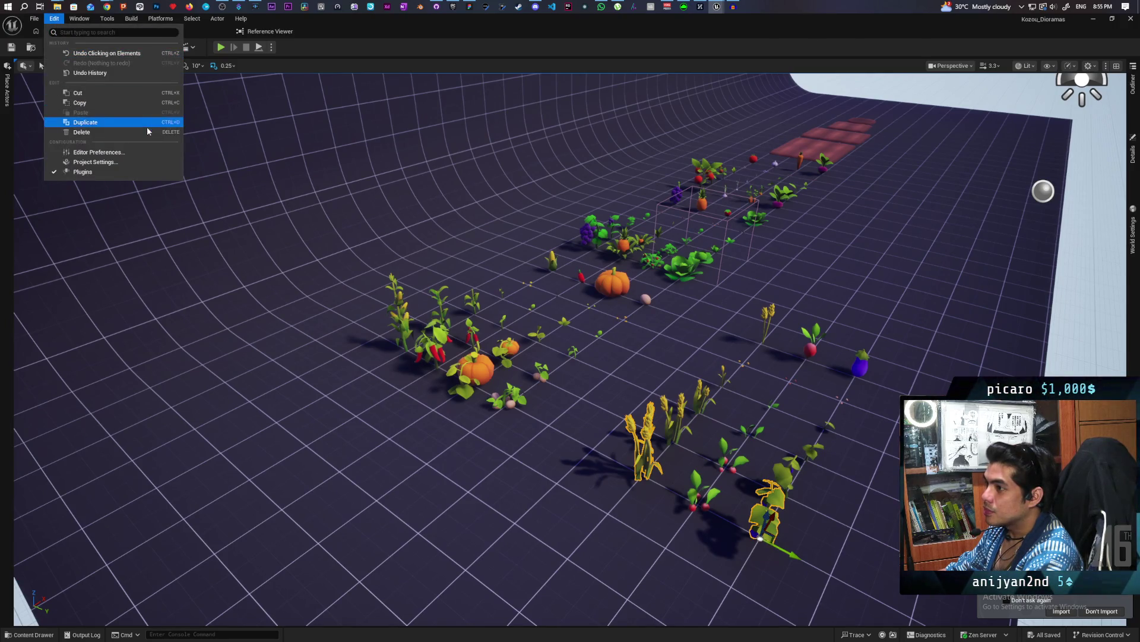
Open the Farmlands level from Recent Levels and look over the whole farm from above.
{"action": "mouse_move", "coordinate": [34, 19]}
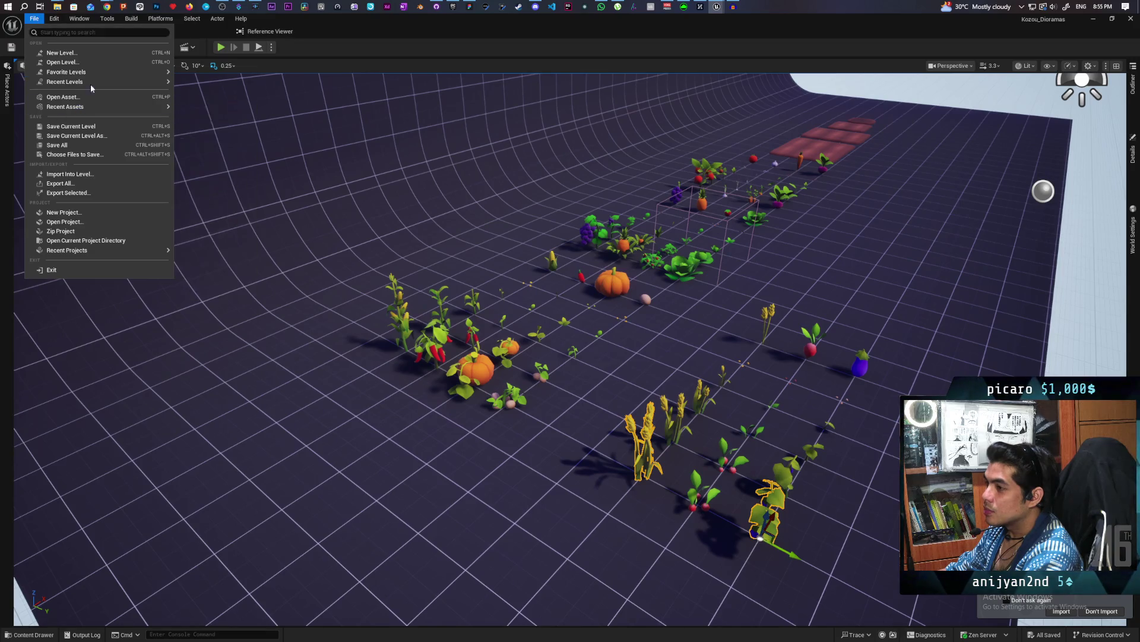
{"action": "mouse_move", "coordinate": [105, 82]}
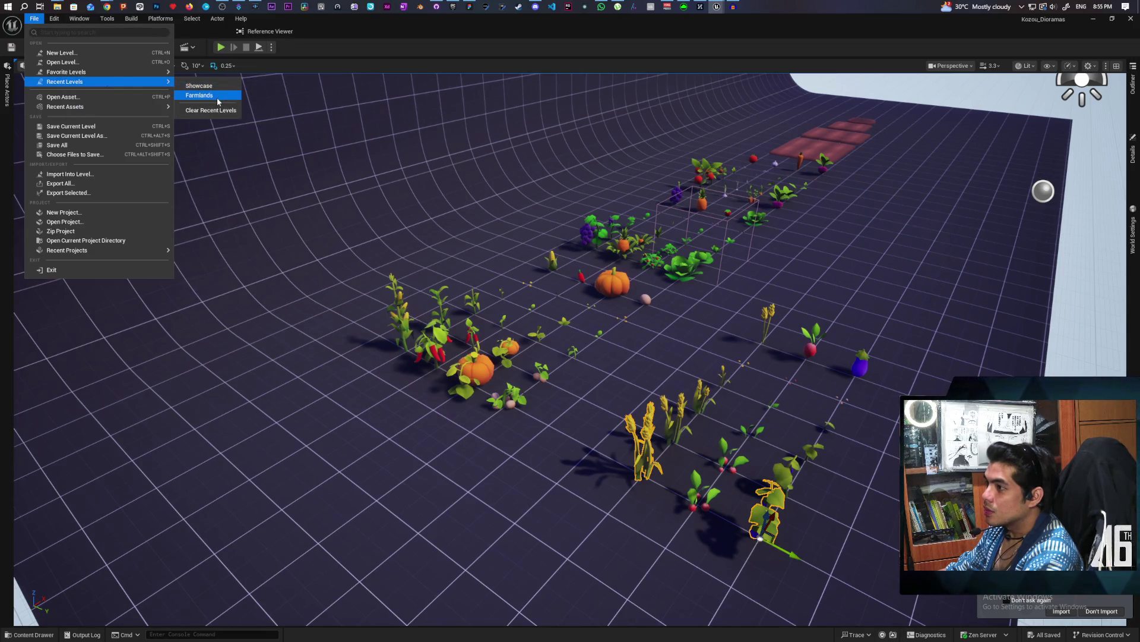
{"action": "left_click", "coordinate": [477, 274]}
{"action": "scroll", "coordinate": [478, 273], "scroll_direction": "up", "scroll_amount": 5}
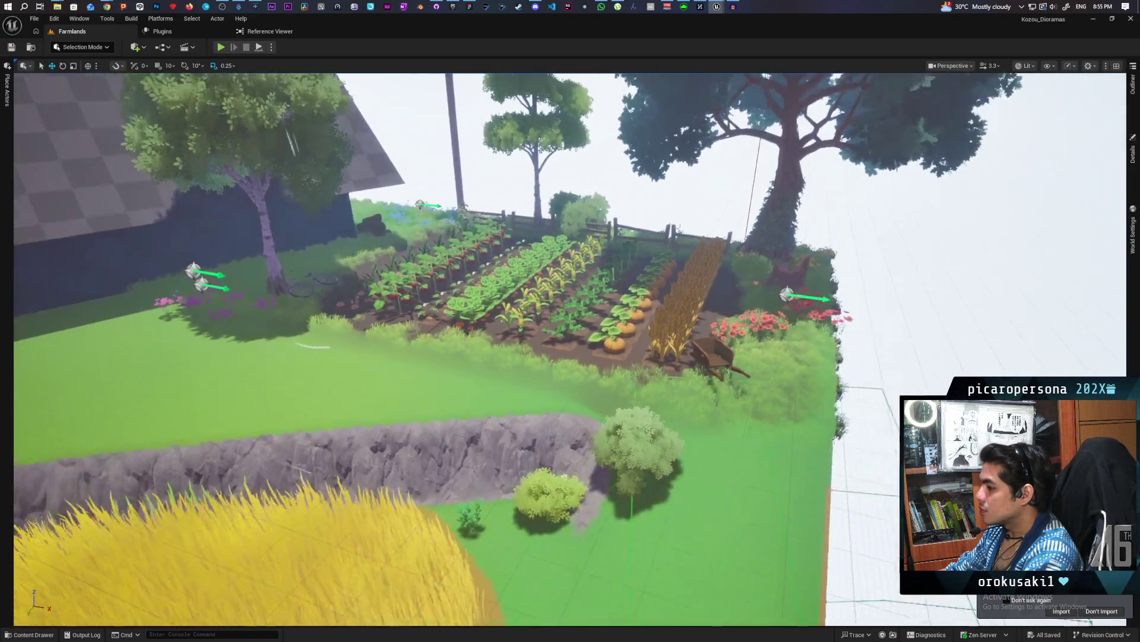
{"action": "mouse_move", "coordinate": [464, 270]}
{"action": "left_mouse_down"}
{"action": "mouse_move", "coordinate": [464, 285]}
{"action": "mouse_move", "coordinate": [464, 271]}
{"action": "left_mouse_up"}
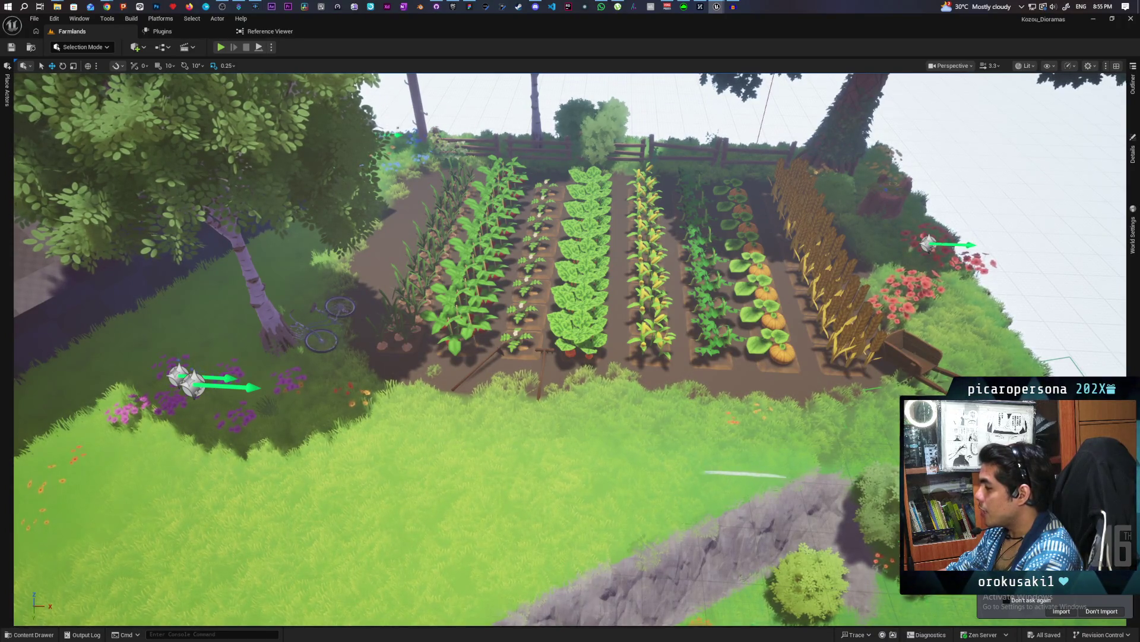
{"action": "scroll", "coordinate": [731, 309], "scroll_direction": "up", "scroll_amount": 3}
{"action": "mouse_move", "coordinate": [277, 75]}
{"action": "left_mouse_down"}
{"action": "mouse_move", "coordinate": [250, 112]}
{"action": "mouse_move", "coordinate": [276, 76]}
{"action": "left_mouse_up"}
Reopen the Showcase level from File > Recent Levels.
{"action": "left_click", "coordinate": [34, 18]}
{"action": "mouse_move", "coordinate": [156, 106]}
{"action": "mouse_move", "coordinate": [113, 72]}
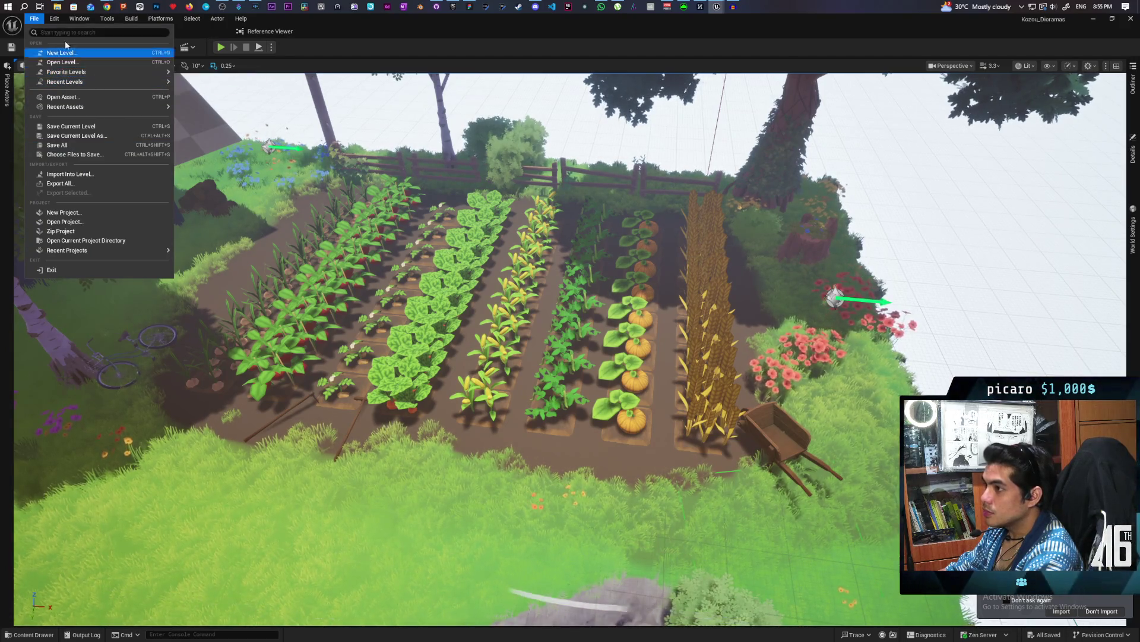
{"action": "mouse_move", "coordinate": [81, 105]}
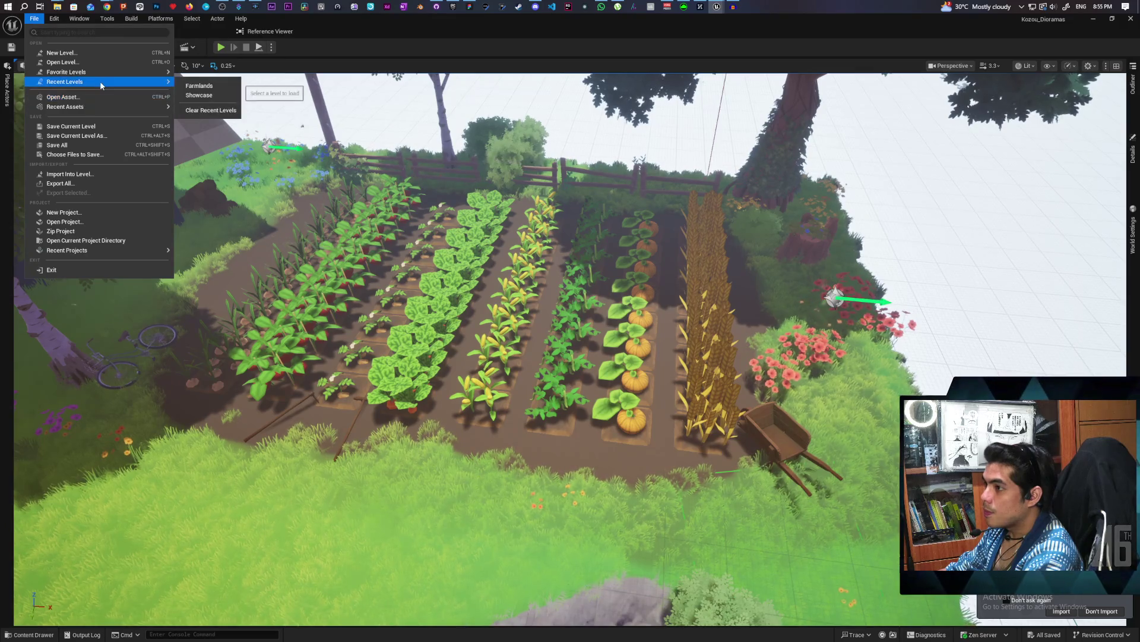
{"action": "left_click", "coordinate": [215, 95]}
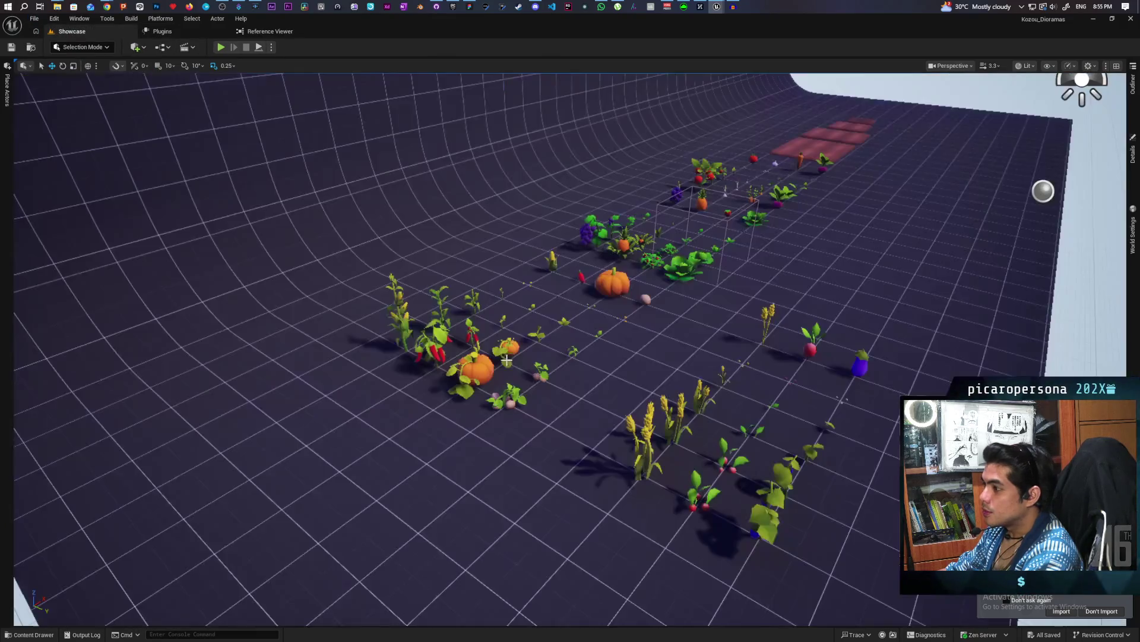
{"action": "scroll", "coordinate": [505, 363], "scroll_direction": "up", "scroll_amount": 5}
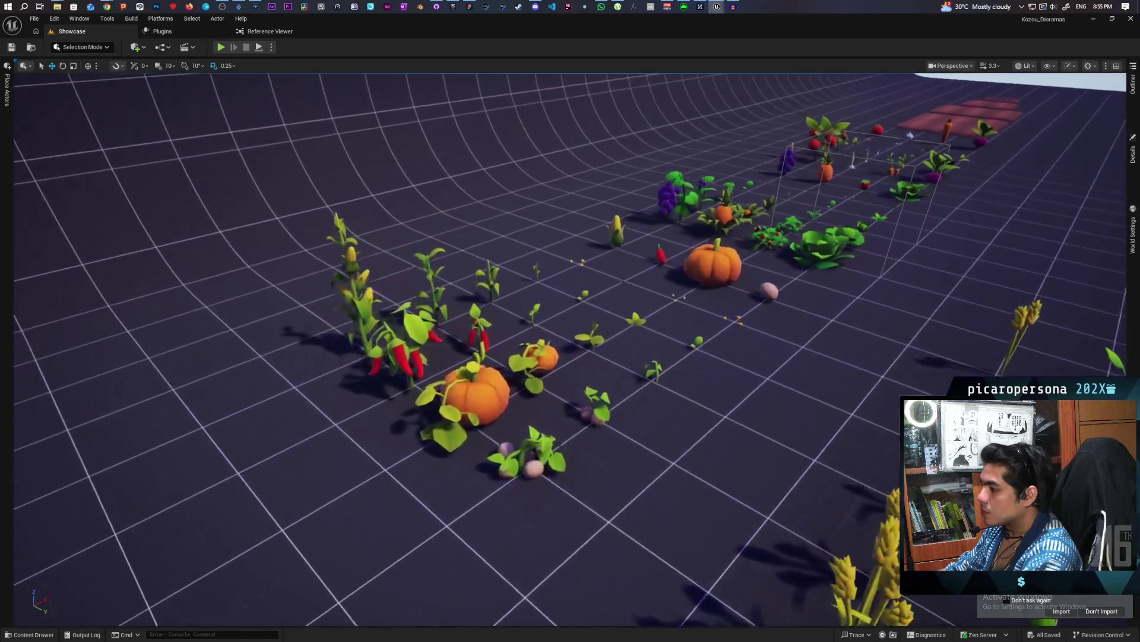
{"action": "scroll", "coordinate": [493, 335], "scroll_direction": "down", "scroll_amount": 2}
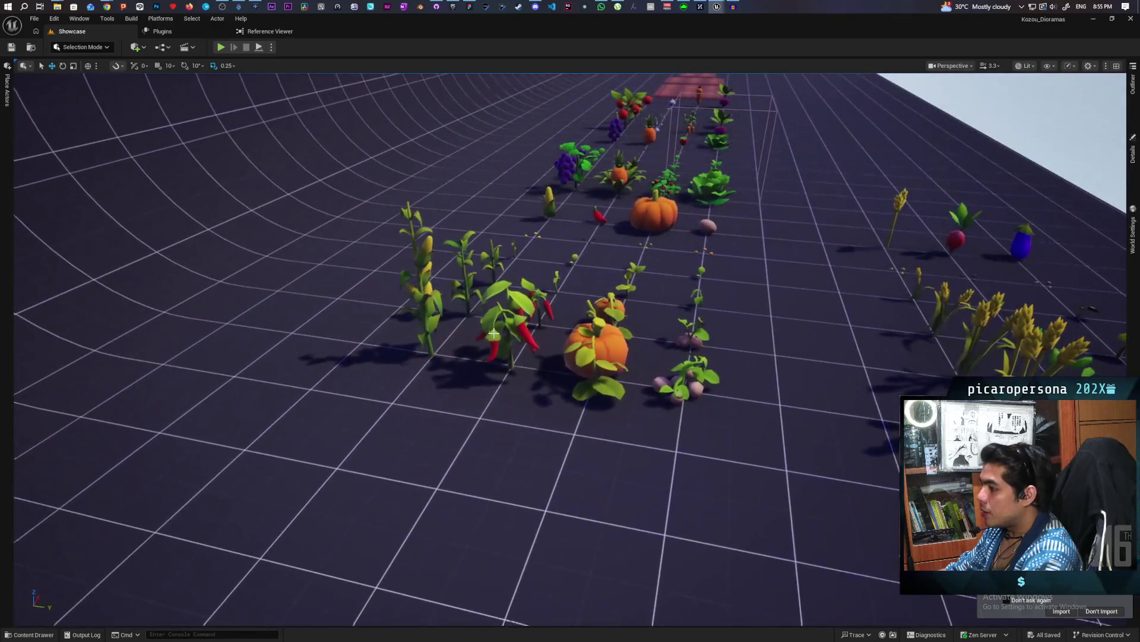
Frame the pumpkin plant and move toward the wheat, radish and eggplant rows.
{"action": "left_click", "coordinate": [604, 348]}
{"action": "key", "text": "f"}
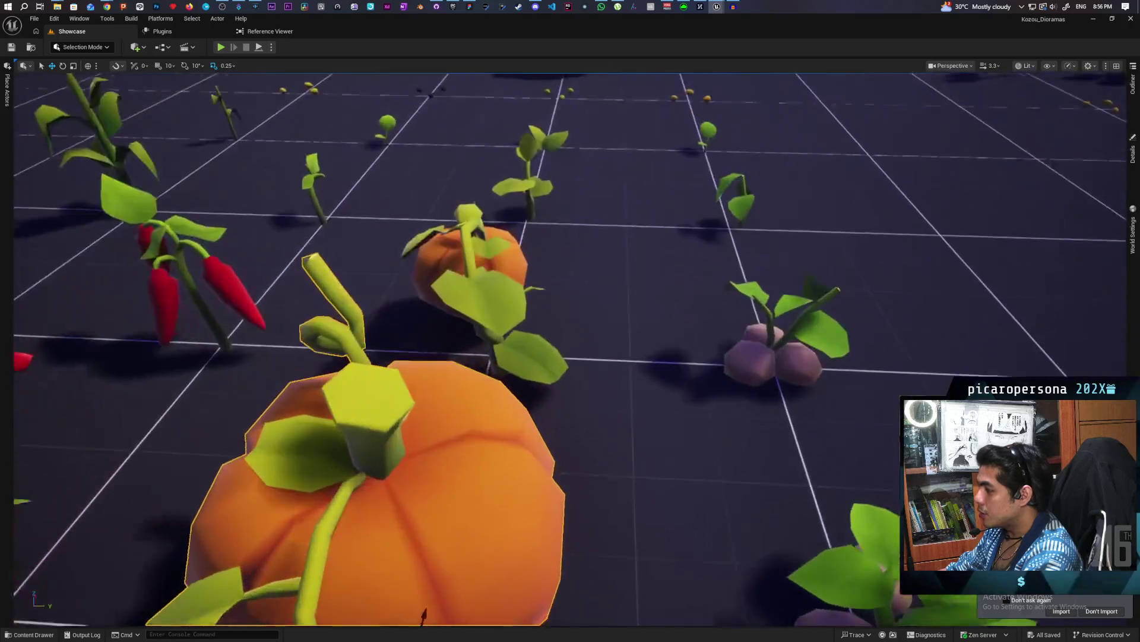
{"action": "scroll", "coordinate": [695, 408], "scroll_direction": "down", "scroll_amount": 4}
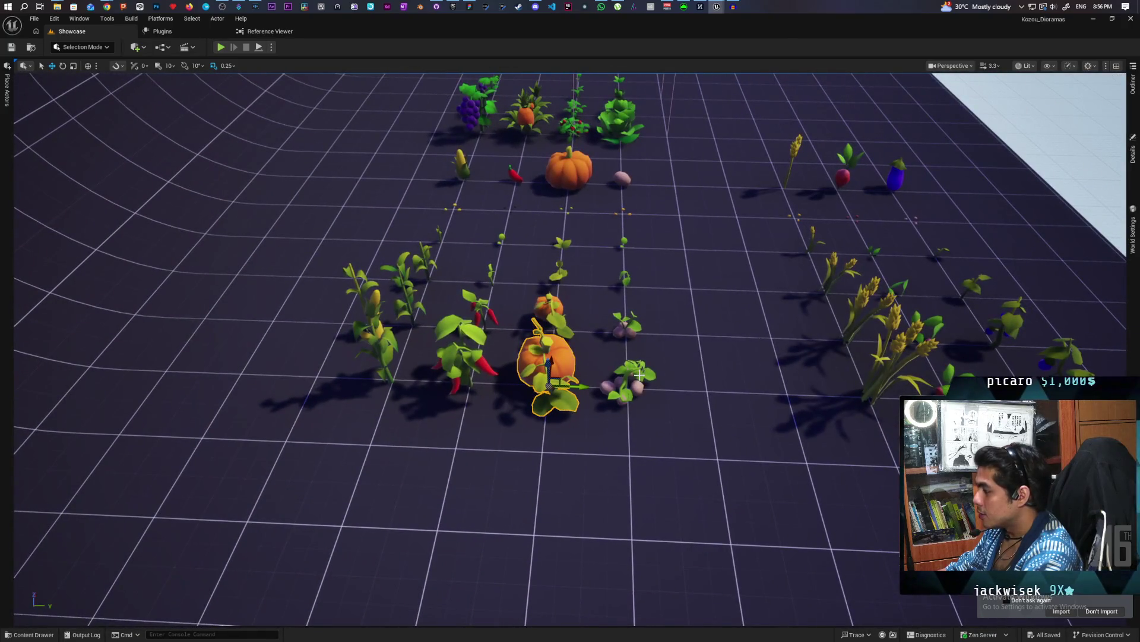
{"action": "left_click_drag", "start_coordinate": [741, 427], "coordinate": [703, 422]}
{"action": "left_click_drag", "start_coordinate": [490, 434], "coordinate": [491, 410]}
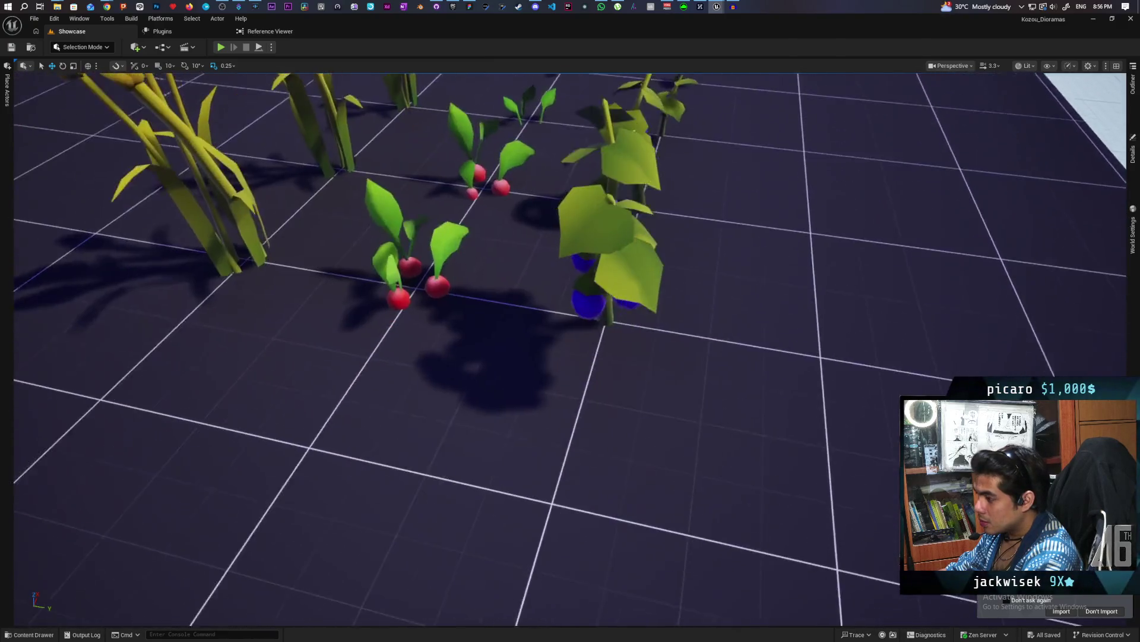
Swing back over the whole garden, frame the beet, and select the radish plant.
{"action": "scroll", "coordinate": [570, 349], "scroll_direction": "down", "scroll_amount": 5}
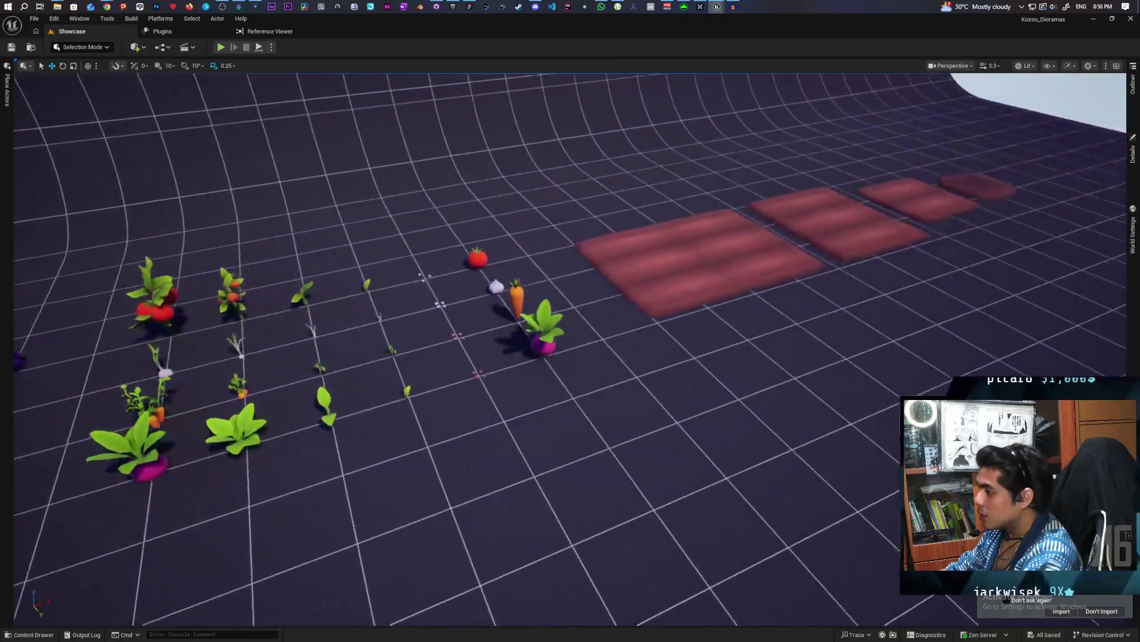
{"action": "scroll", "coordinate": [571, 349], "scroll_direction": "up", "scroll_amount": 5}
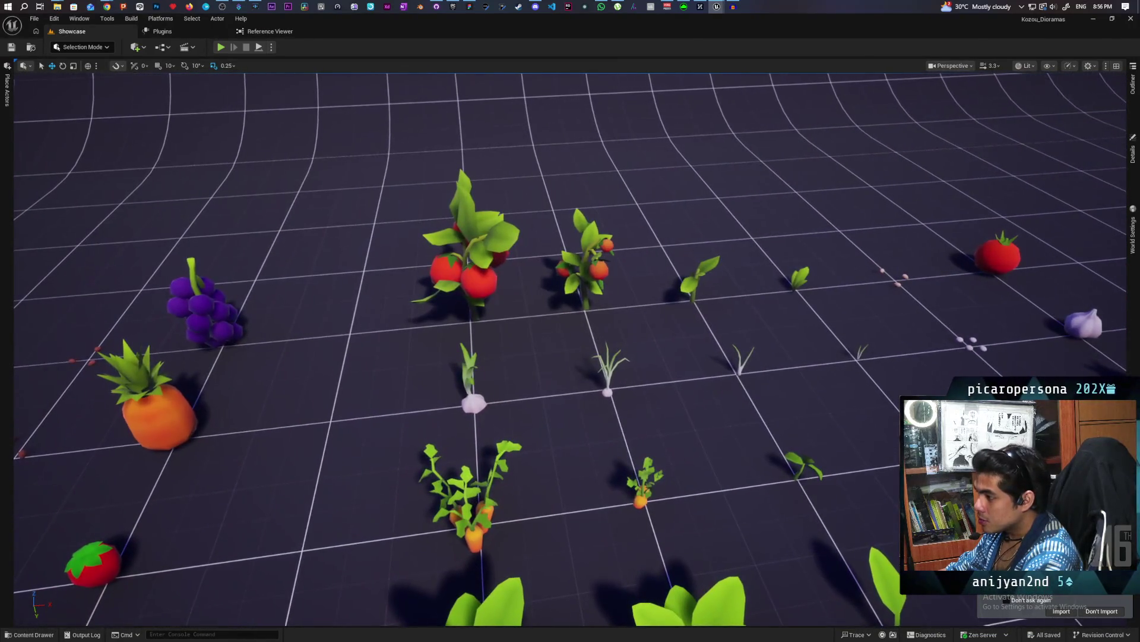
{"action": "scroll", "coordinate": [570, 349], "scroll_direction": "down", "scroll_amount": 5}
{"action": "scroll", "coordinate": [571, 350], "scroll_direction": "up", "scroll_amount": 2}
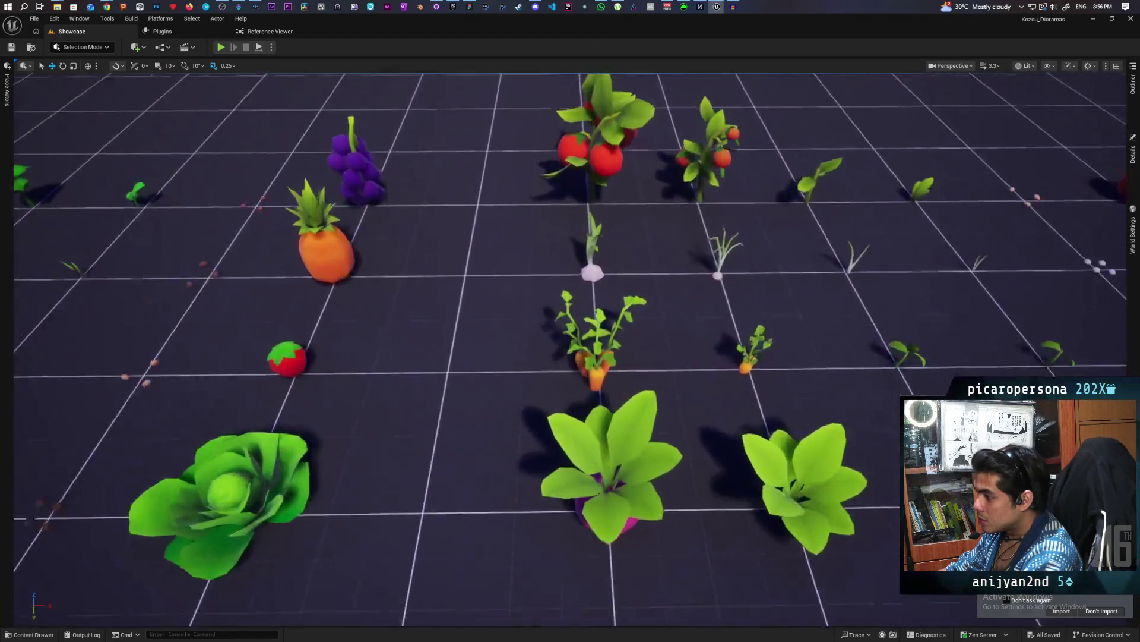
{"action": "mouse_move", "coordinate": [611, 389]}
{"action": "left_mouse_down"}
{"action": "mouse_move", "coordinate": [583, 440]}
{"action": "mouse_move", "coordinate": [594, 475]}
{"action": "left_mouse_up"}
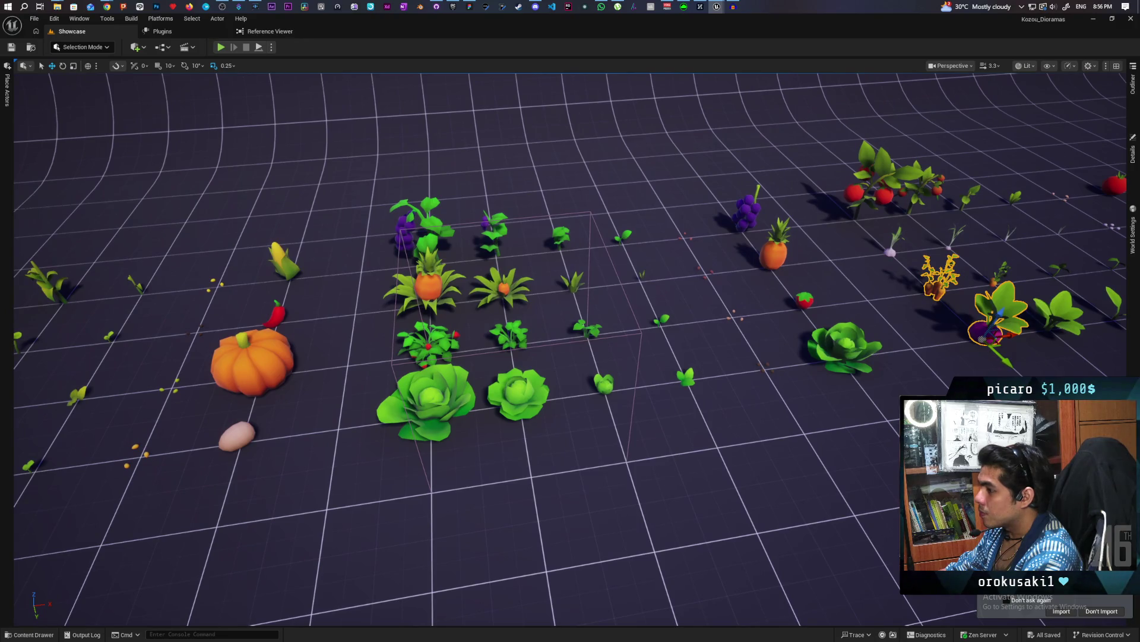
{"action": "key", "text": "f"}
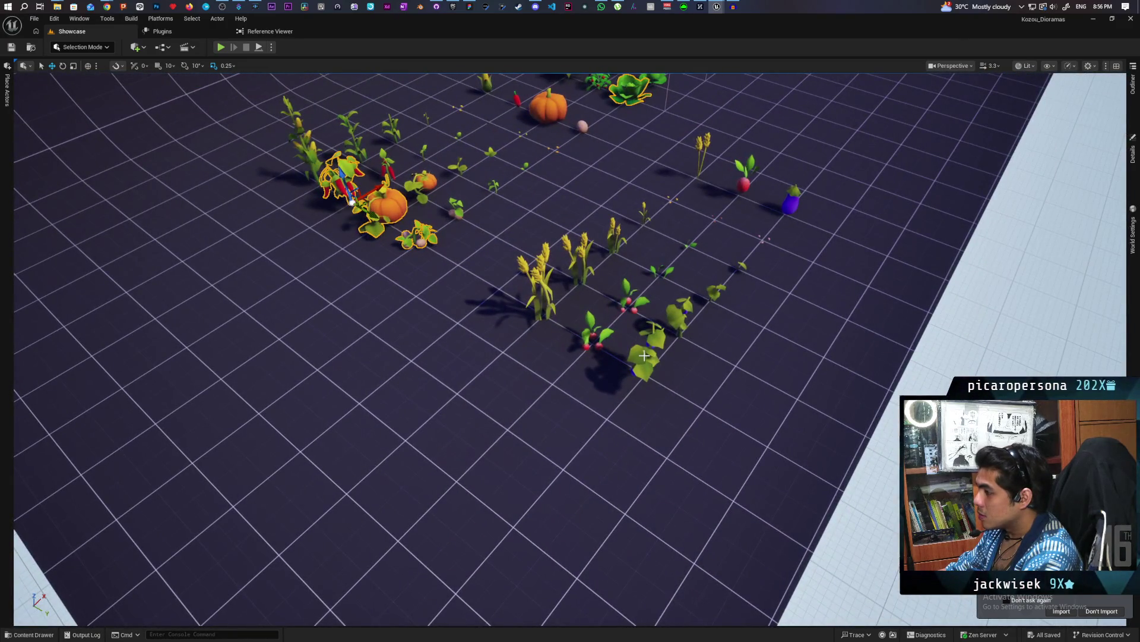
{"action": "left_click", "coordinate": [587, 334]}
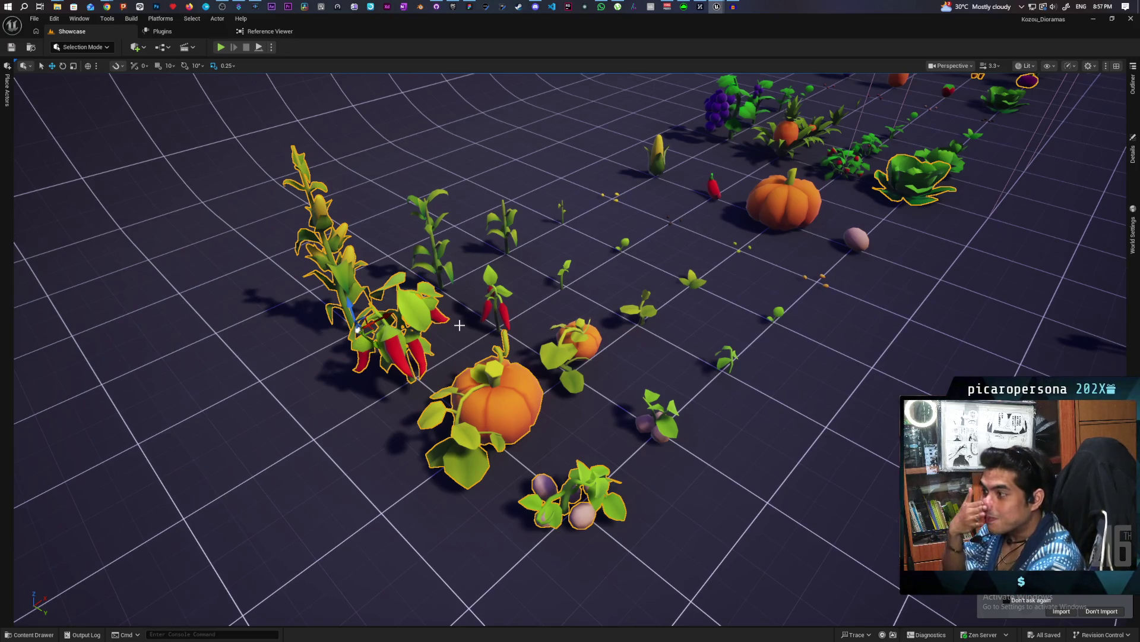
Zoom out and back in to check the layout of the selected crop plants.
{"action": "scroll", "coordinate": [624, 338], "scroll_direction": "down", "scroll_amount": 5}
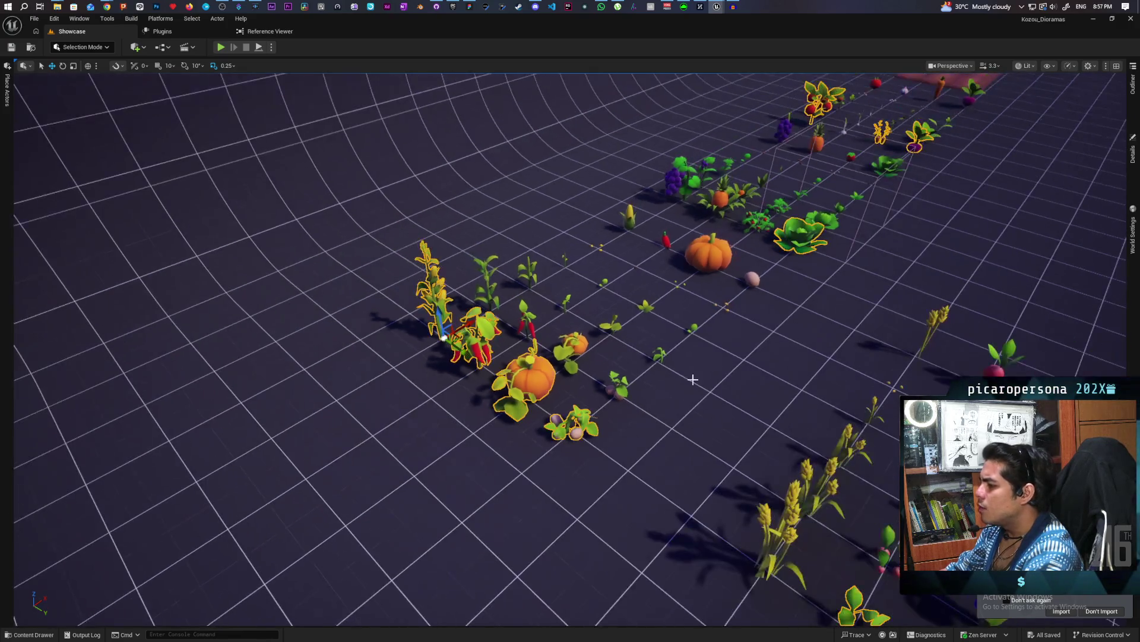
{"action": "scroll", "coordinate": [703, 383], "scroll_direction": "up", "scroll_amount": 3}
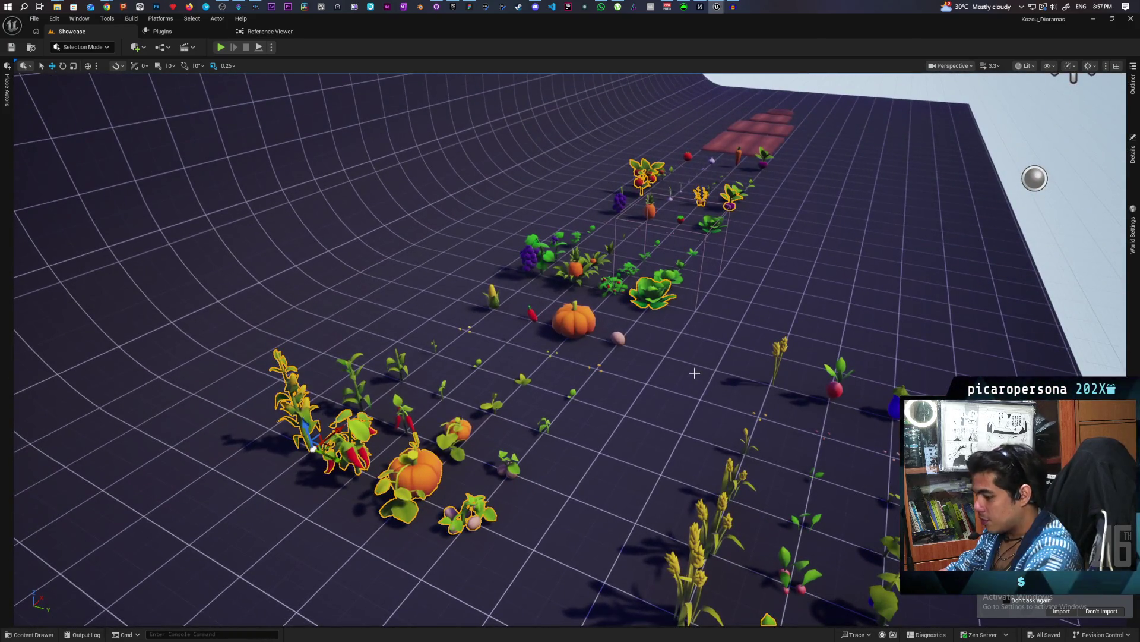
Switch to Farmlands via Favorite Levels and paste the copied crop plants onto the grass.
{"action": "left_click", "coordinate": [38, 21]}
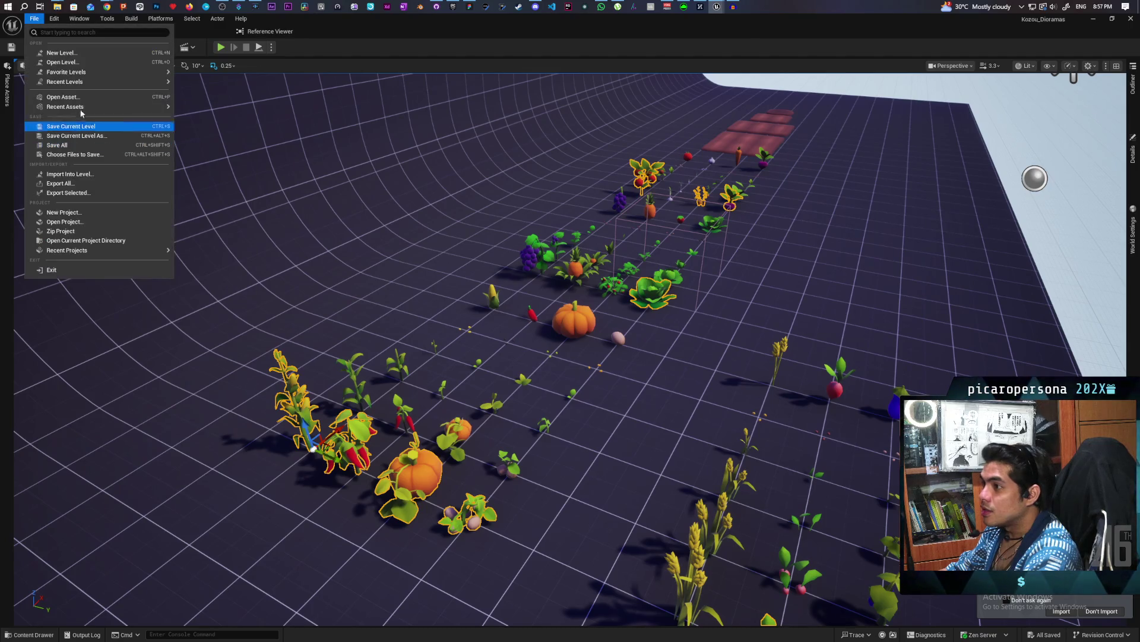
{"action": "mouse_move", "coordinate": [94, 75]}
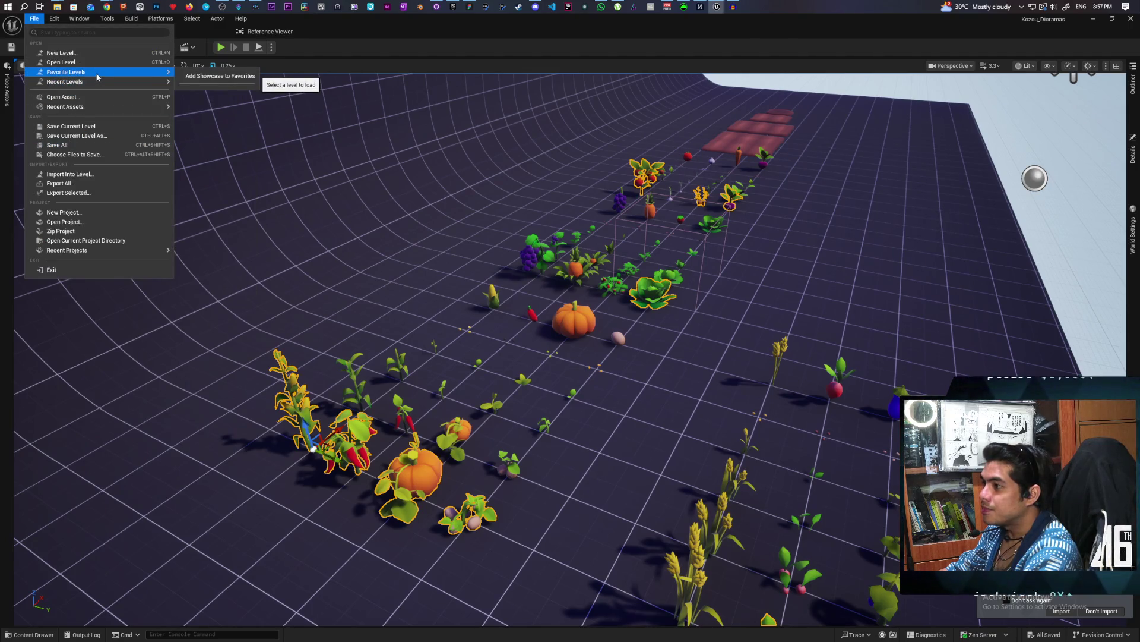
{"action": "left_click", "coordinate": [208, 76]}
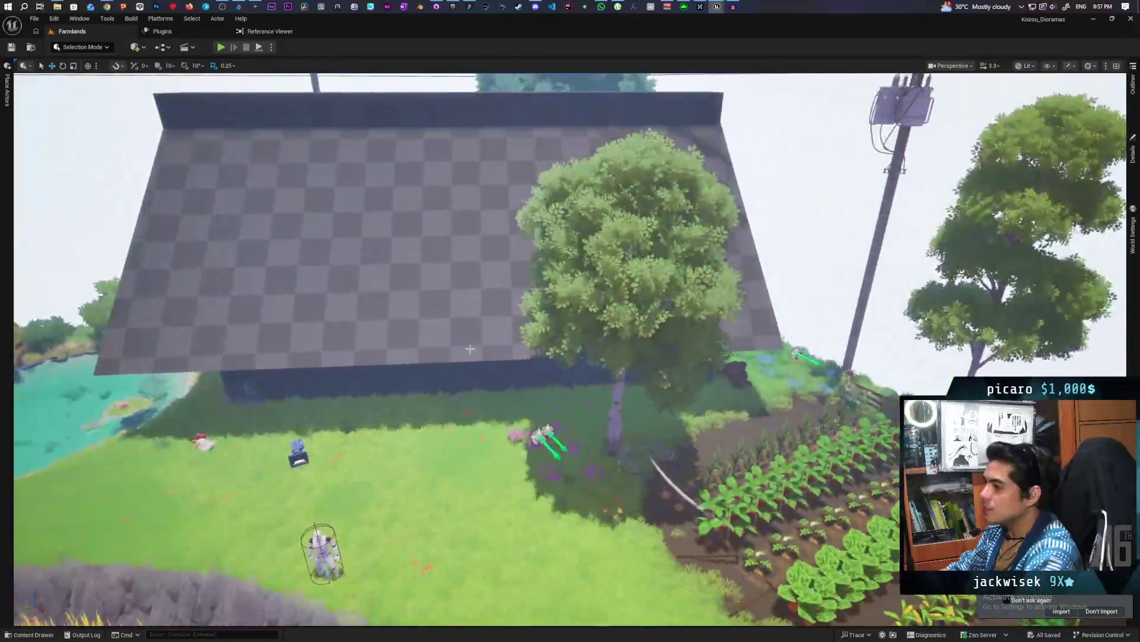
{"action": "left_click", "coordinate": [414, 510]}
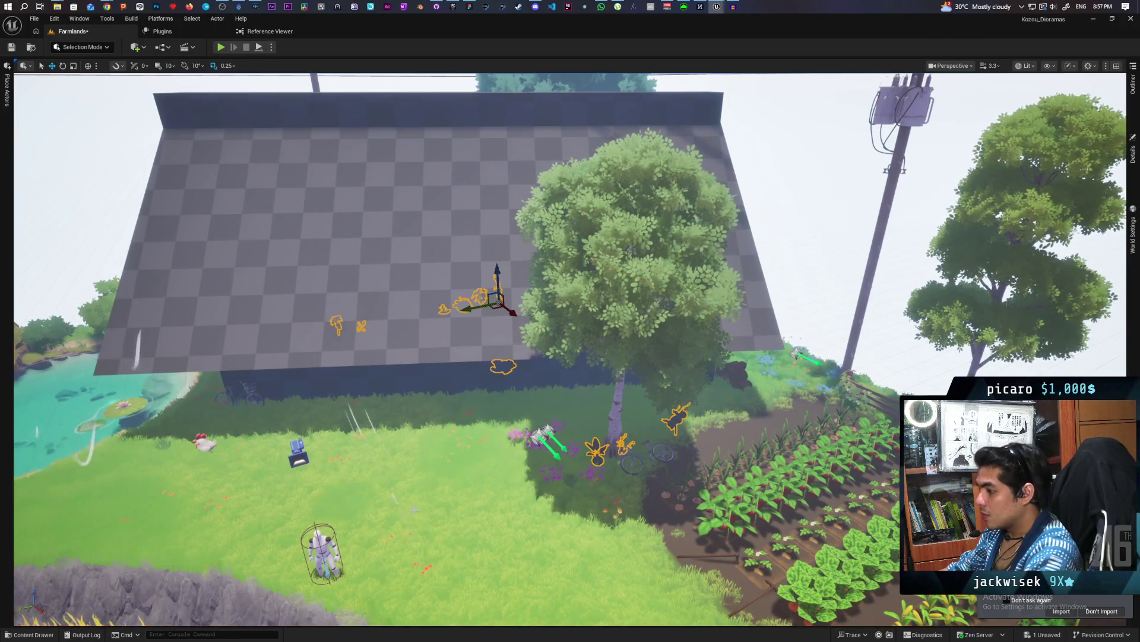
{"action": "mouse_move", "coordinate": [496, 308]}
{"action": "left_mouse_down"}
{"action": "mouse_move", "coordinate": [453, 458]}
{"action": "mouse_move", "coordinate": [437, 449]}
{"action": "mouse_move", "coordinate": [439, 437]}
{"action": "mouse_move", "coordinate": [565, 457]}
{"action": "left_mouse_up"}
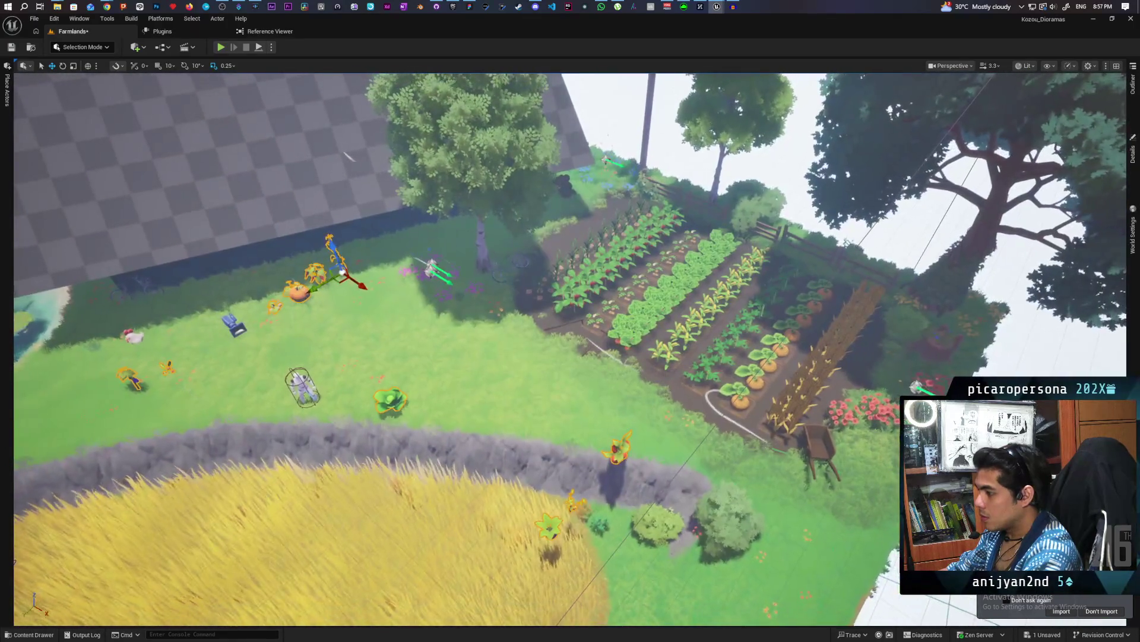
Frame the pasted pepper and pumpkin plants, then locate the pumpkin's mesh with Ctrl+B.
{"action": "left_click_drag", "start_coordinate": [416, 506], "coordinate": [501, 506]}
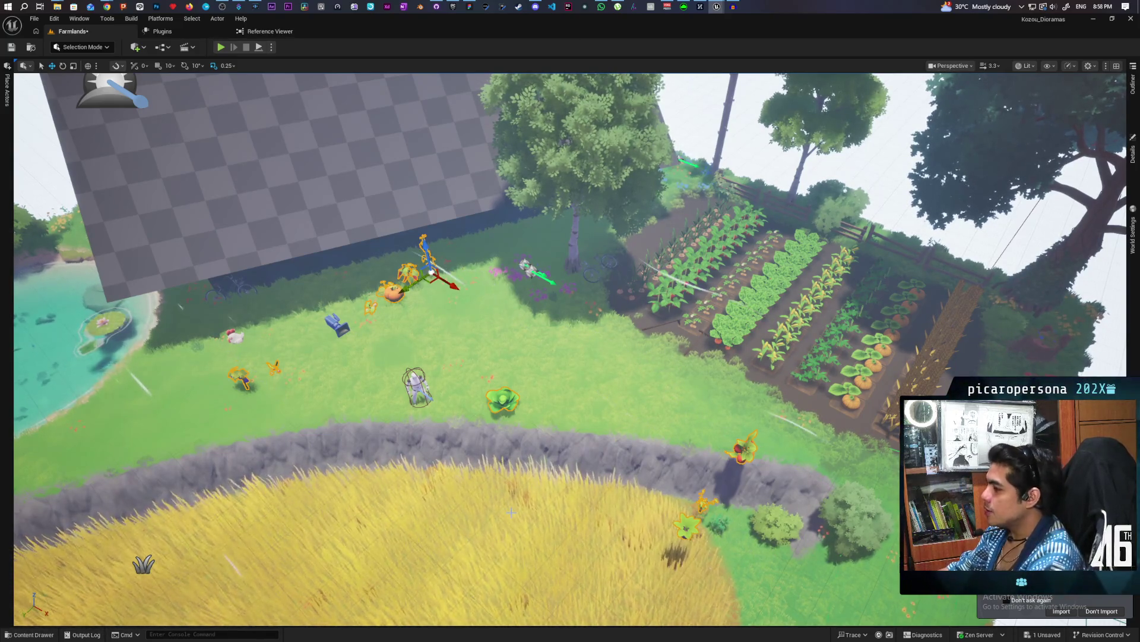
{"action": "key", "text": "f"}
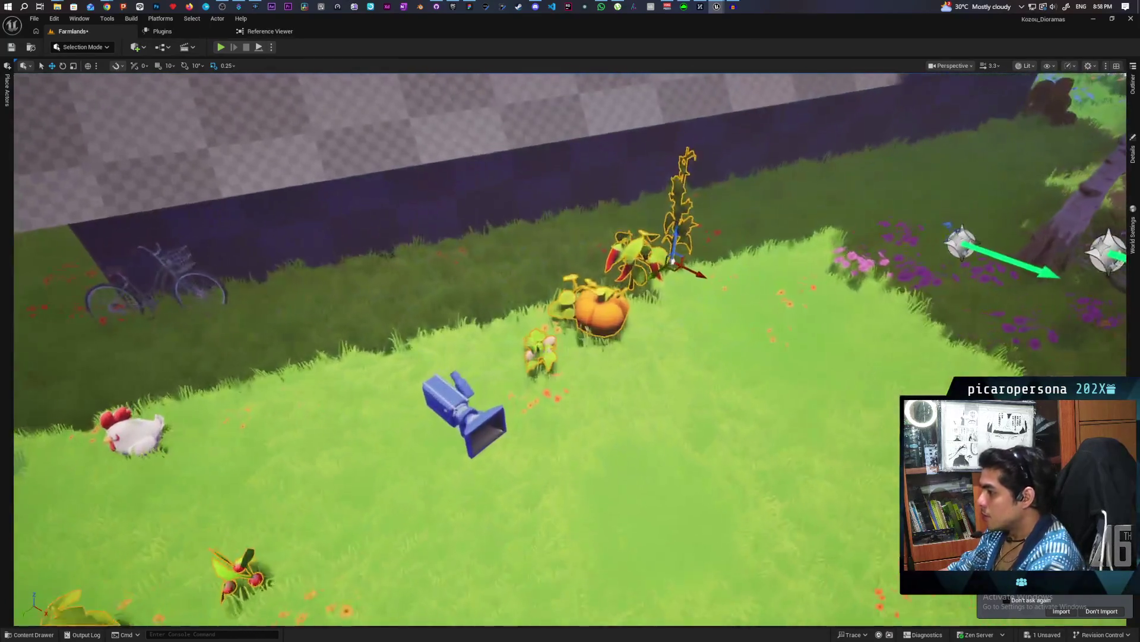
{"action": "key", "text": "f"}
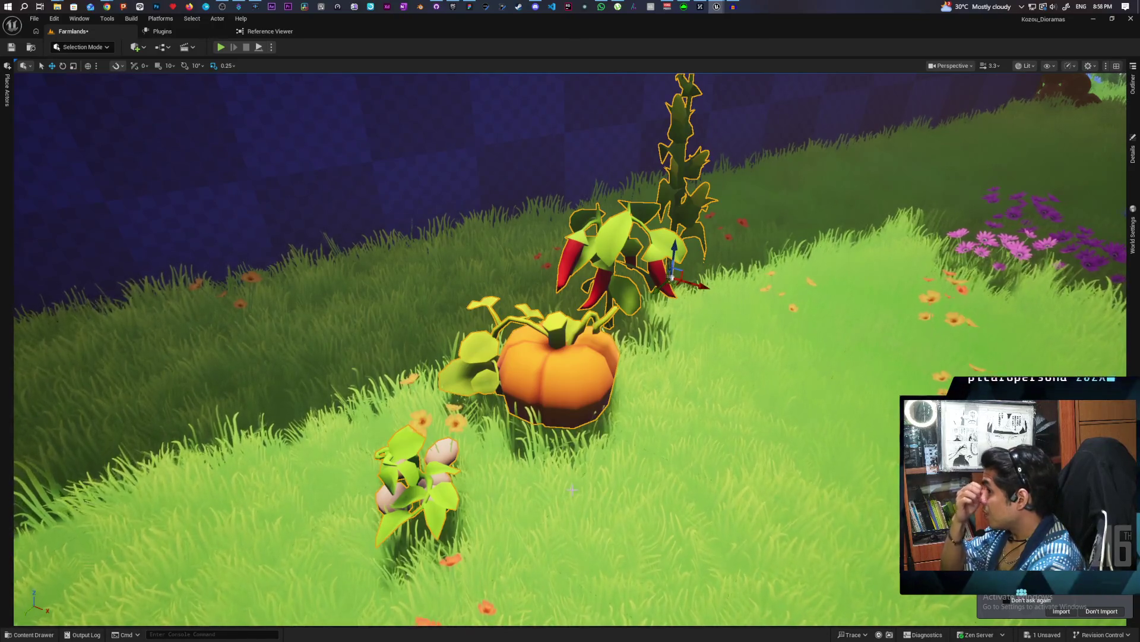
{"action": "scroll", "coordinate": [572, 490], "scroll_direction": "down", "scroll_amount": 10}
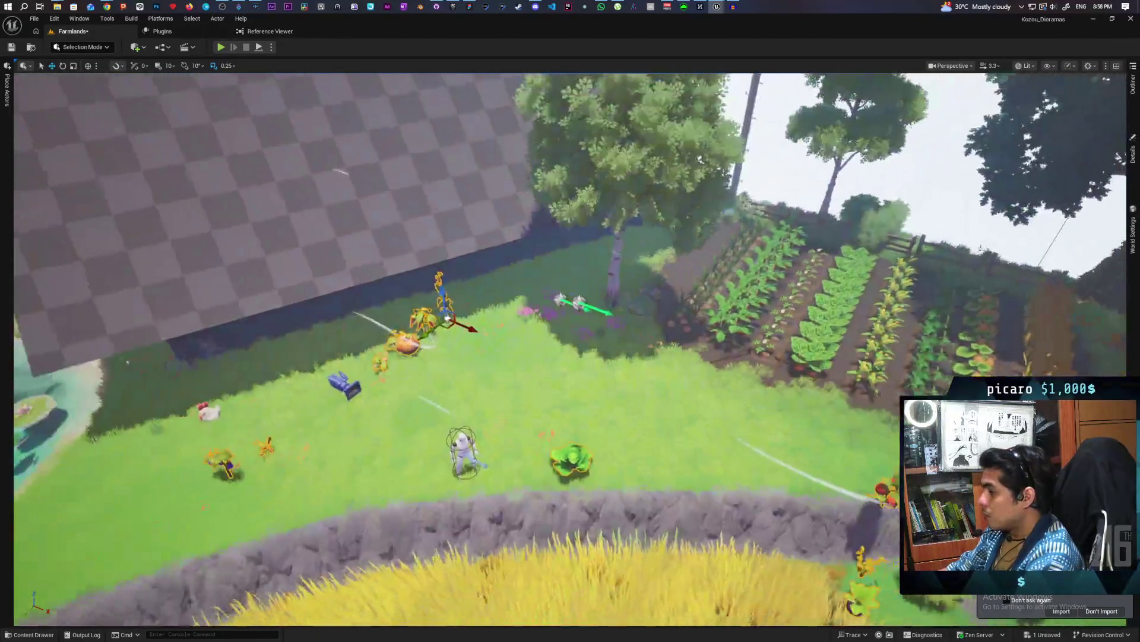
{"action": "left_click_drag", "start_coordinate": [482, 408], "coordinate": [460, 407]}
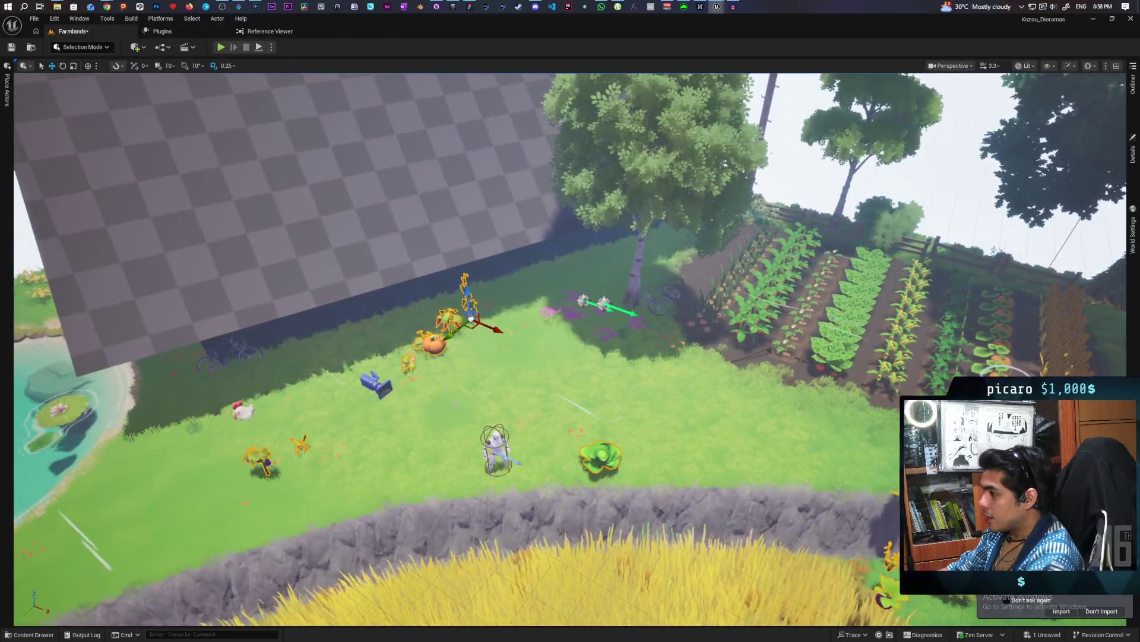
{"action": "left_click", "coordinate": [432, 345]}
{"action": "key", "text": "ctrl+b"}
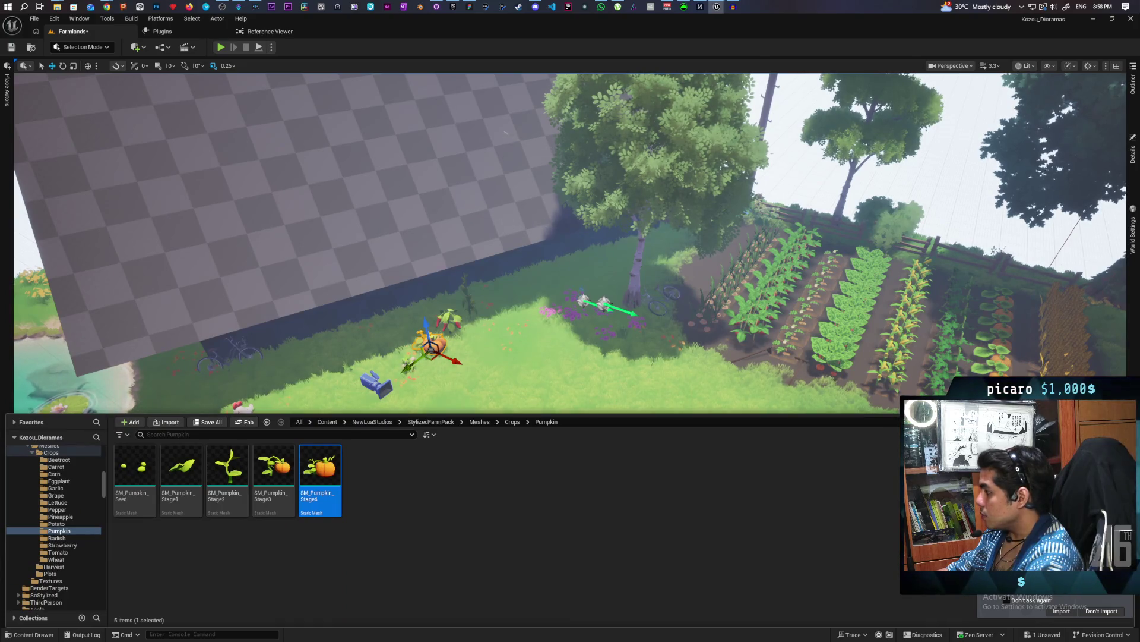
Replace the eight Pumpkin actors Pumpkin–Pumpkin8 with SM_Pumpkin_Stage4 via the Outliner.
{"action": "key", "text": "ctrl+space"}
{"action": "left_click", "coordinate": [1132, 89]}
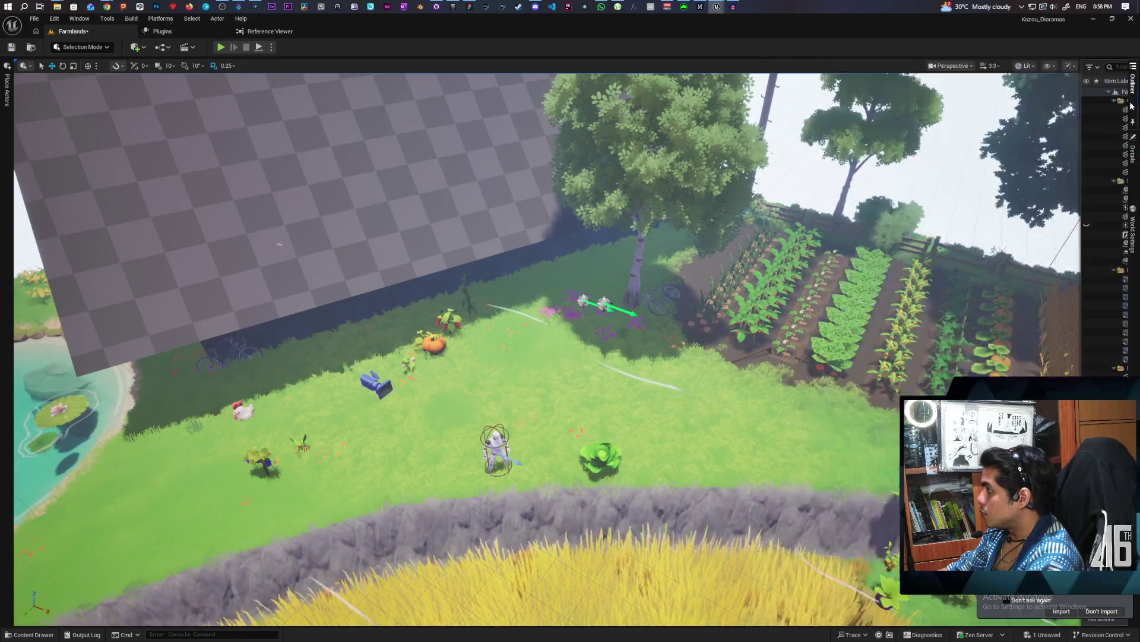
{"action": "left_click", "coordinate": [1132, 105]}
{"action": "left_click", "coordinate": [880, 425], "text": "shift"}
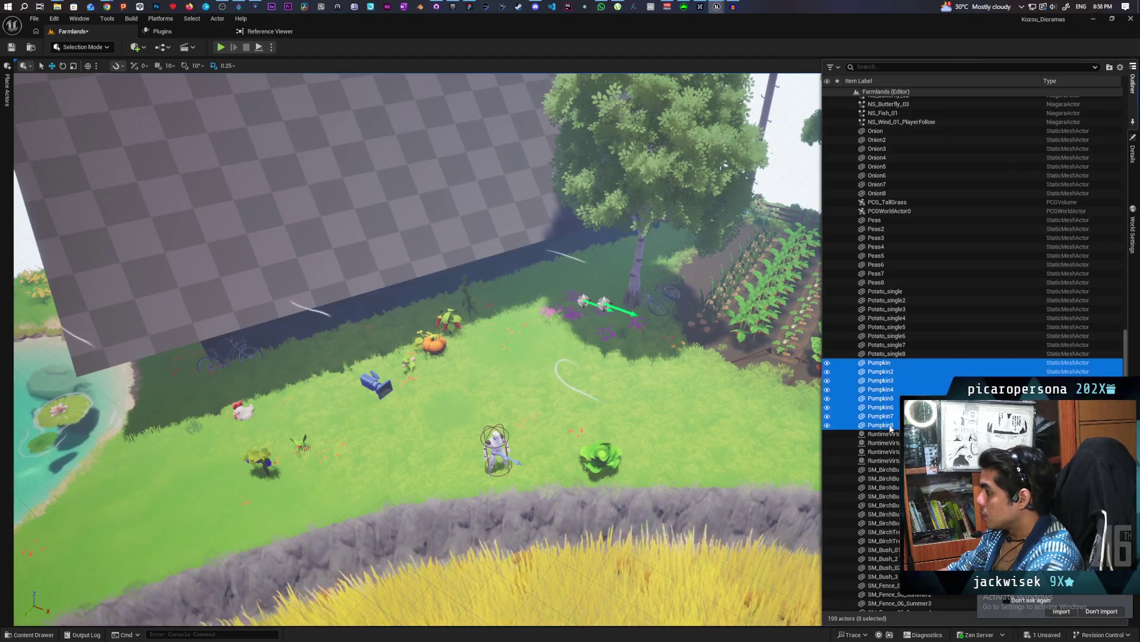
{"action": "right_click", "coordinate": [881, 364]}
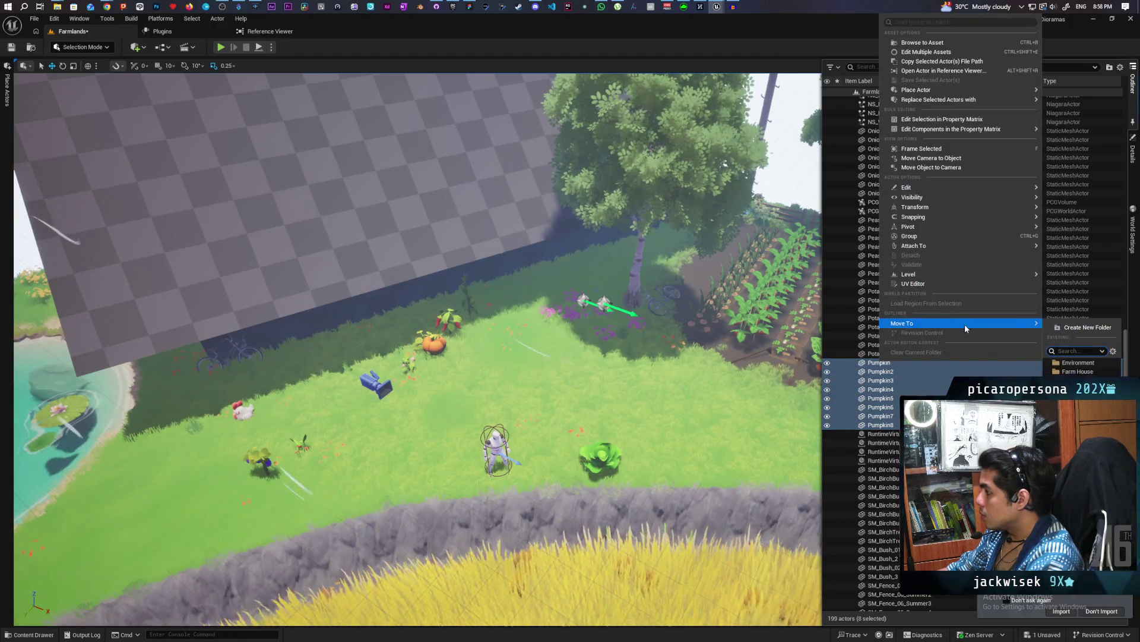
{"action": "mouse_move", "coordinate": [962, 91]}
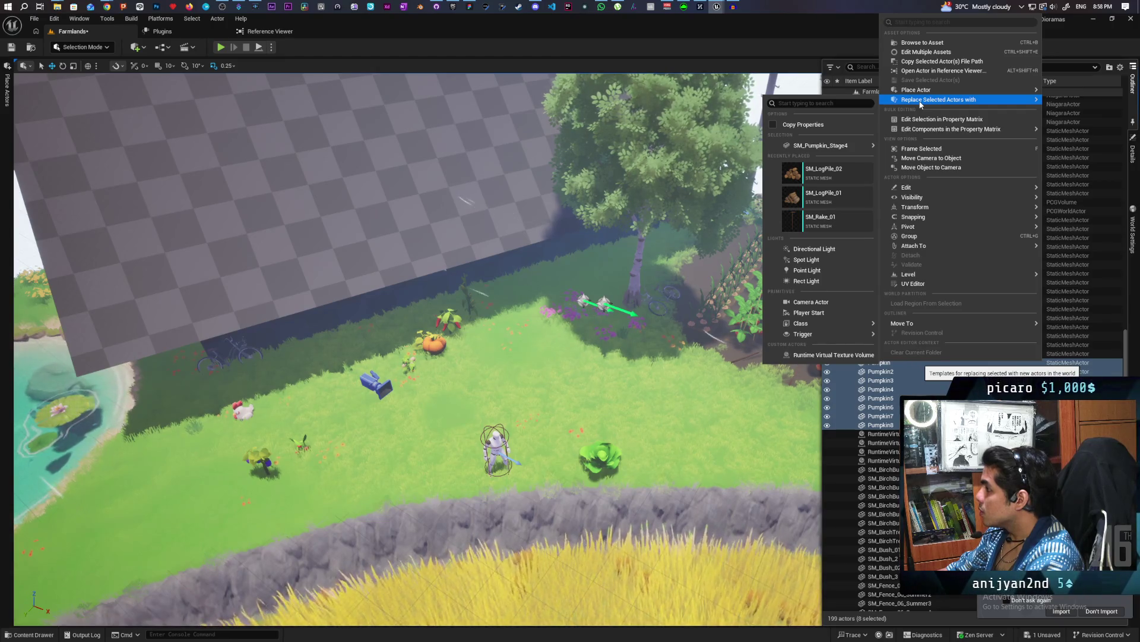
{"action": "mouse_move", "coordinate": [836, 150]}
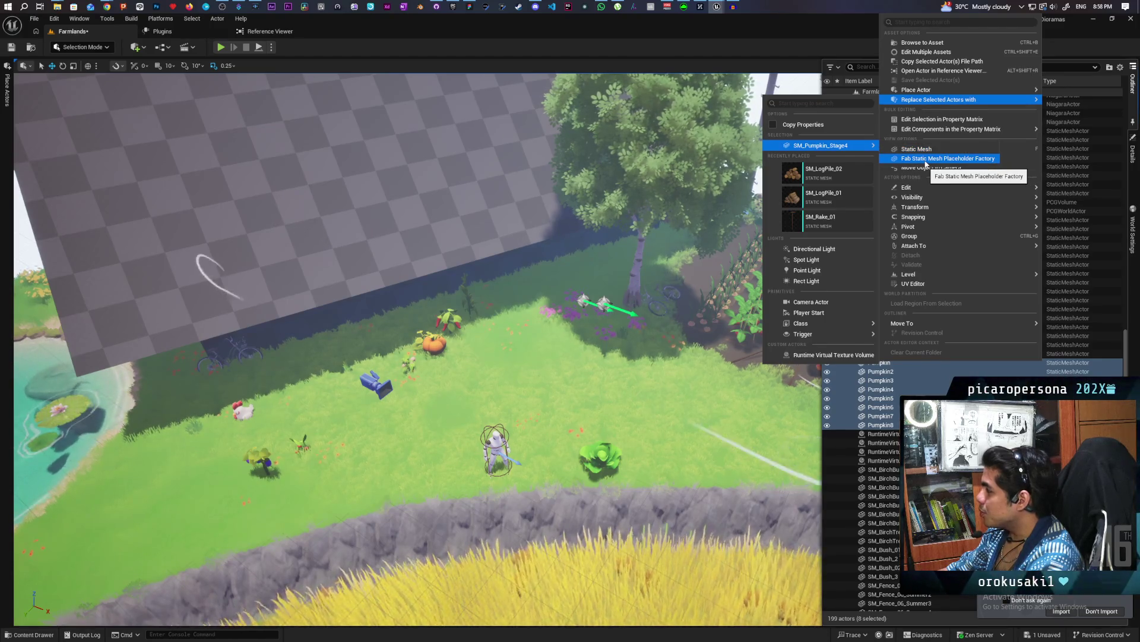
{"action": "left_click", "coordinate": [916, 149]}
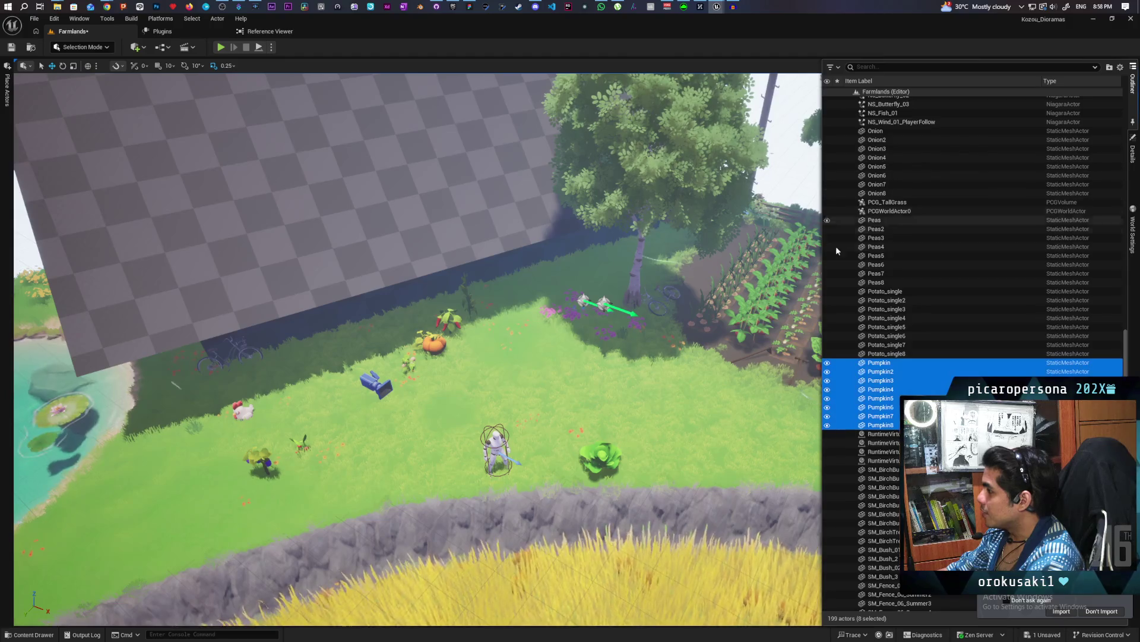
Inspect and shift the new pumpkin row slightly left, then browse the corn plant's meshes.
{"action": "key", "text": "f"}
{"action": "key", "text": "w"}
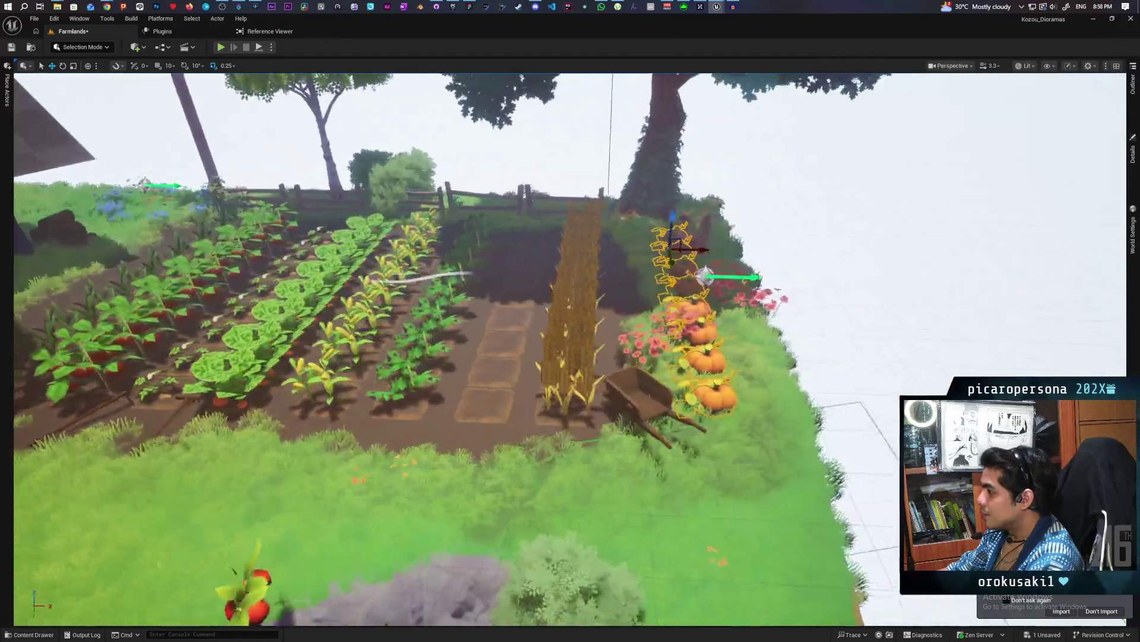
{"action": "key", "text": "s"}
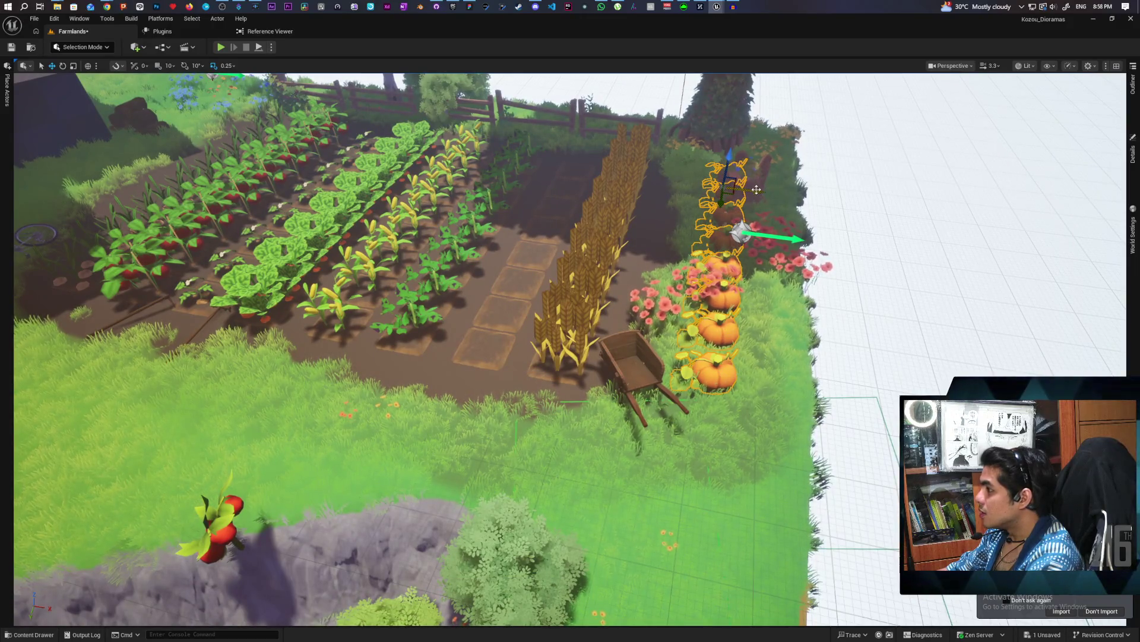
{"action": "key", "text": "a"}
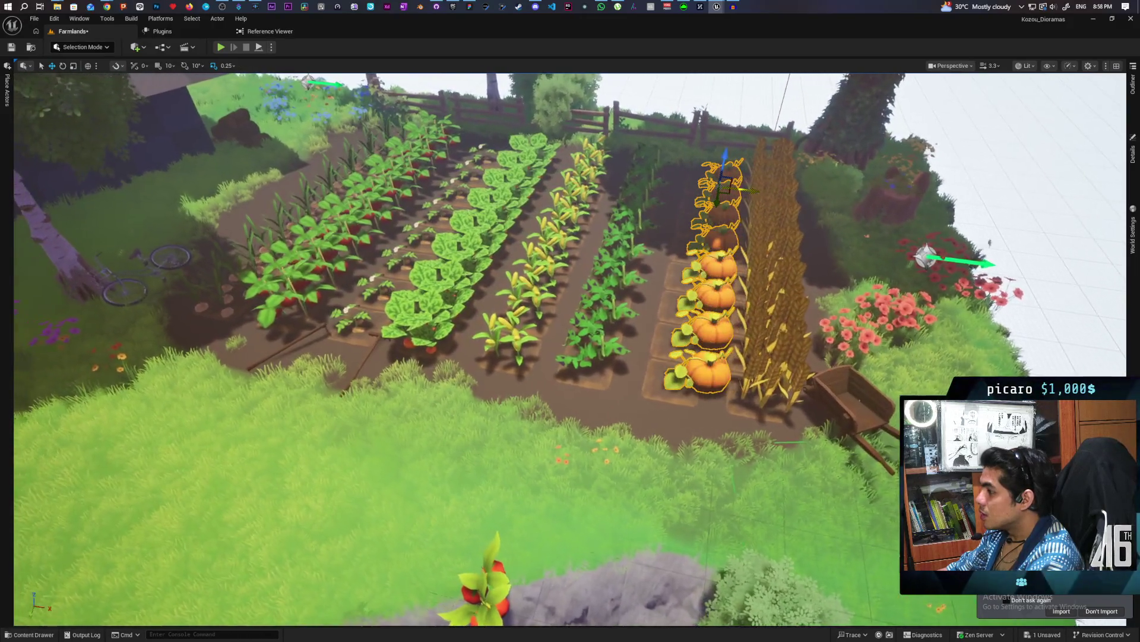
{"action": "key", "text": "a"}
{"action": "key", "text": "a"}
{"action": "left_click_drag", "start_coordinate": [794, 227], "coordinate": [594, 255]}
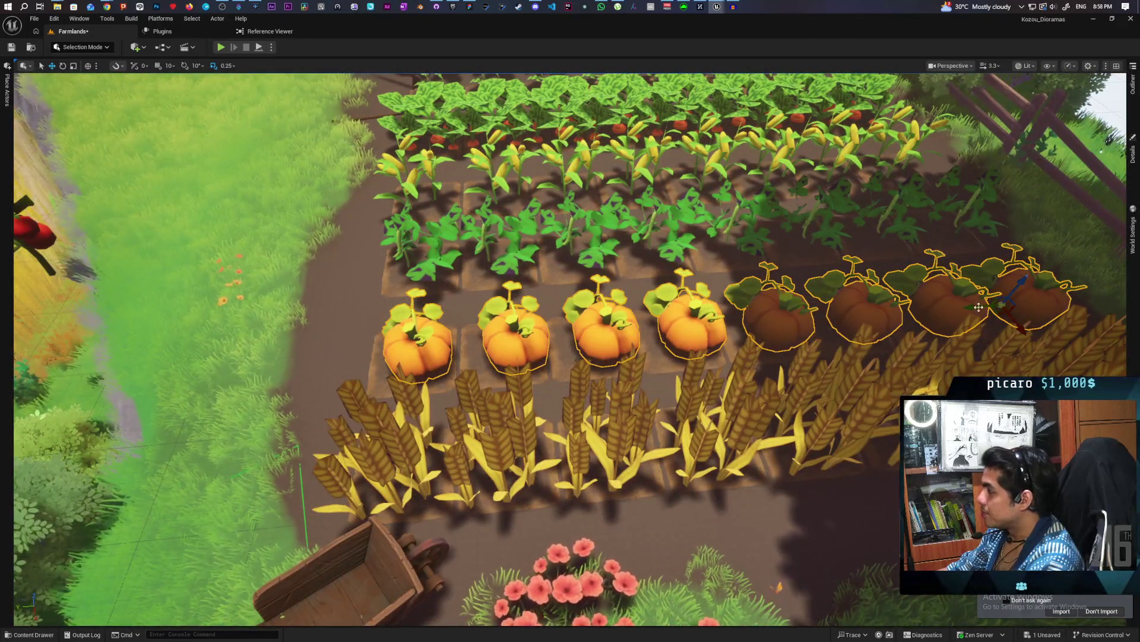
{"action": "left_click_drag", "start_coordinate": [972, 306], "coordinate": [962, 307]}
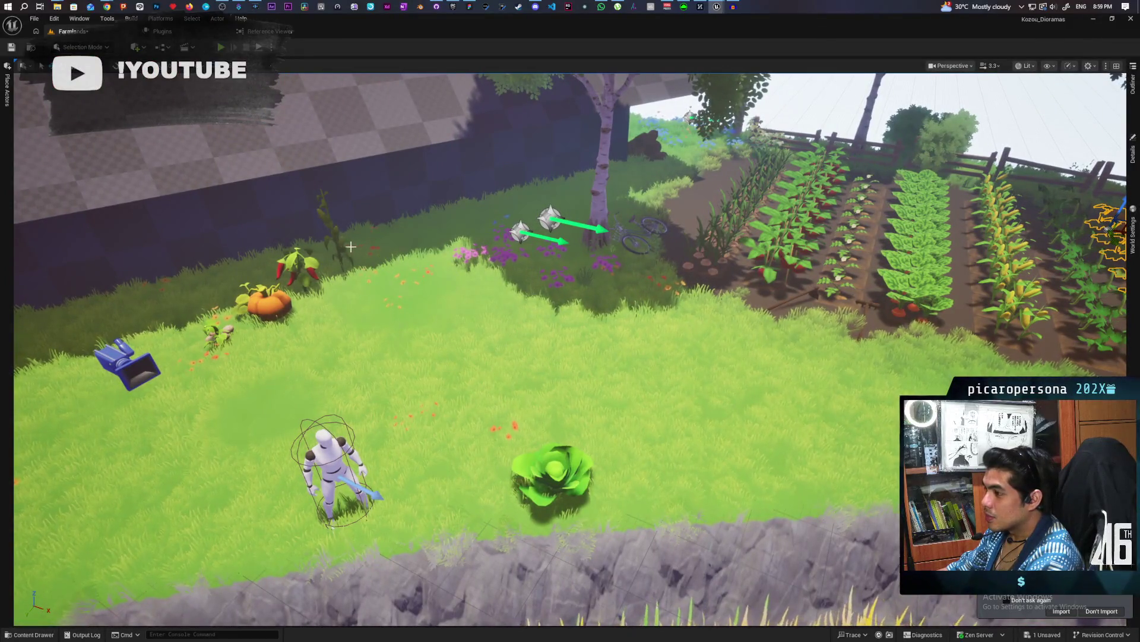
{"action": "left_click", "coordinate": [336, 250]}
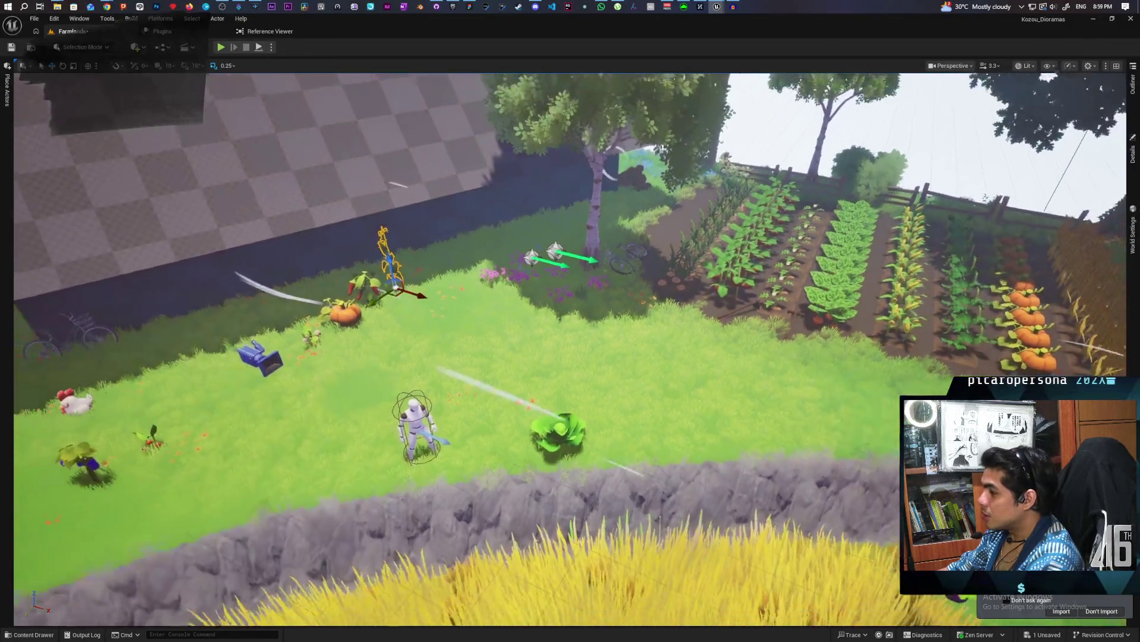
{"action": "key", "text": "ctrl+space"}
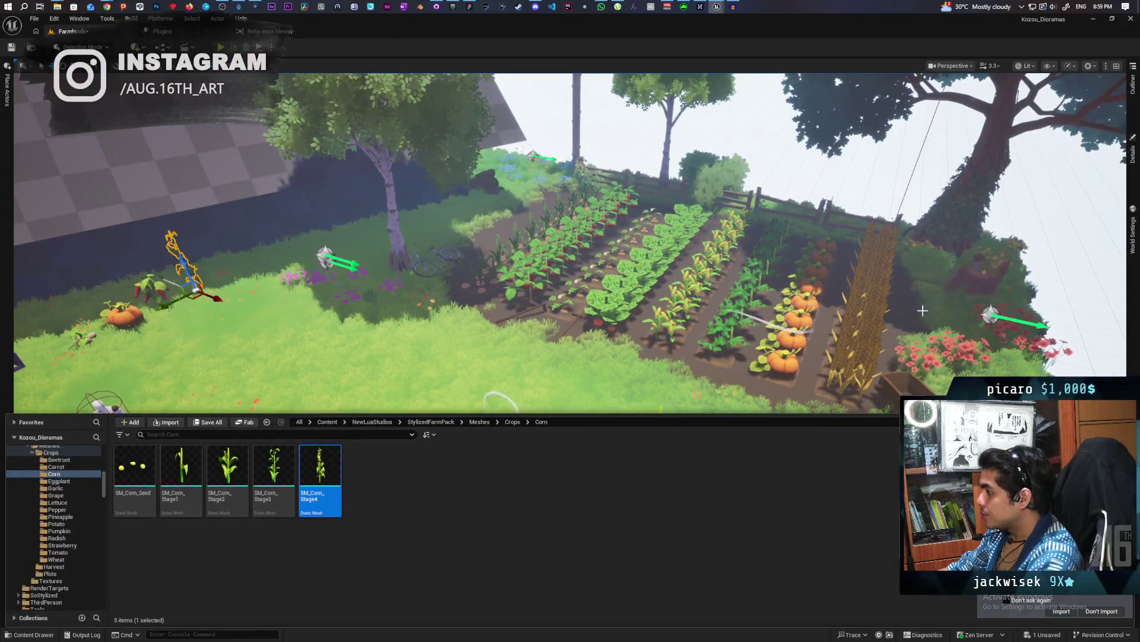
Replace the eight Wheat actors with SM_Corn_Stage4 and fly in to check the corn row.
{"action": "left_click", "coordinate": [848, 365]}
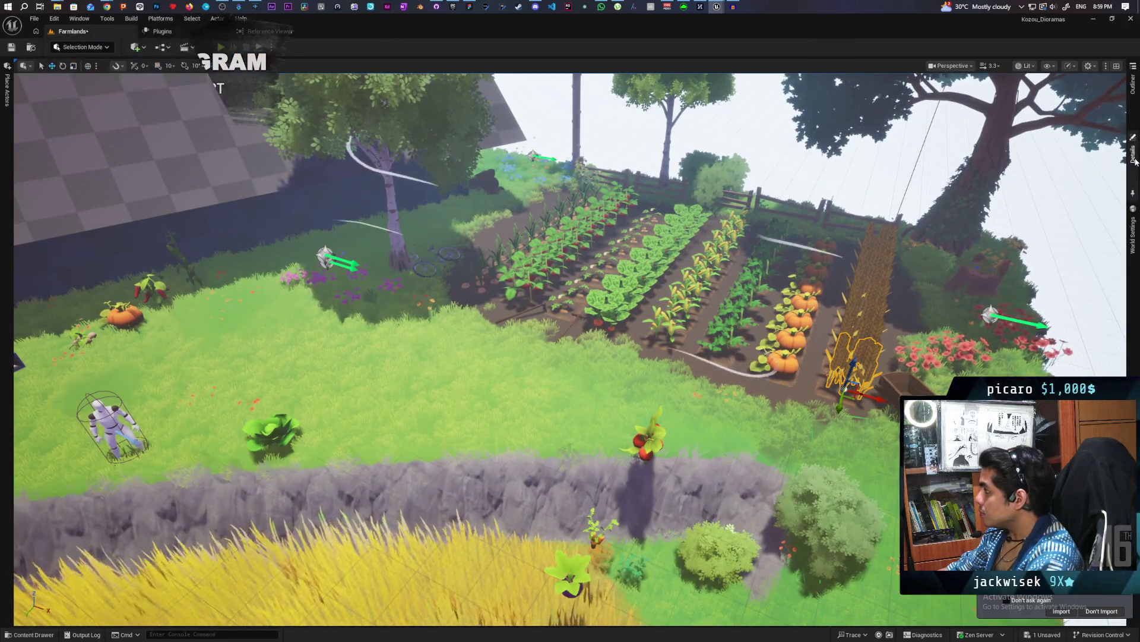
{"action": "left_click", "coordinate": [1133, 150]}
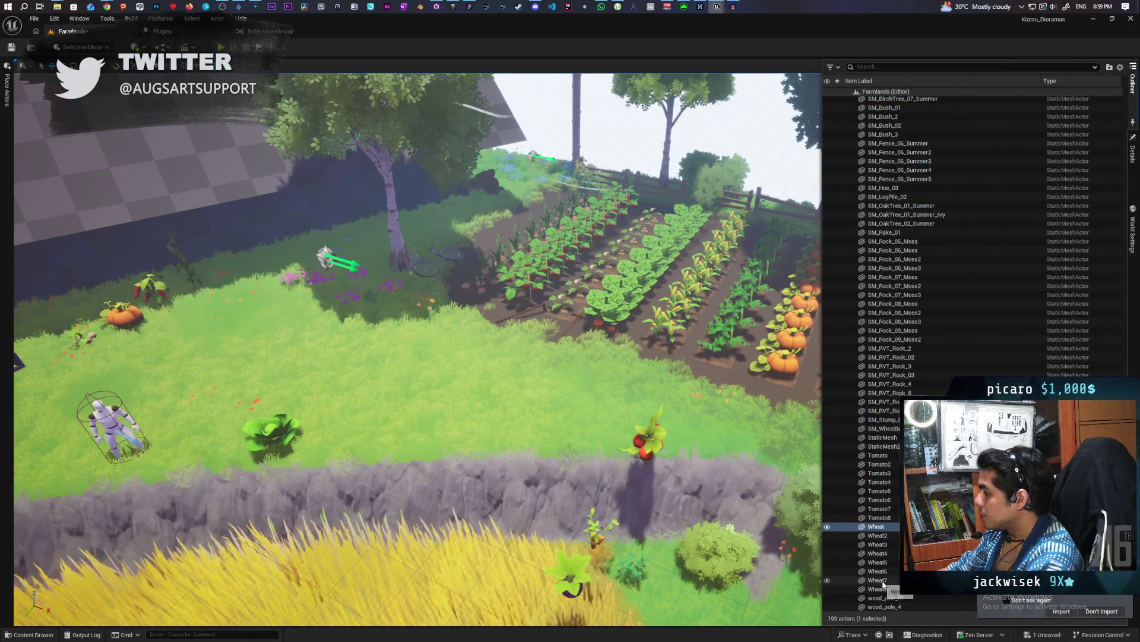
{"action": "left_click", "coordinate": [883, 587], "text": "shift"}
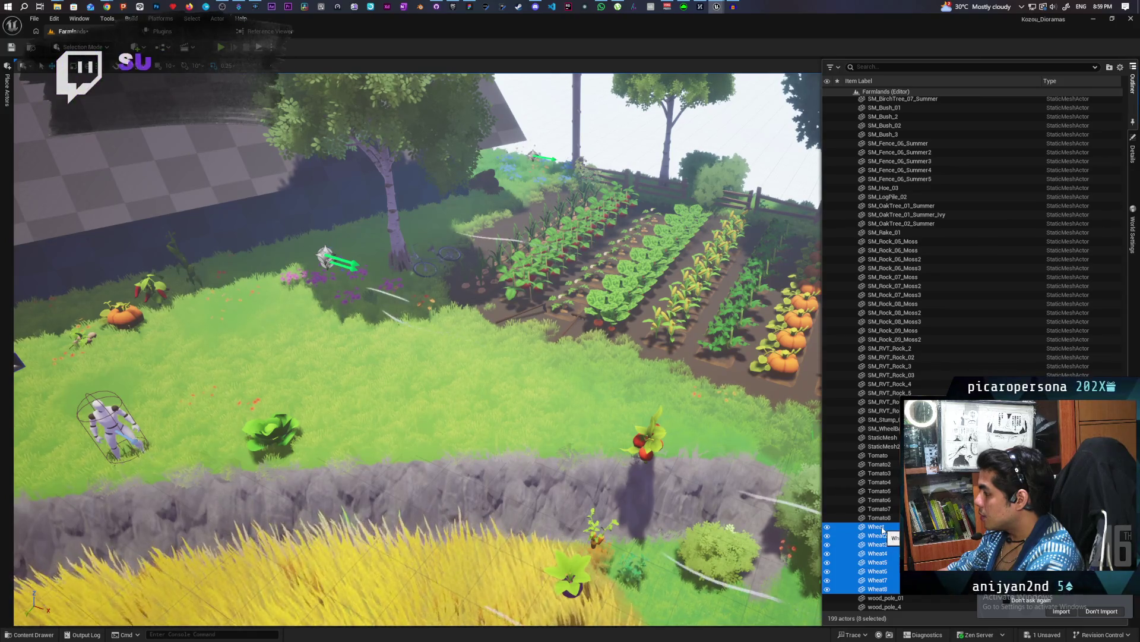
{"action": "right_click", "coordinate": [883, 529]}
{"action": "mouse_move", "coordinate": [954, 254]}
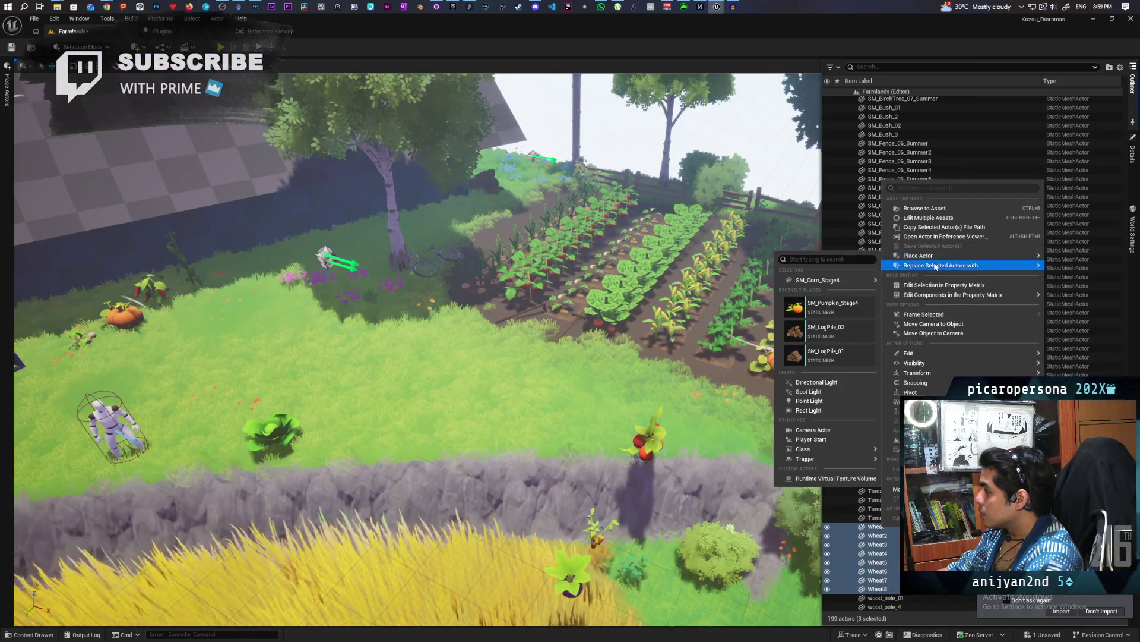
{"action": "mouse_move", "coordinate": [822, 311]}
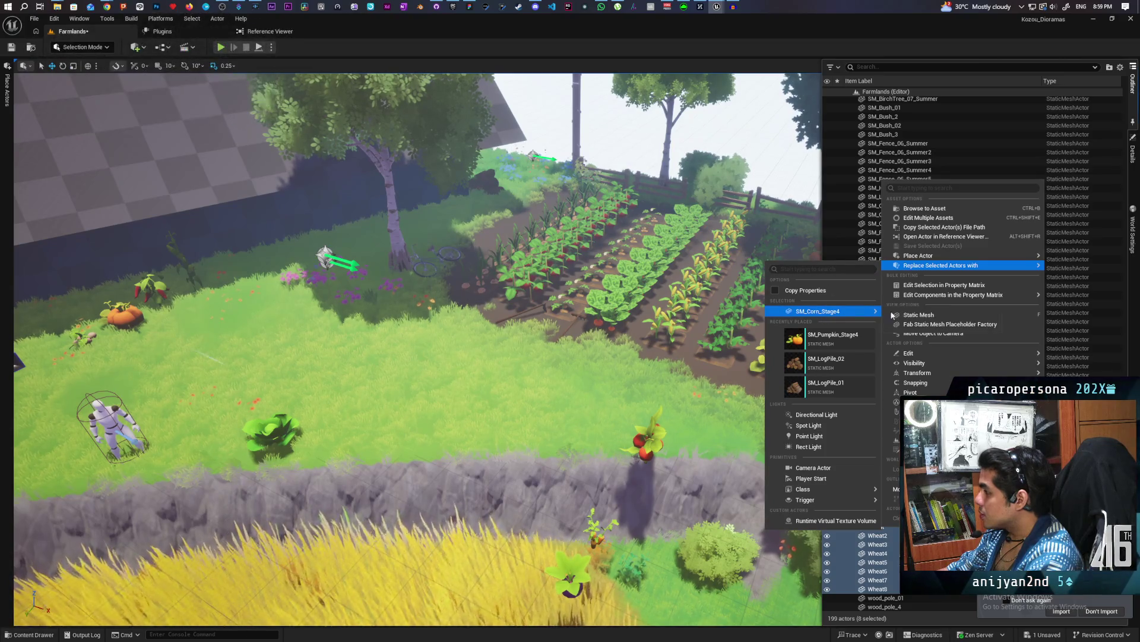
{"action": "left_click", "coordinate": [902, 315]}
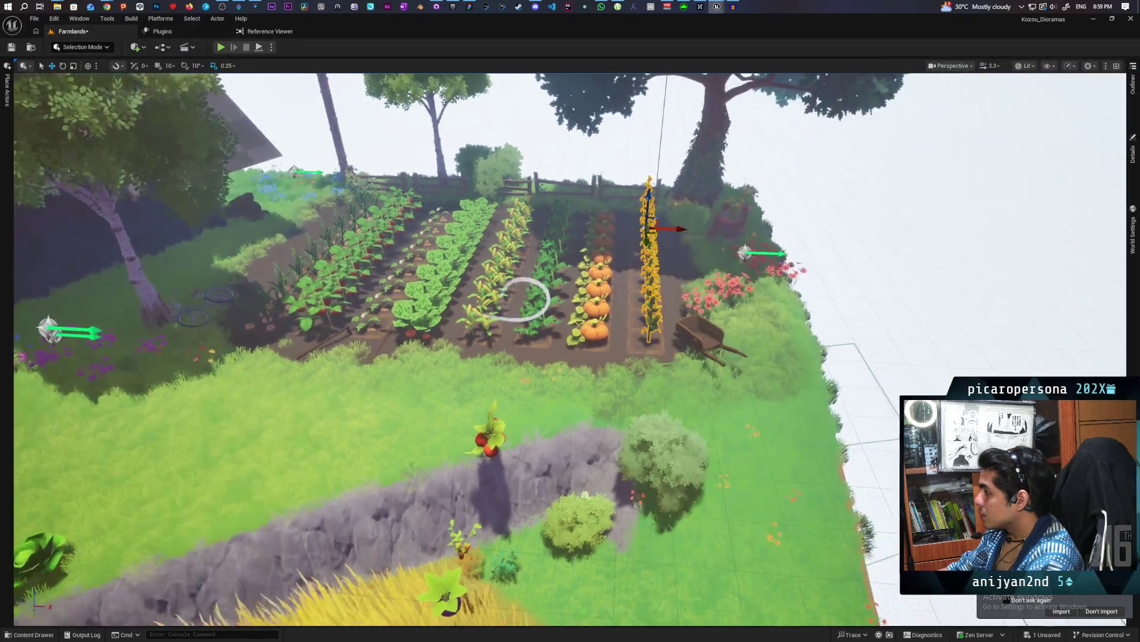
{"action": "key", "text": "w"}
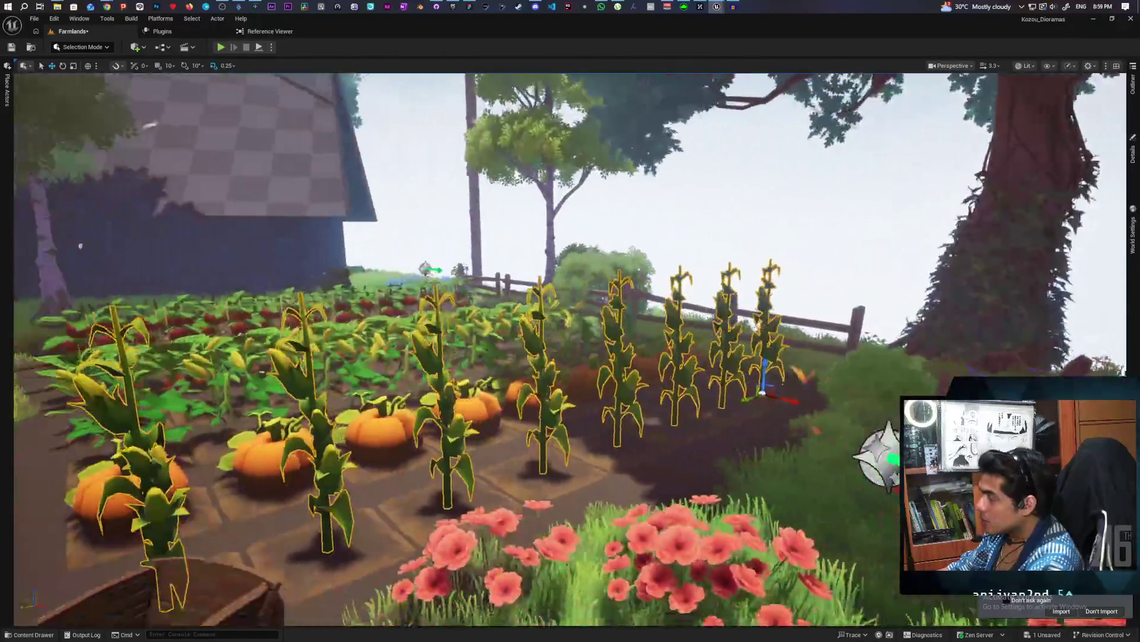
{"action": "key", "text": "s"}
{"action": "key", "text": "s"}
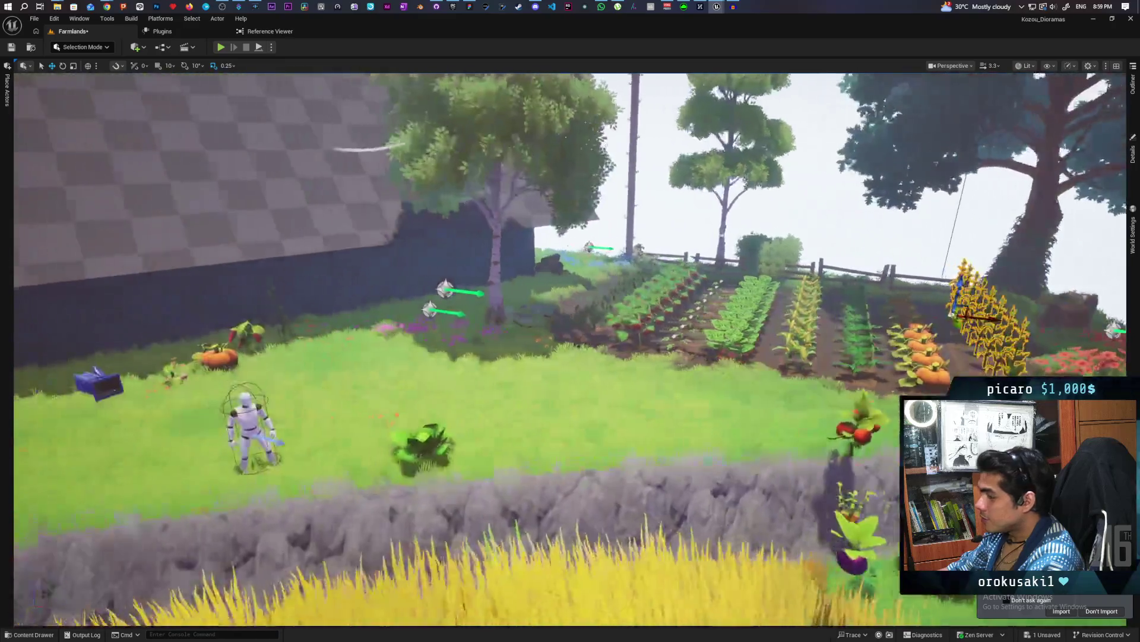
Reframe the field and locate the carrot plant's SM_Carrot_Stage4 mesh in the asset browser.
{"action": "key", "text": "w"}
{"action": "key", "text": "s"}
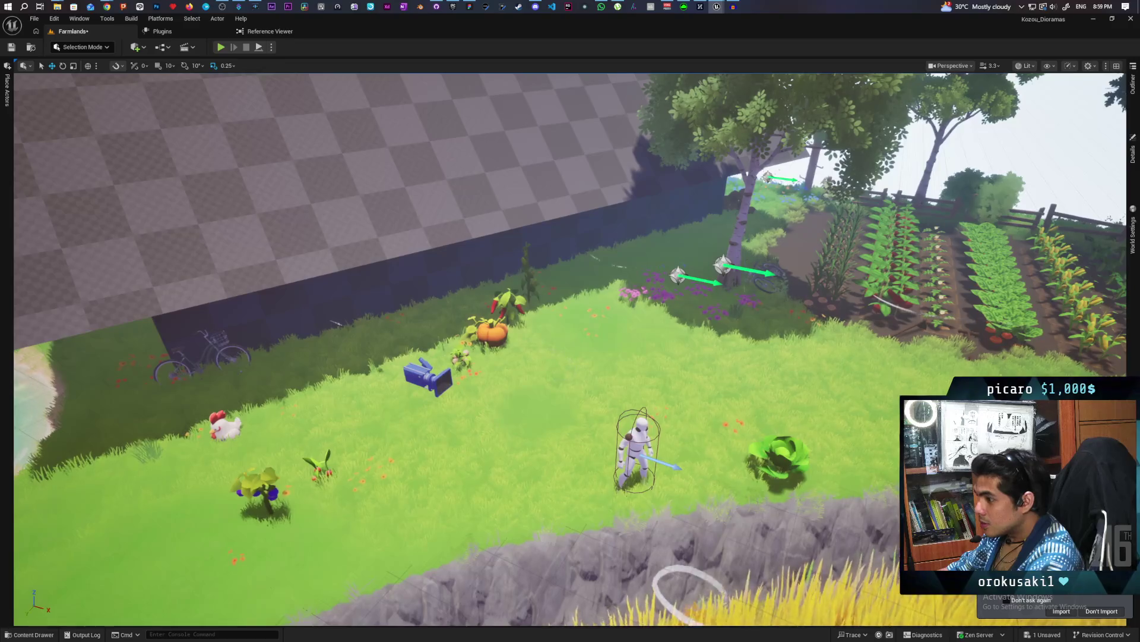
{"action": "key", "text": "s"}
{"action": "key", "text": "w"}
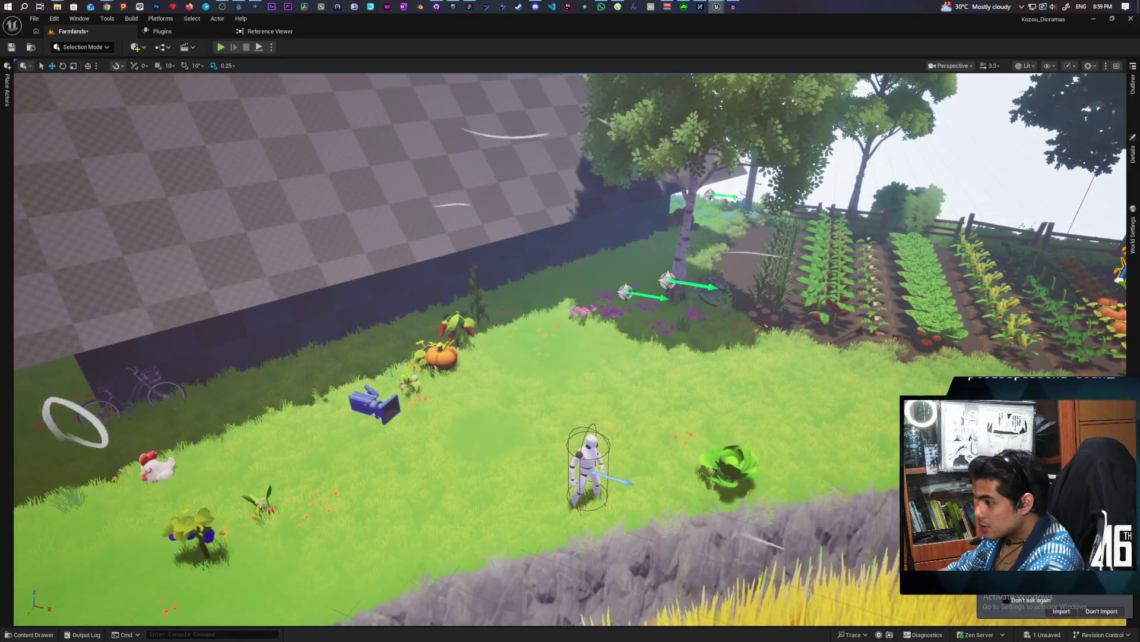
{"action": "key", "text": "ctrl+space"}
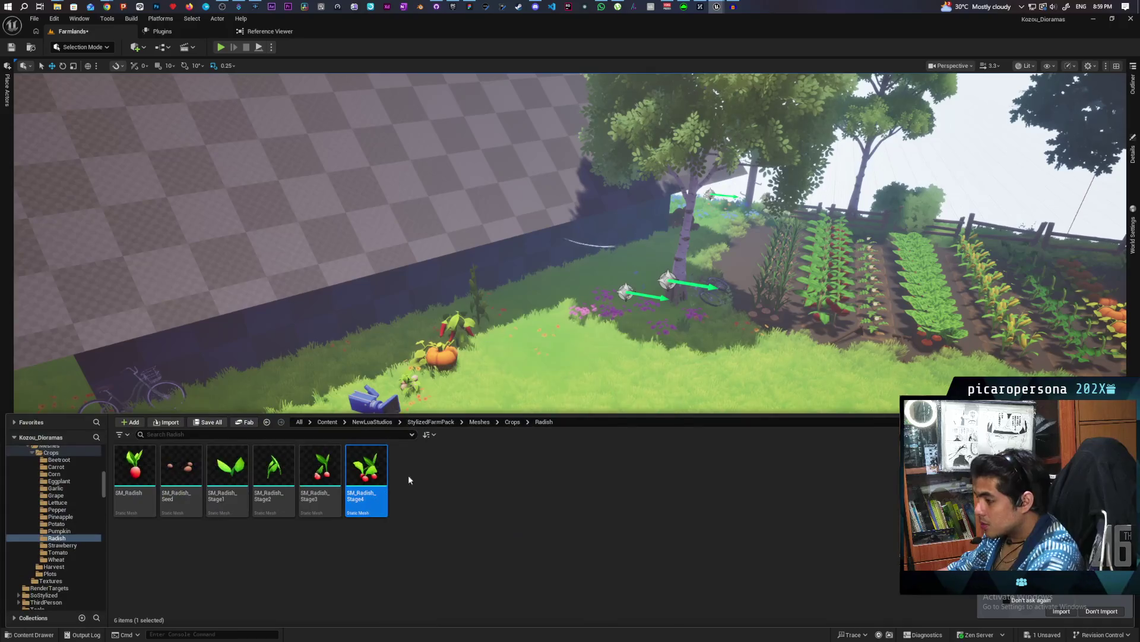
{"action": "left_click_drag", "start_coordinate": [550, 358], "coordinate": [440, 356]}
{"action": "left_click_drag", "start_coordinate": [650, 416], "coordinate": [650, 336]}
{"action": "left_click", "coordinate": [650, 335]}
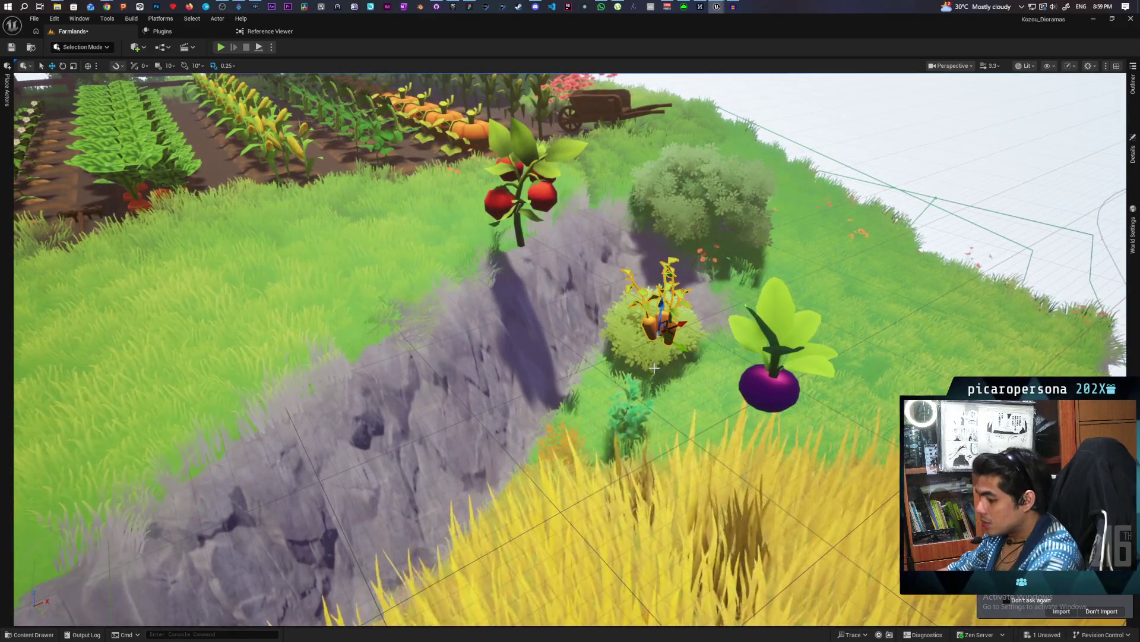
{"action": "key", "text": "ctrl+b"}
Select a plant in the old carrot row and show the Outliner's actor list.
{"action": "left_click_drag", "start_coordinate": [504, 335], "coordinate": [436, 346]}
{"action": "left_click", "coordinate": [379, 374]}
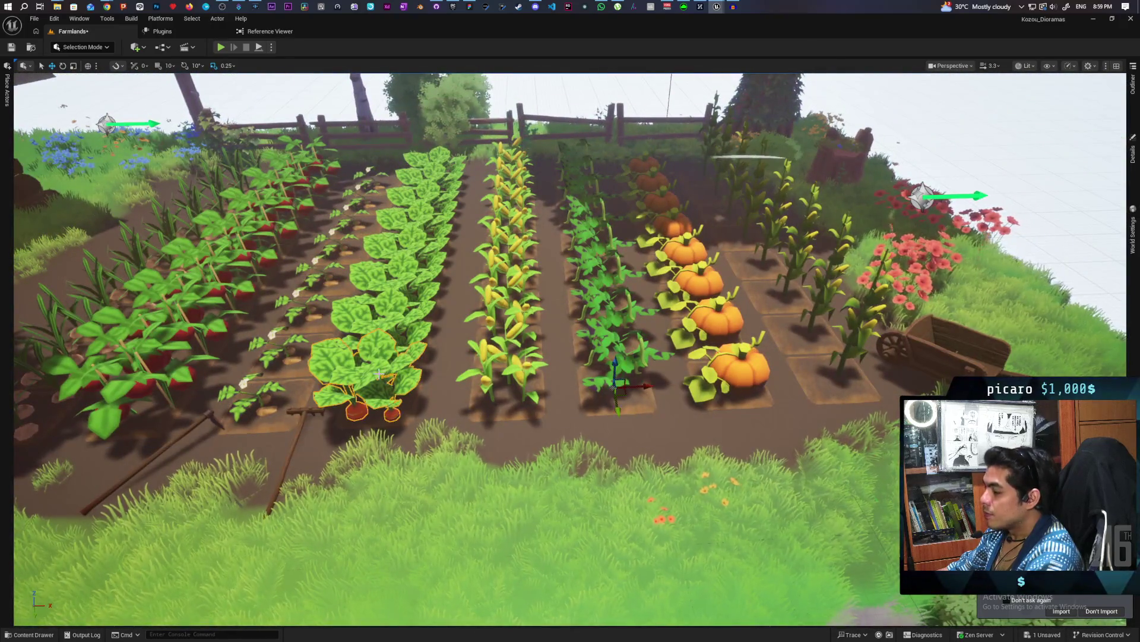
{"action": "left_click", "coordinate": [1132, 84]}
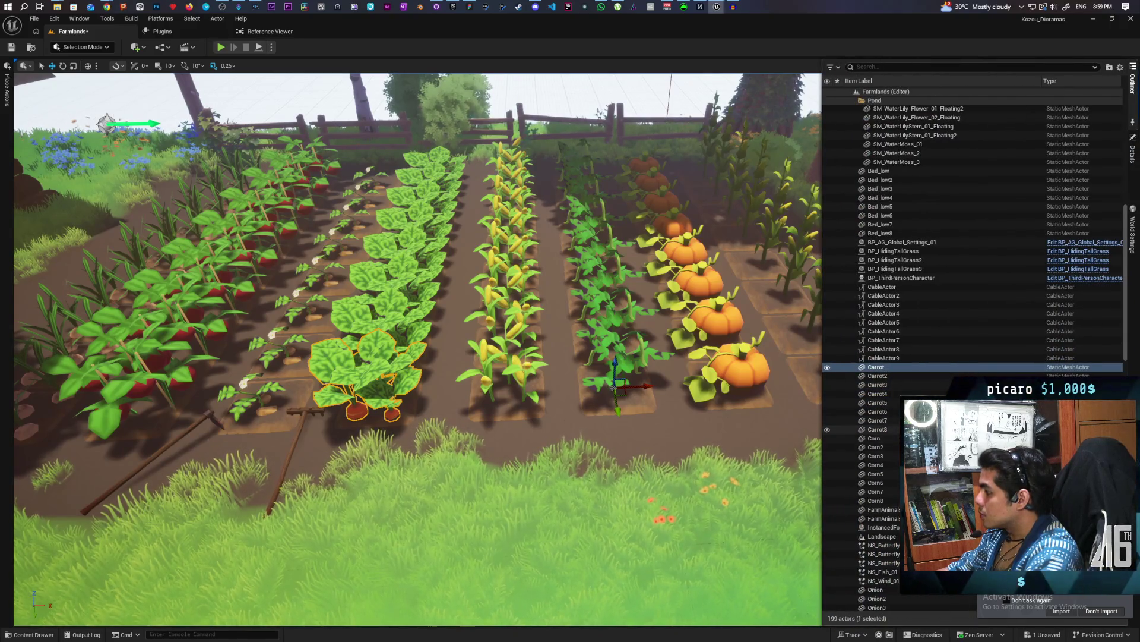
Replace the eight Carrot to Carrot8 actors with the SM_Carrot_Stage4 mesh.
{"action": "left_click", "coordinate": [878, 429], "text": "shift"}
{"action": "right_click", "coordinate": [875, 372]}
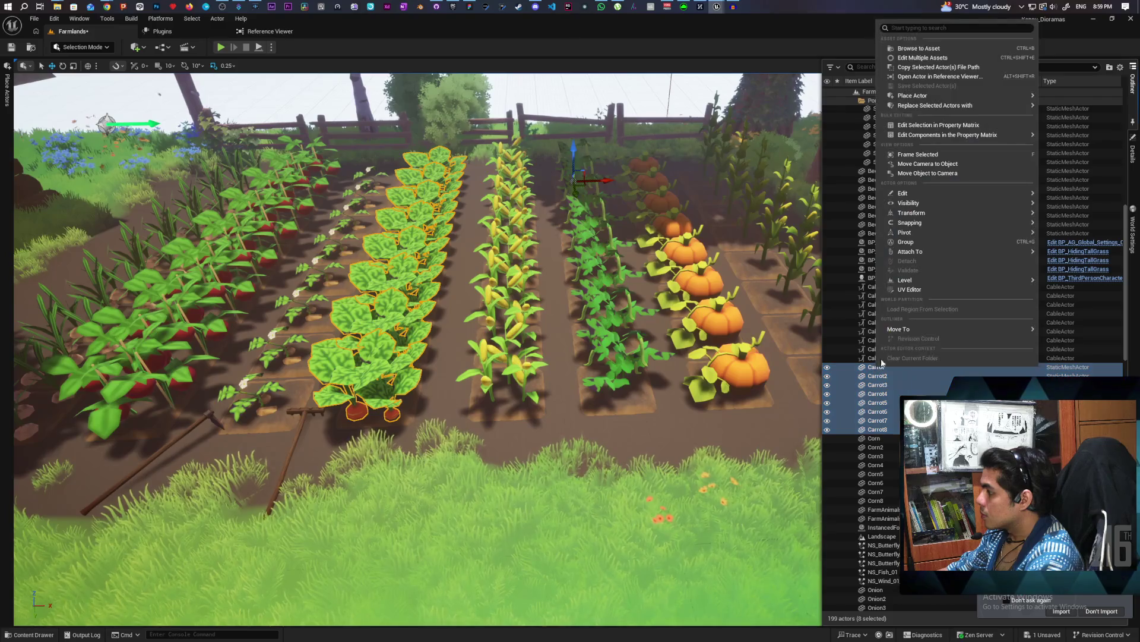
{"action": "mouse_move", "coordinate": [907, 108]}
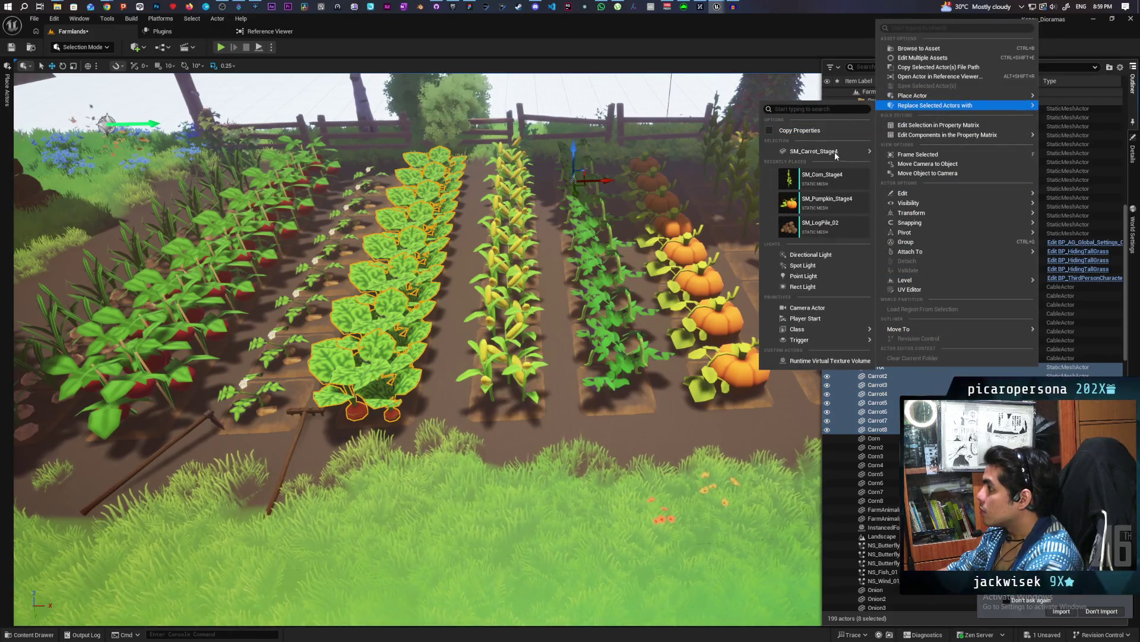
{"action": "left_click", "coordinate": [903, 156]}
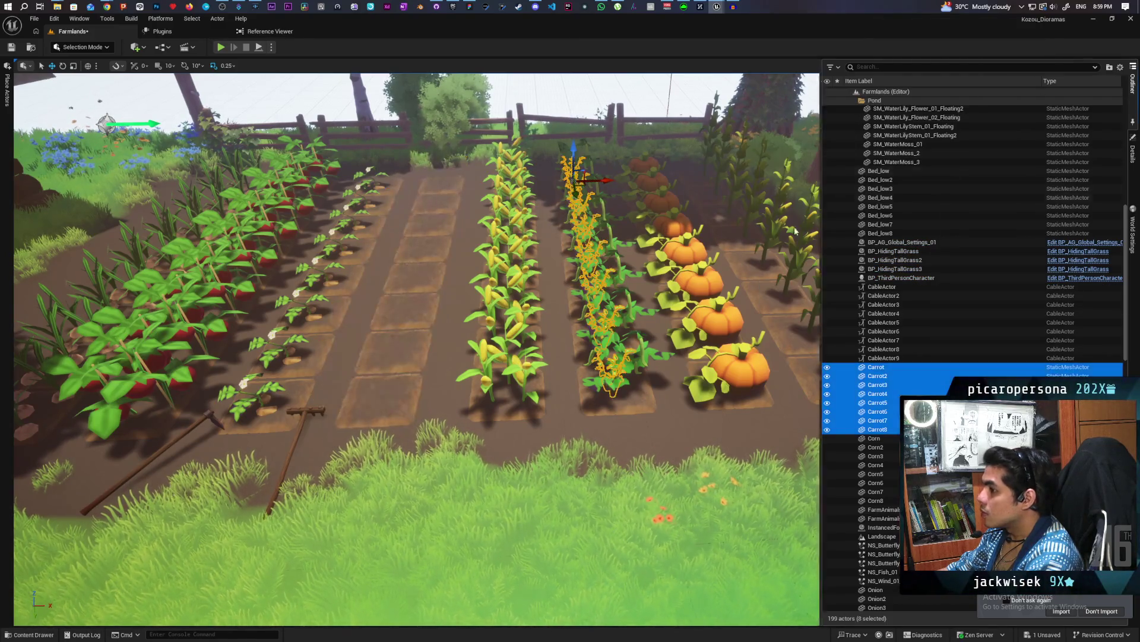
Slide the carrot row along Y into the empty bed beside the corn.
{"action": "left_click_drag", "start_coordinate": [605, 180], "coordinate": [488, 195]}
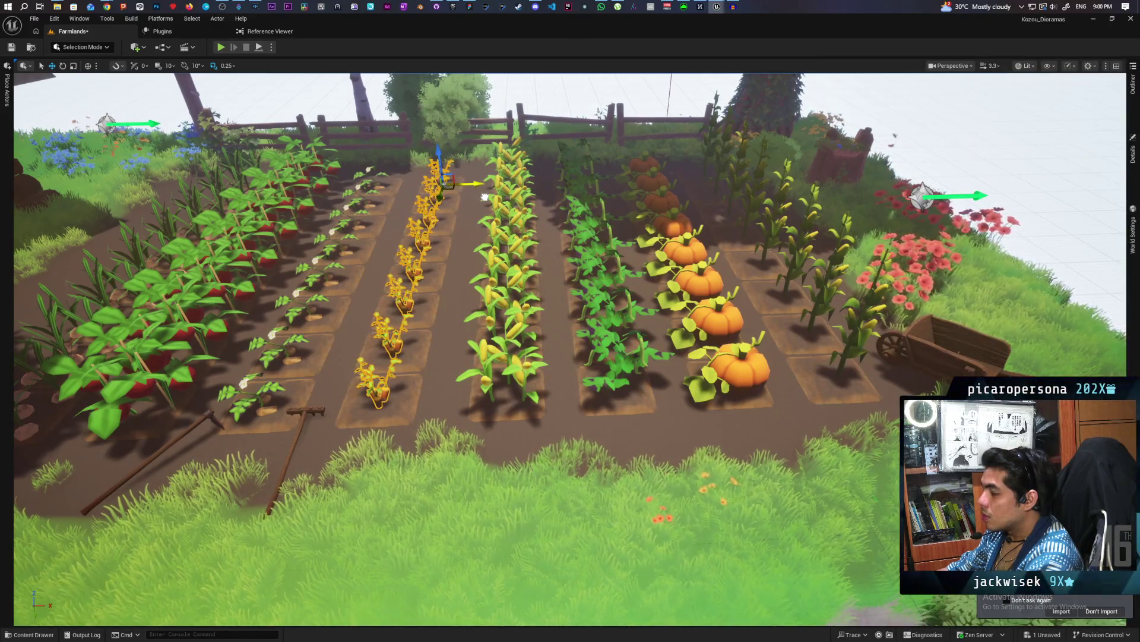
{"action": "left_click", "coordinate": [568, 93]}
{"action": "scroll", "coordinate": [567, 93], "scroll_direction": "up", "scroll_amount": 10}
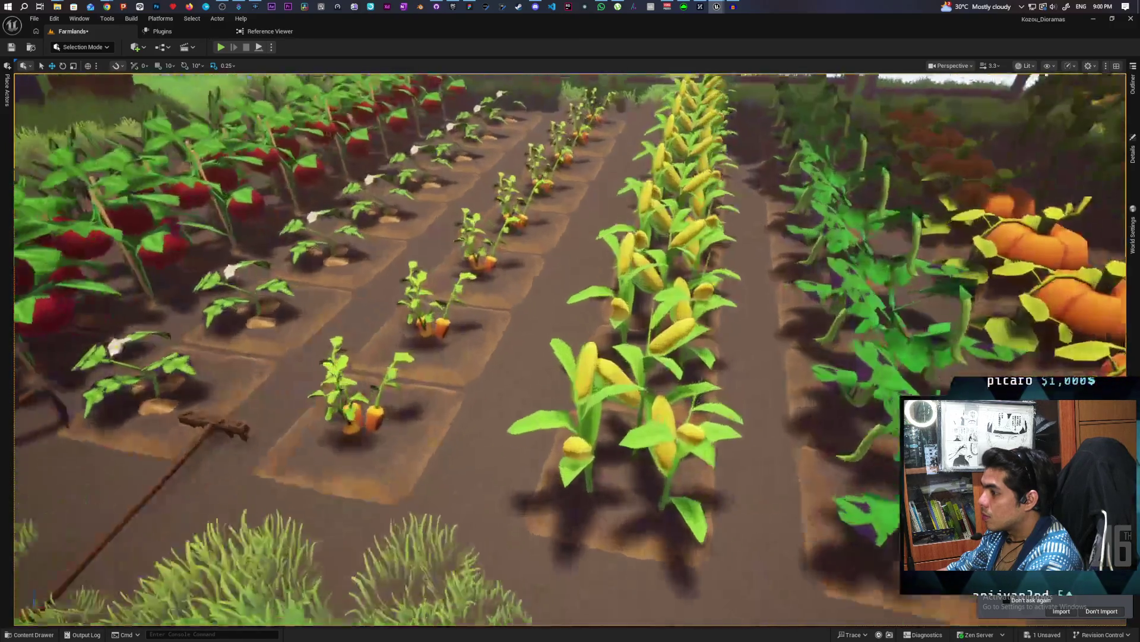
{"action": "scroll", "coordinate": [570, 349], "scroll_direction": "down", "scroll_amount": 15}
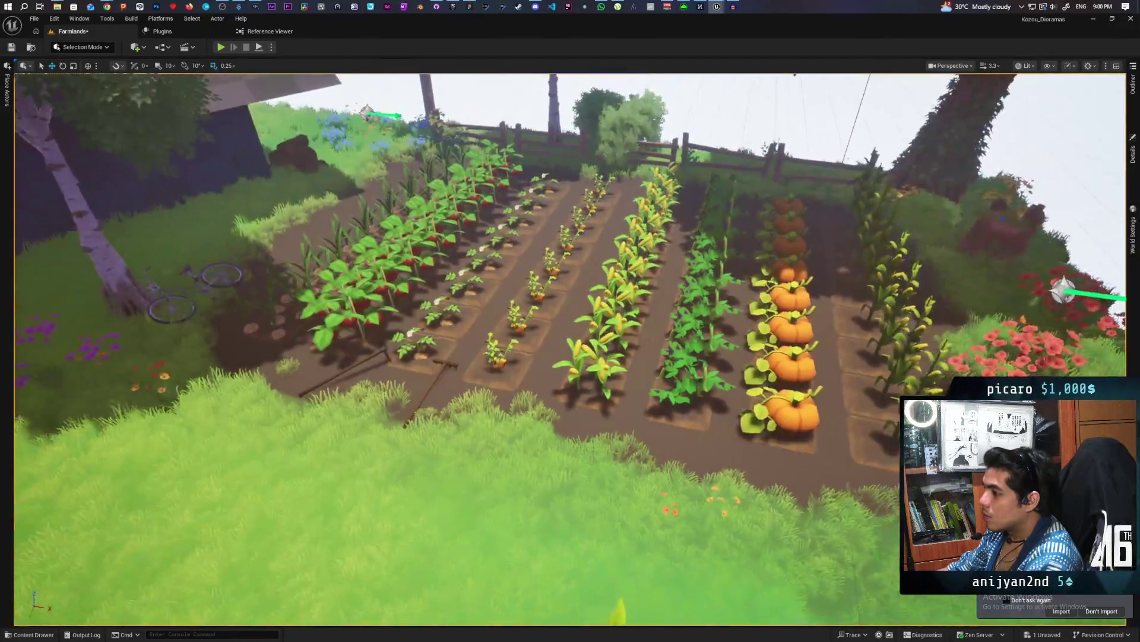
{"action": "scroll", "coordinate": [571, 350], "scroll_direction": "down", "scroll_amount": 5}
{"action": "scroll", "coordinate": [570, 349], "scroll_direction": "up", "scroll_amount": 10}
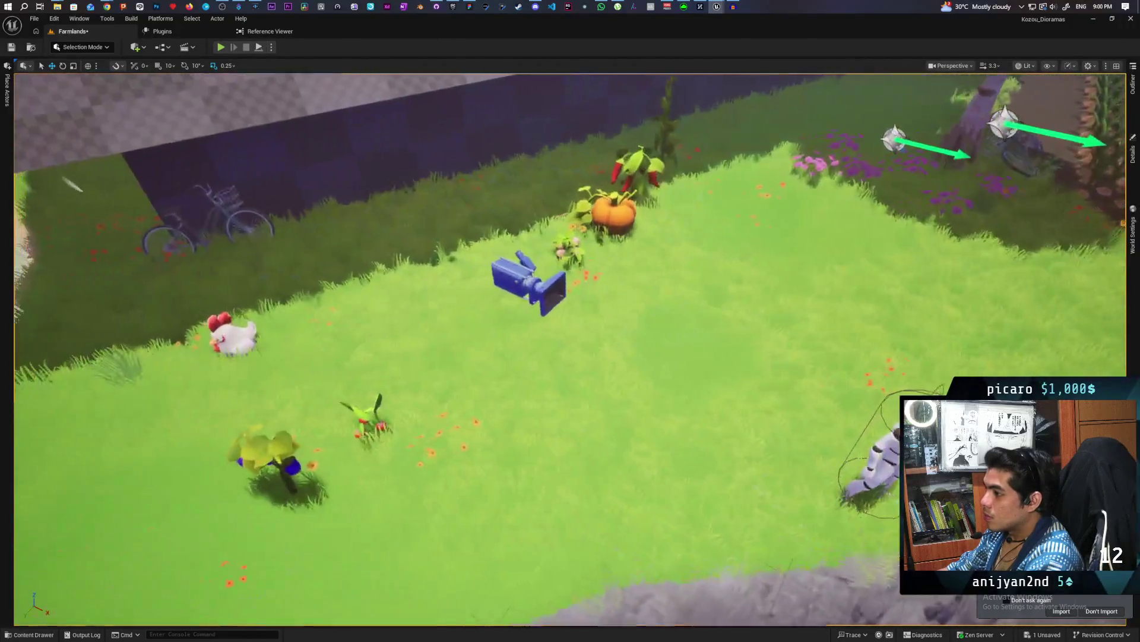
{"action": "left_click", "coordinate": [573, 248]}
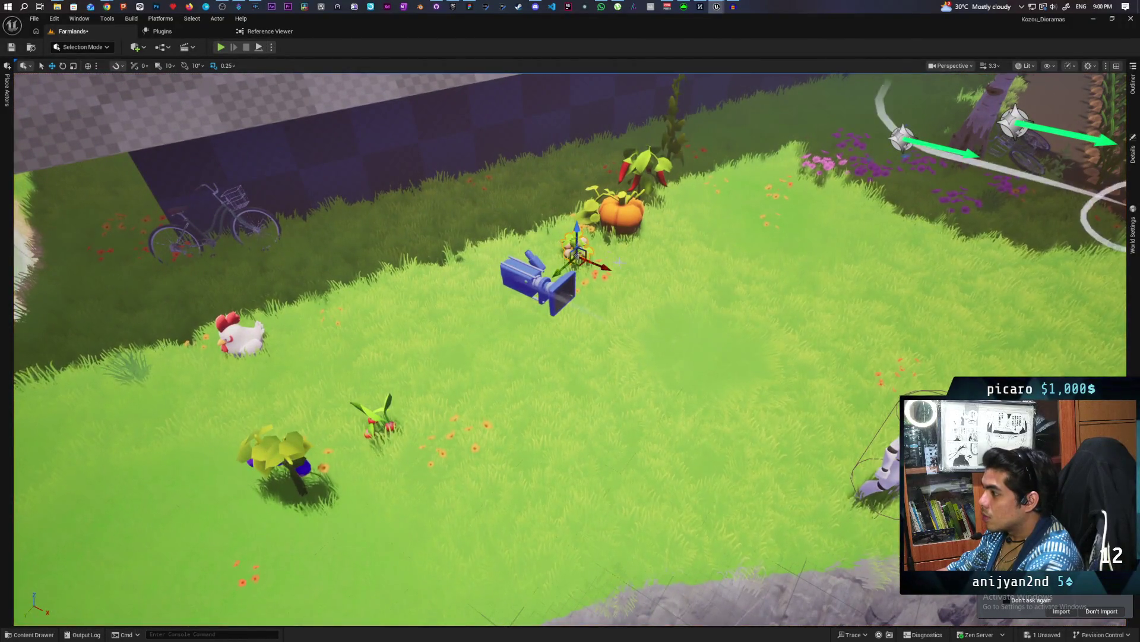
Swap Potato_single through Potato_single8 for SM_Potato_Stage4, located with Ctrl+B.
{"action": "key", "text": "ctrl+b"}
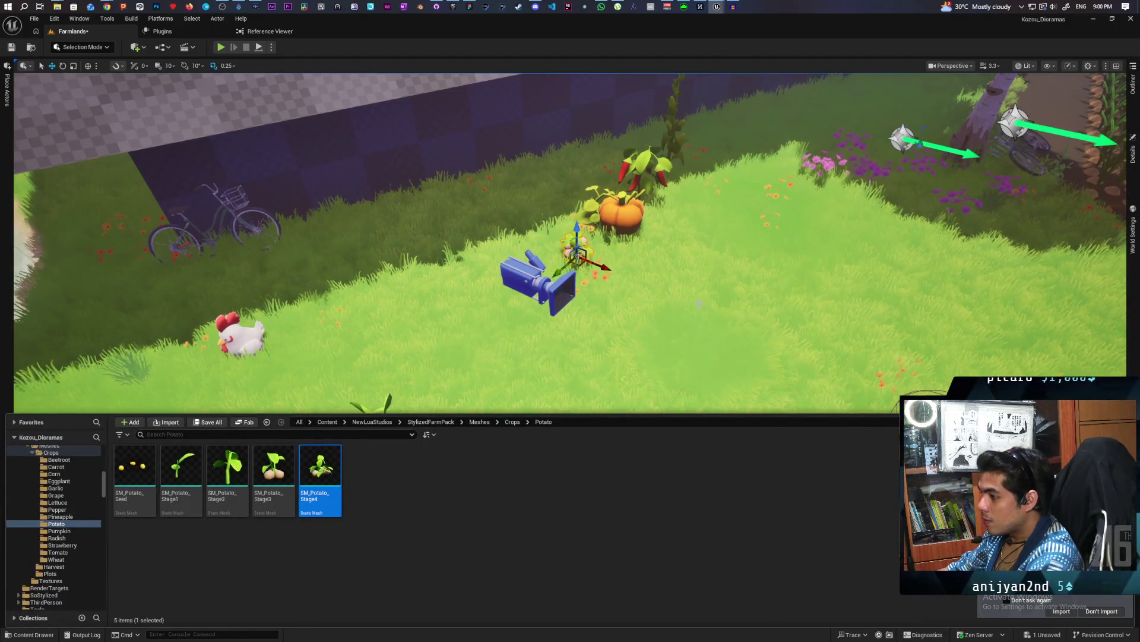
{"action": "scroll", "coordinate": [648, 272], "scroll_direction": "up", "scroll_amount": 10}
{"action": "left_click_drag", "start_coordinate": [788, 332], "coordinate": [788, 397]}
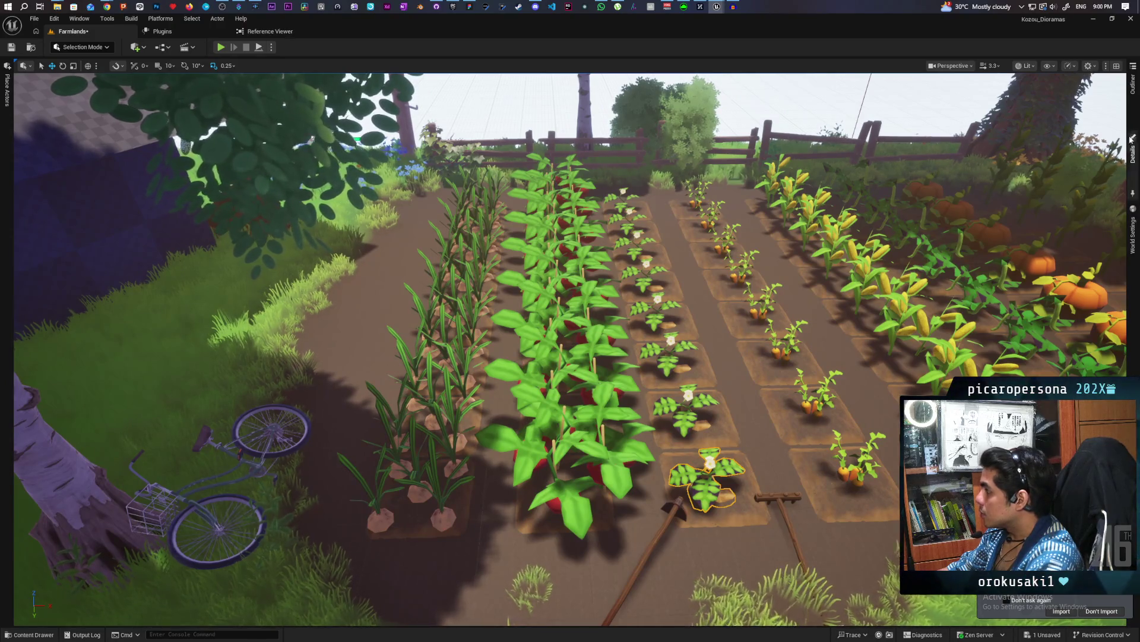
{"action": "left_click", "coordinate": [1133, 95]}
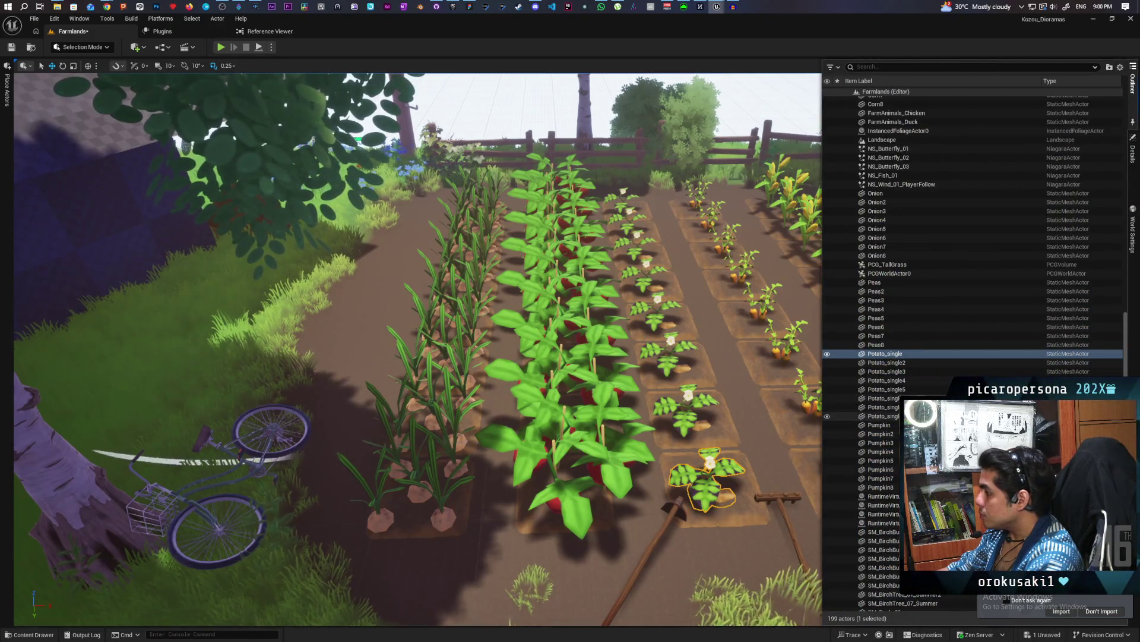
{"action": "left_click", "coordinate": [950, 416], "text": "shift"}
{"action": "right_click", "coordinate": [887, 356]}
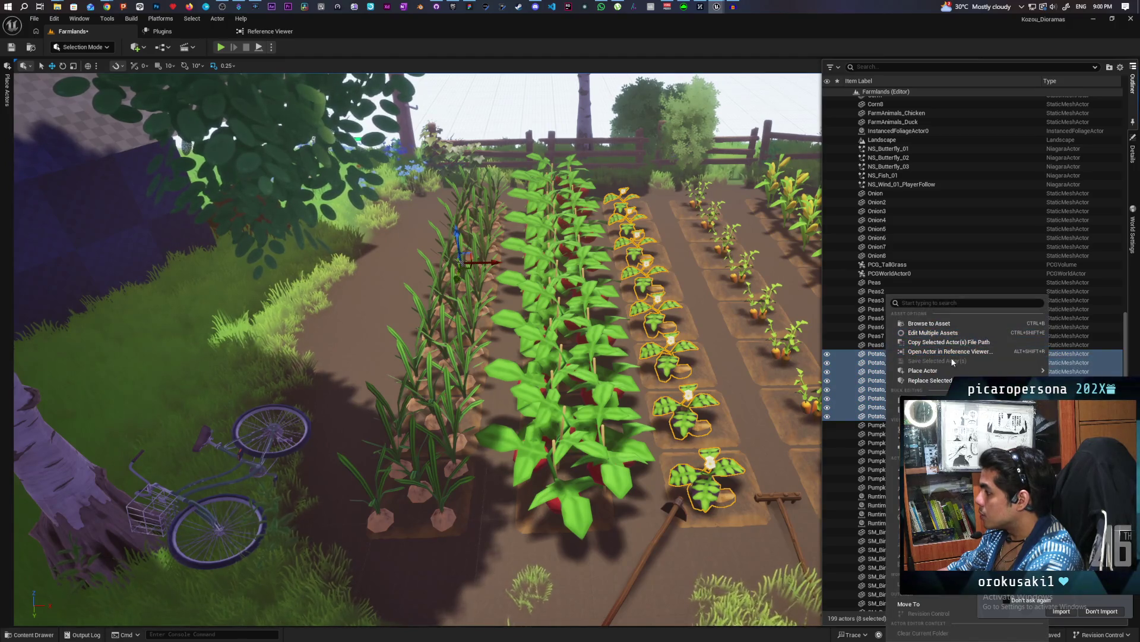
{"action": "mouse_move", "coordinate": [934, 369]}
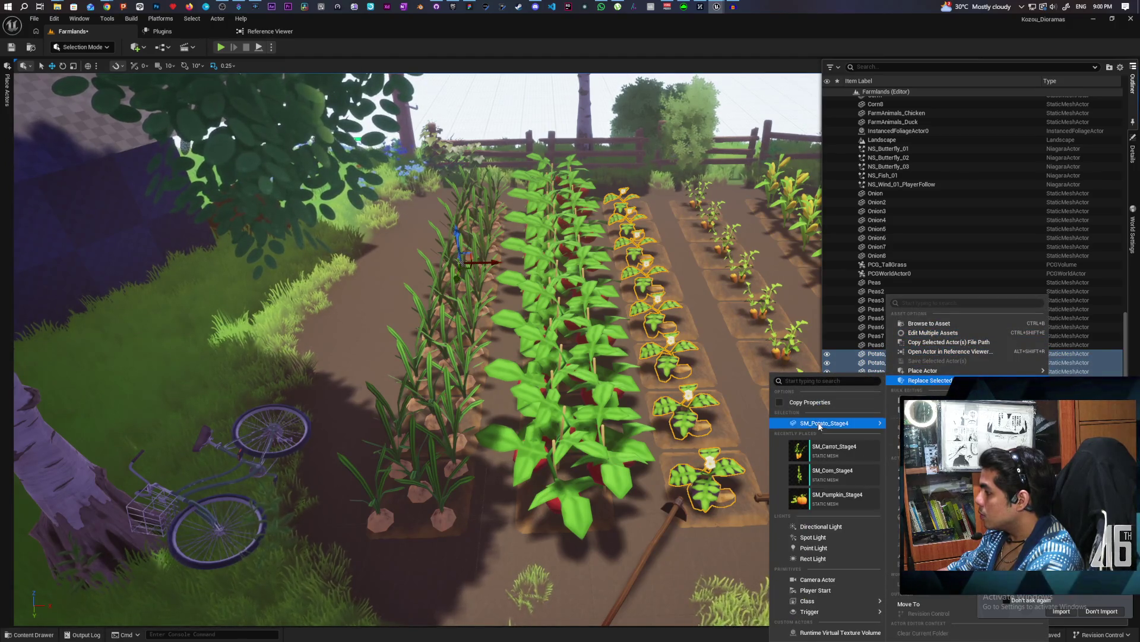
{"action": "left_click", "coordinate": [773, 423]}
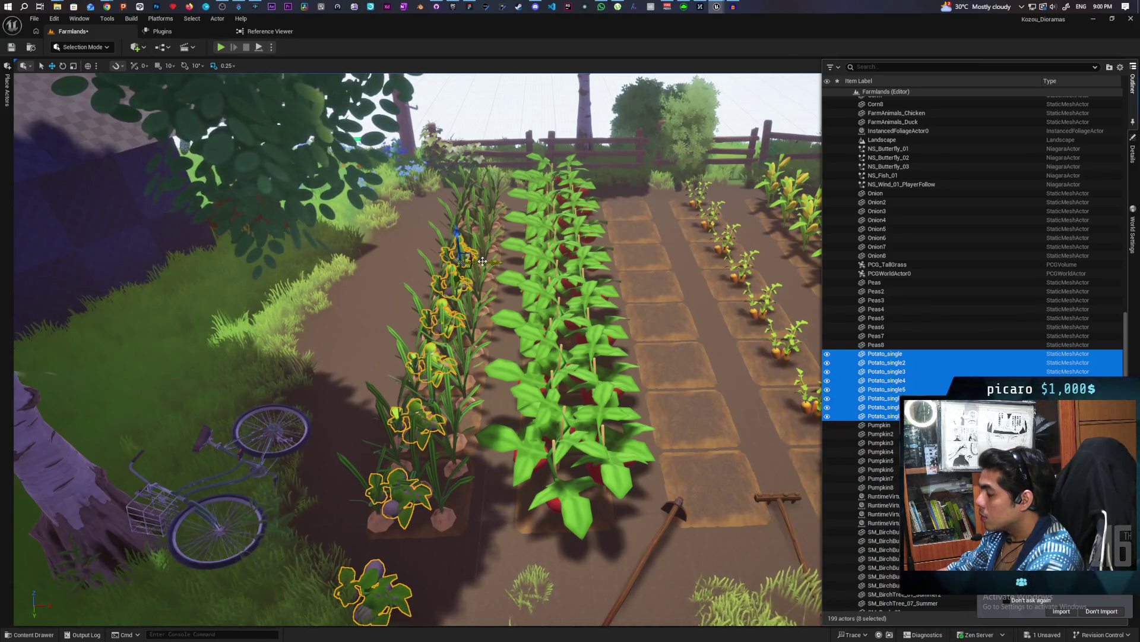
{"action": "mouse_move", "coordinate": [482, 261]}
{"action": "left_mouse_down"}
{"action": "mouse_move", "coordinate": [416, 268]}
{"action": "mouse_move", "coordinate": [452, 274]}
{"action": "mouse_move", "coordinate": [436, 264]}
{"action": "left_mouse_up"}
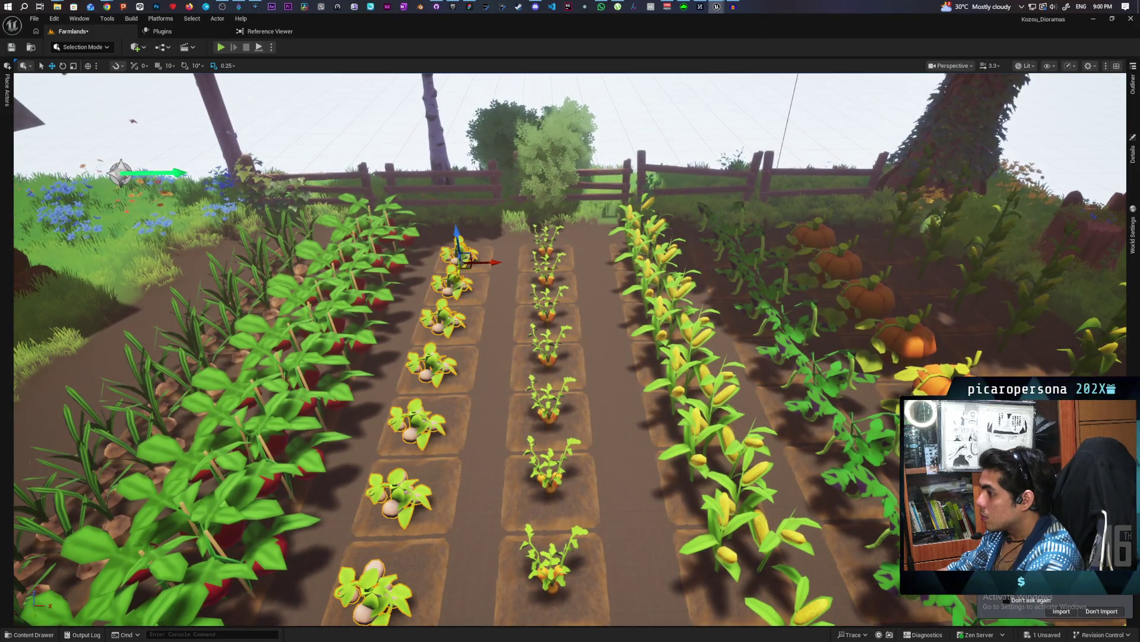
Fly the camera around the farm and close in on a tomato plant.
{"action": "mouse_move", "coordinate": [516, 239]}
{"action": "left_mouse_down"}
{"action": "mouse_move", "coordinate": [475, 236]}
{"action": "mouse_move", "coordinate": [528, 226]}
{"action": "left_mouse_up"}
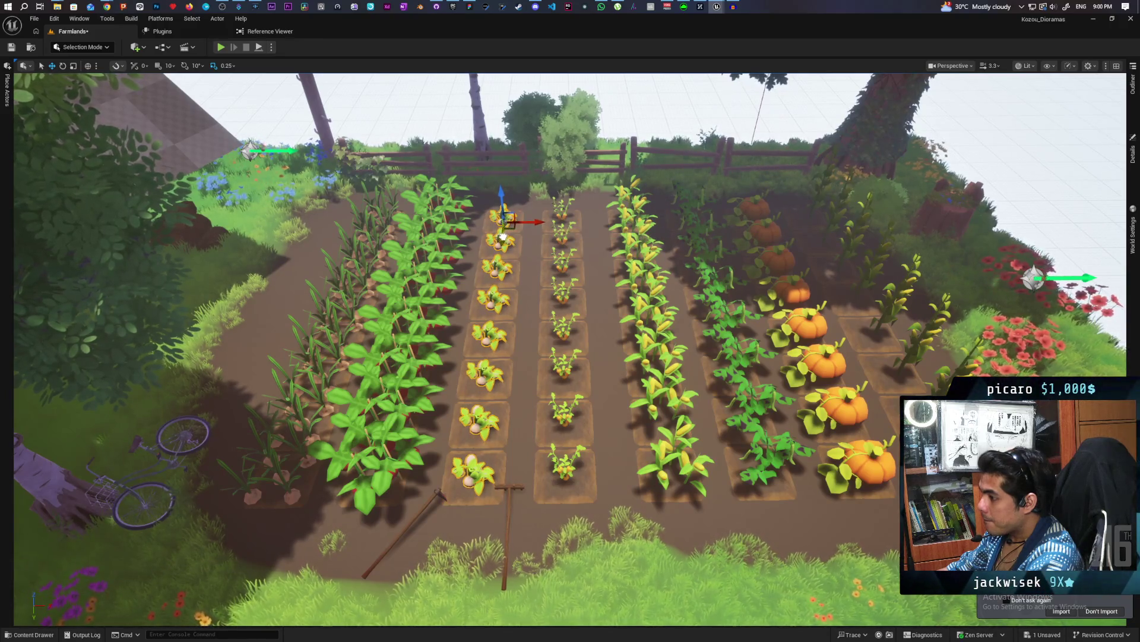
{"action": "scroll", "coordinate": [502, 238], "scroll_direction": "up", "scroll_amount": 5}
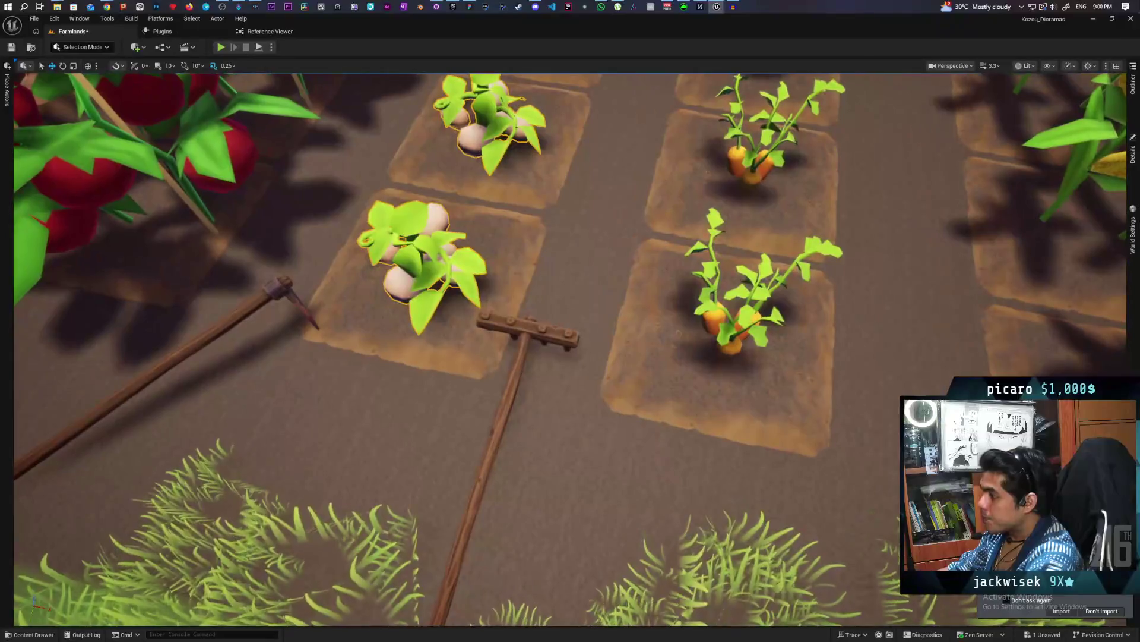
{"action": "scroll", "coordinate": [503, 238], "scroll_direction": "down", "scroll_amount": 5}
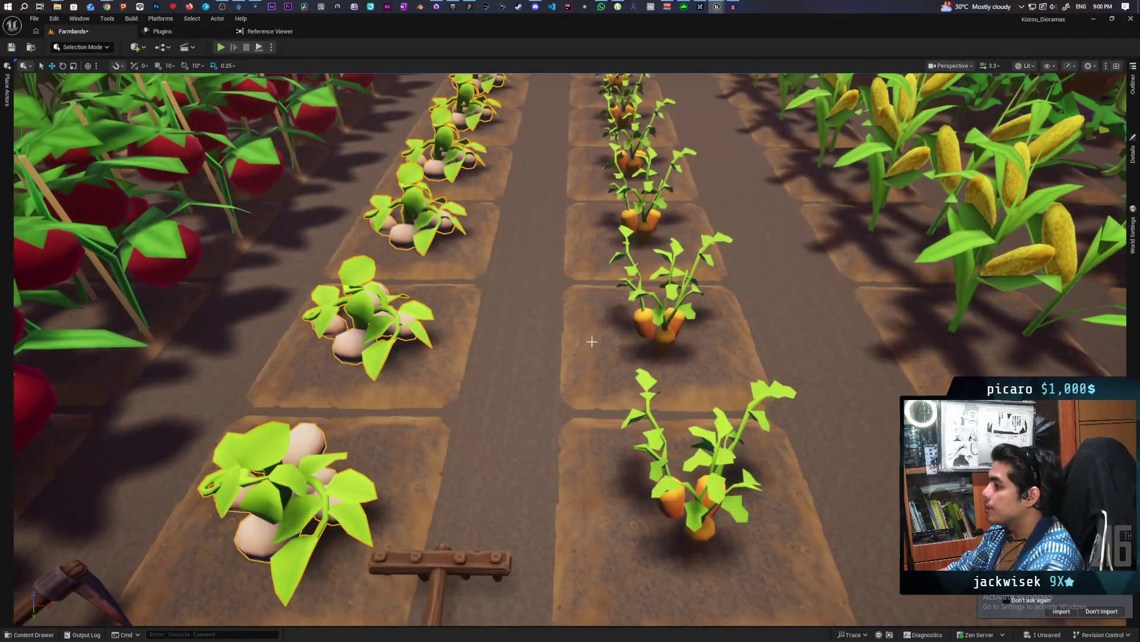
{"action": "scroll", "coordinate": [732, 374], "scroll_direction": "down", "scroll_amount": 10}
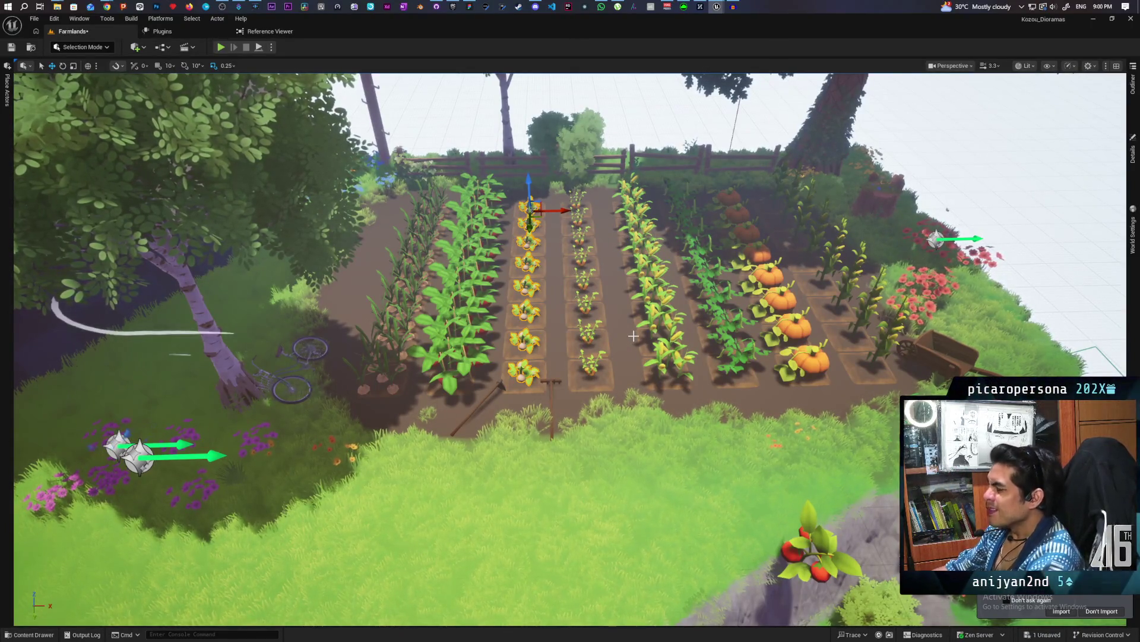
{"action": "mouse_move", "coordinate": [536, 409]}
{"action": "left_mouse_down"}
{"action": "mouse_move", "coordinate": [536, 357]}
{"action": "mouse_move", "coordinate": [487, 357]}
{"action": "mouse_move", "coordinate": [416, 380]}
{"action": "mouse_move", "coordinate": [410, 357]}
{"action": "left_mouse_up"}
{"action": "mouse_move", "coordinate": [689, 366]}
{"action": "left_mouse_down"}
{"action": "mouse_move", "coordinate": [820, 368]}
{"action": "mouse_move", "coordinate": [831, 321]}
{"action": "mouse_move", "coordinate": [608, 494]}
{"action": "left_mouse_up"}
{"action": "left_click", "coordinate": [551, 521]}
{"action": "key", "text": "ctrl+space"}
{"action": "mouse_move", "coordinate": [624, 356]}
{"action": "left_mouse_down"}
{"action": "mouse_move", "coordinate": [558, 309]}
{"action": "mouse_move", "coordinate": [681, 308]}
{"action": "left_mouse_up"}
{"action": "left_click", "coordinate": [680, 309]}
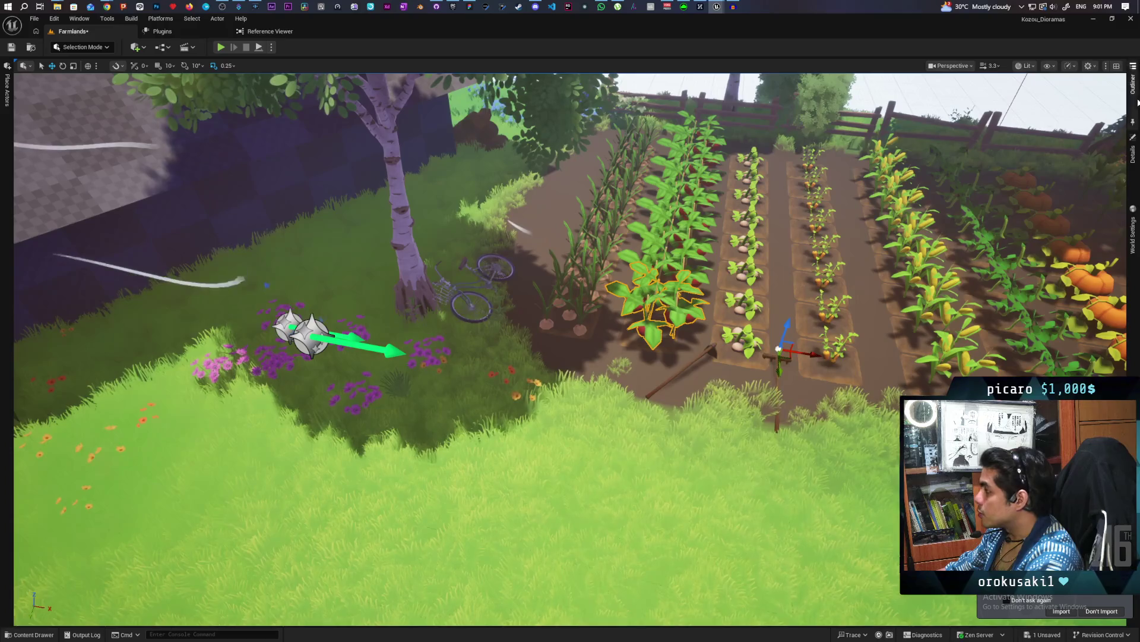
Replace the Tomato to Tomato8 actors with SM_Tomato_Stage4 static meshes.
{"action": "left_click", "coordinate": [1133, 83]}
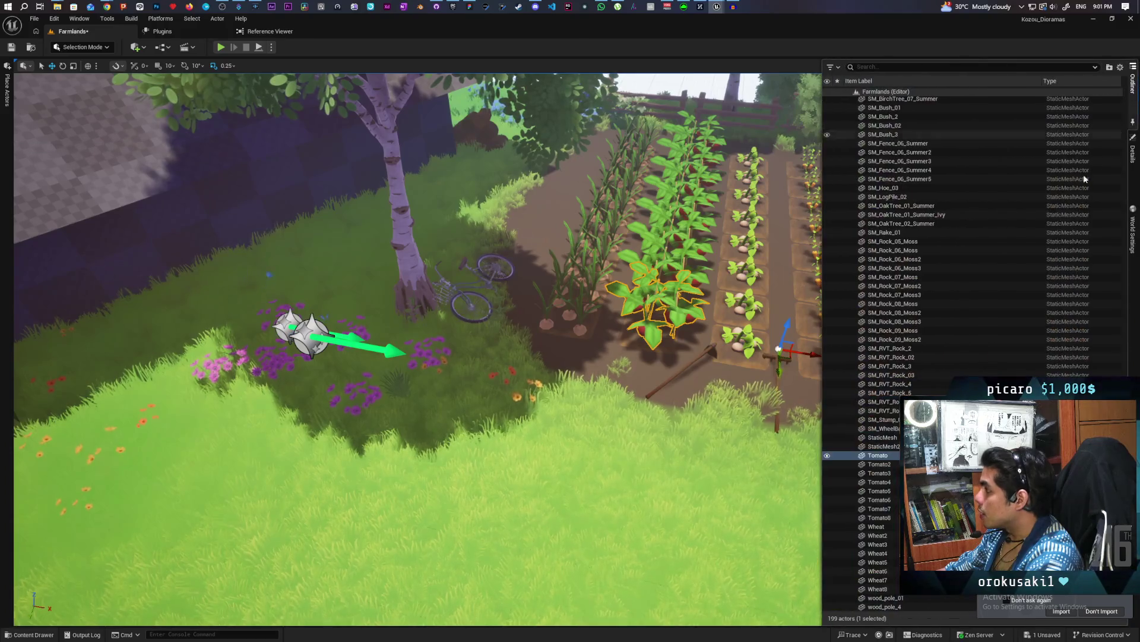
{"action": "left_click", "coordinate": [897, 518], "text": "shift"}
{"action": "right_click", "coordinate": [887, 458]}
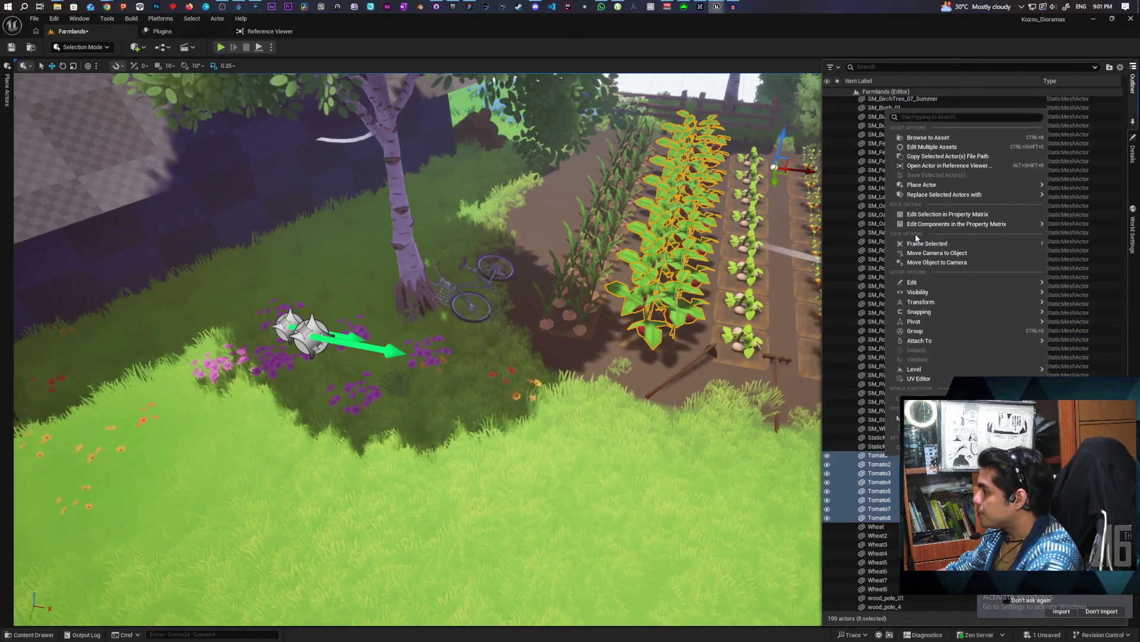
{"action": "mouse_move", "coordinate": [950, 195]}
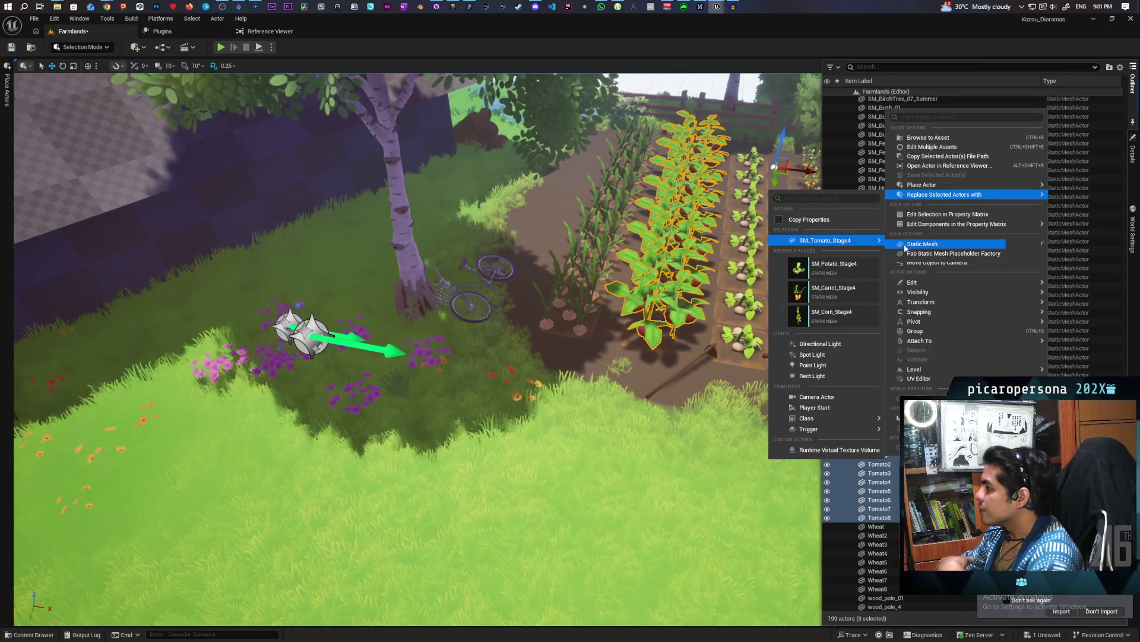
{"action": "left_click", "coordinate": [923, 244]}
Move the tomato row left into the empty bed and nudge it forward.
{"action": "left_click_drag", "start_coordinate": [802, 171], "coordinate": [712, 167]}
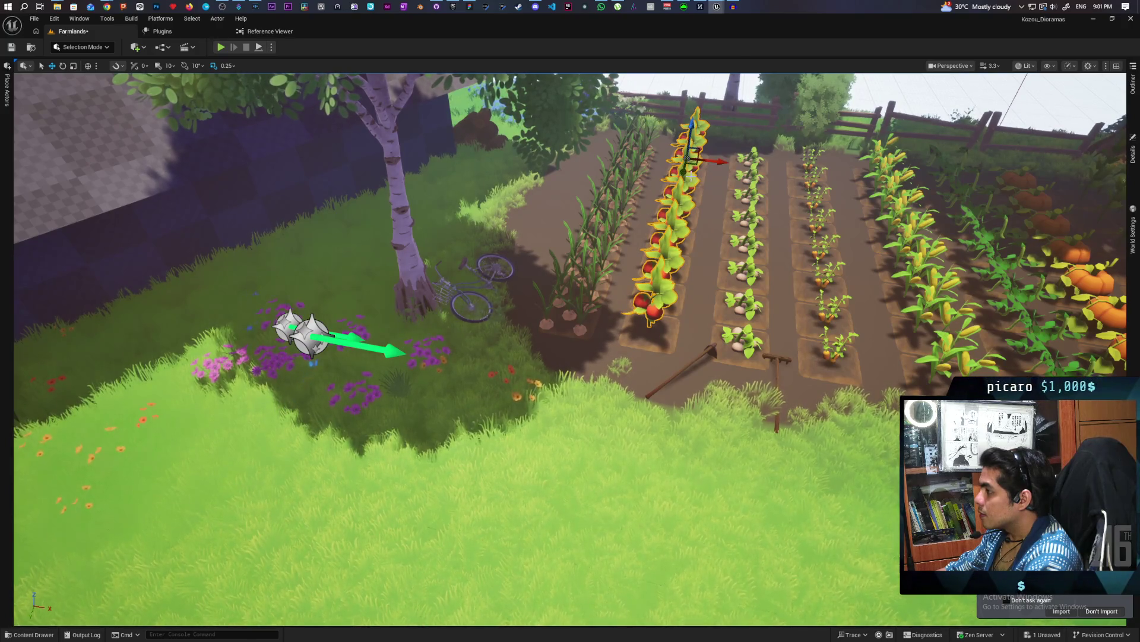
{"action": "left_click_drag", "start_coordinate": [686, 170], "coordinate": [684, 176]}
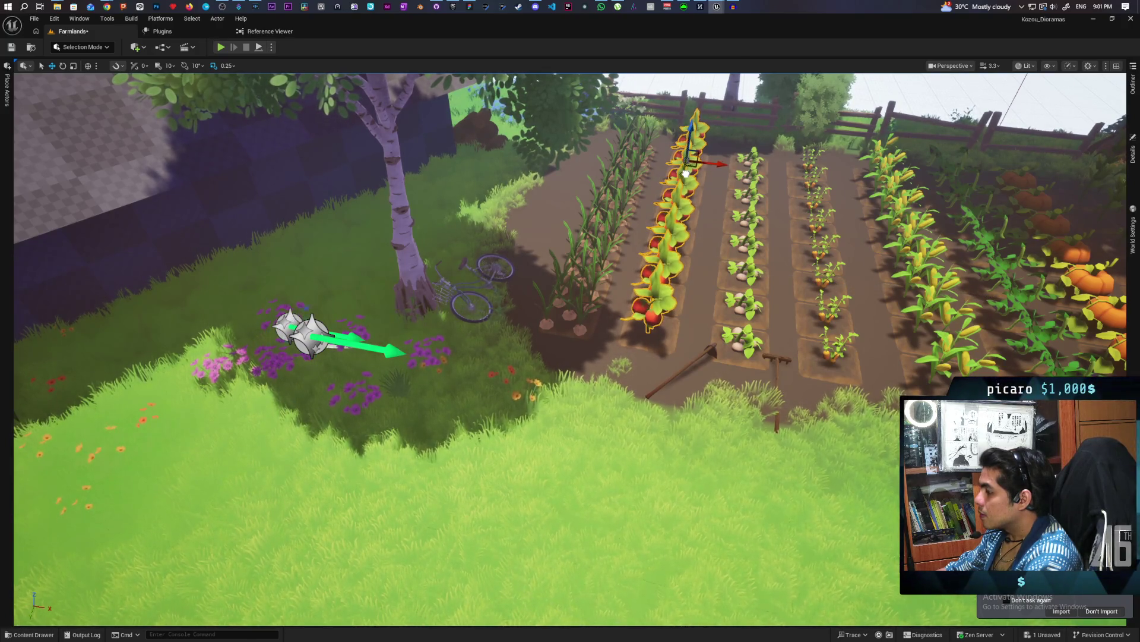
{"action": "mouse_move", "coordinate": [718, 231]}
{"action": "left_mouse_down"}
{"action": "mouse_move", "coordinate": [715, 220]}
{"action": "mouse_move", "coordinate": [704, 243]}
{"action": "mouse_move", "coordinate": [701, 228]}
{"action": "left_mouse_up"}
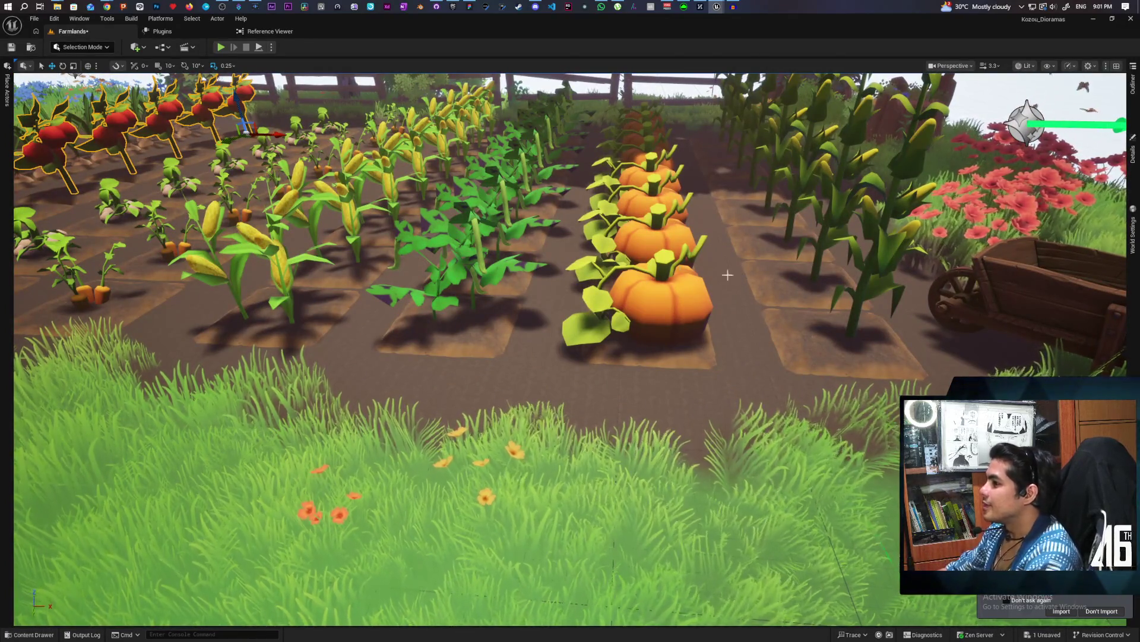
{"action": "left_click_drag", "start_coordinate": [234, 283], "coordinate": [233, 283]}
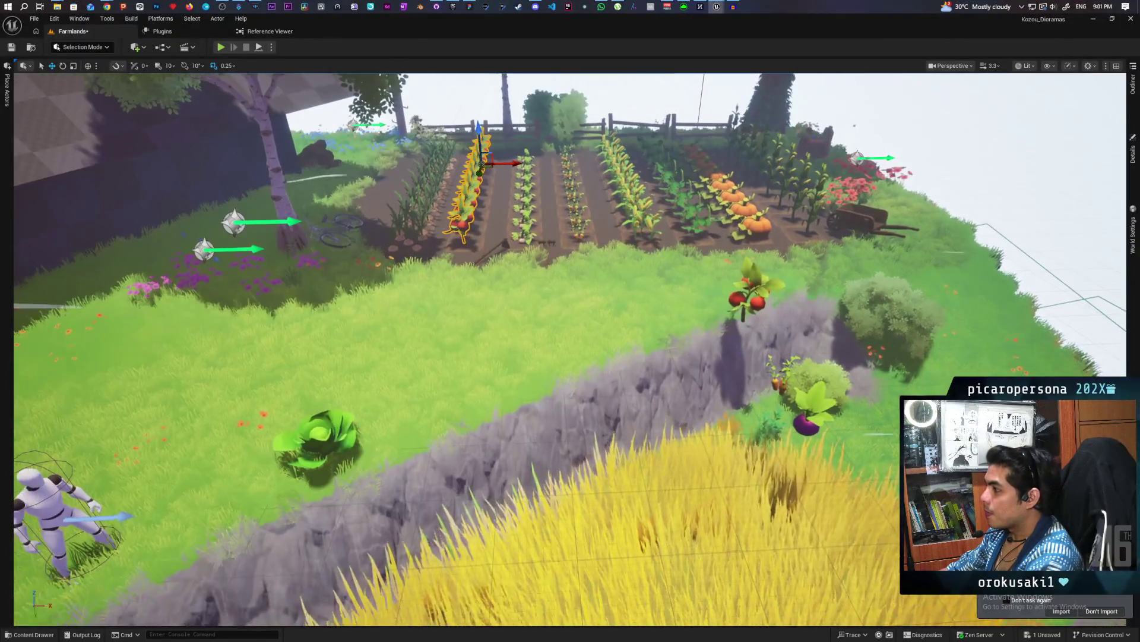
Replace Corn through Corn8 with SM_Lettuce_Stage4 and frame the new lettuce row.
{"action": "left_click", "coordinate": [335, 433]}
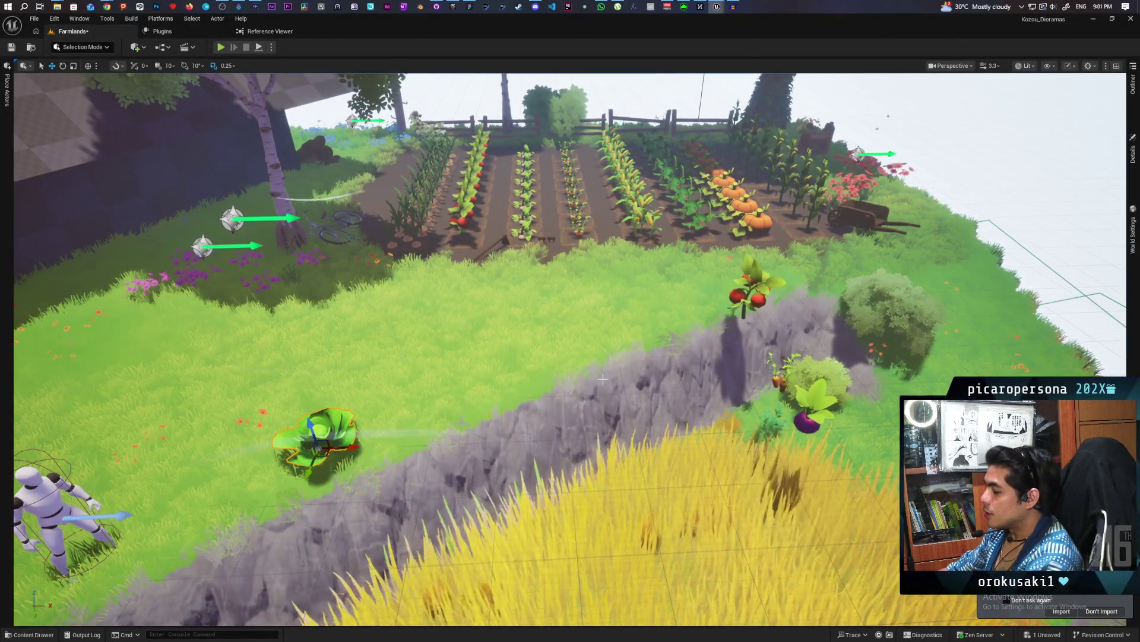
{"action": "key", "text": "ctrl+b"}
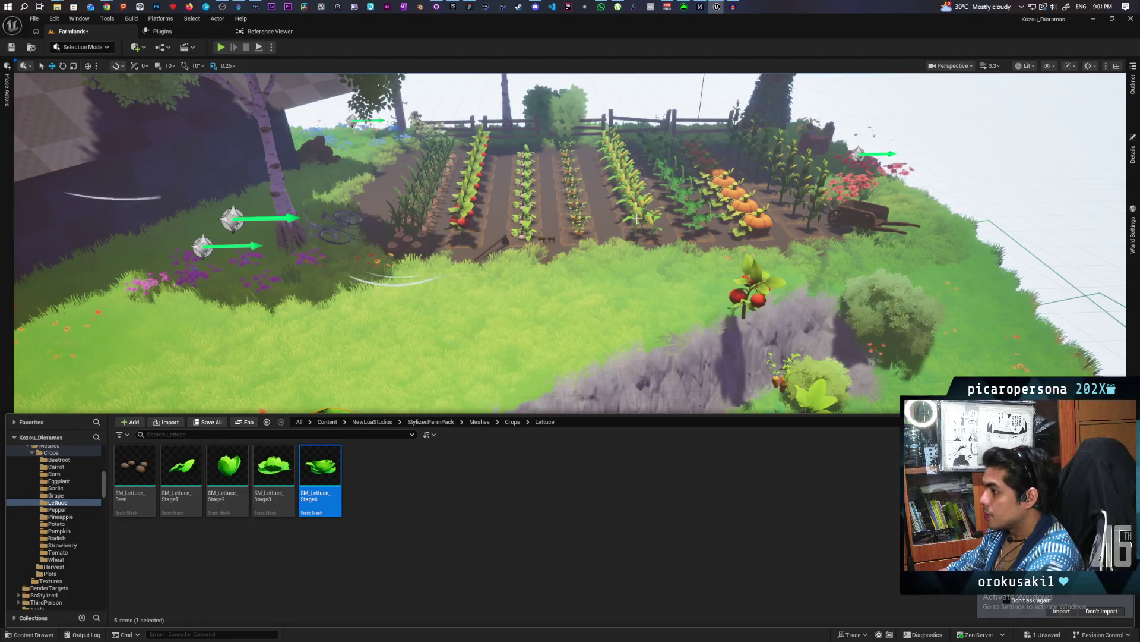
{"action": "left_click", "coordinate": [638, 219]}
{"action": "left_click", "coordinate": [1133, 83]}
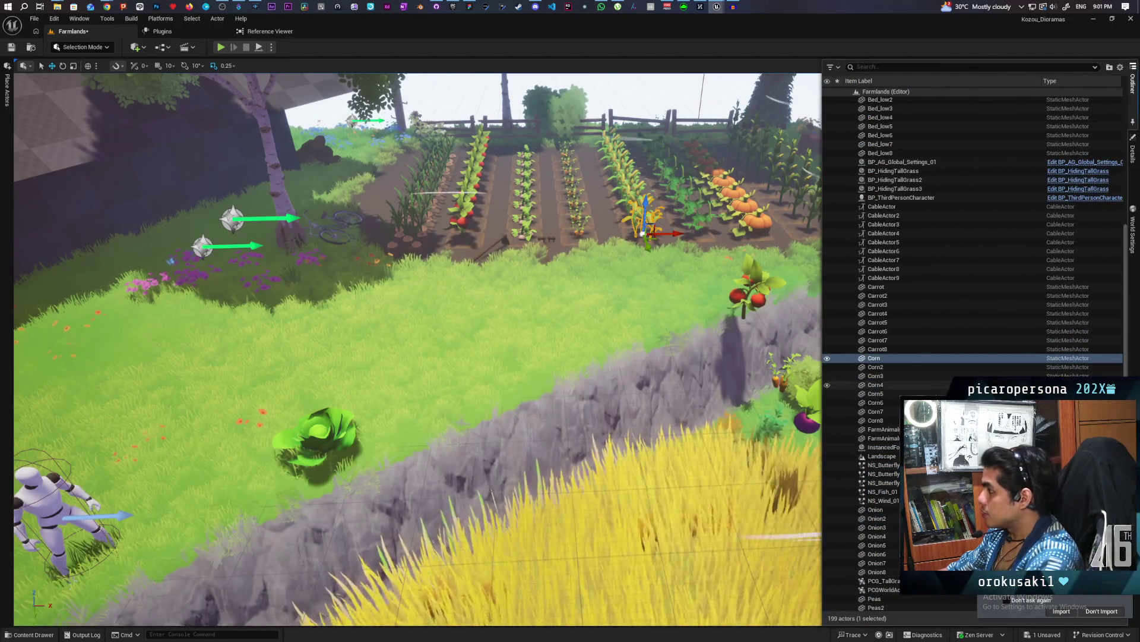
{"action": "left_click", "coordinate": [890, 419], "text": "shift"}
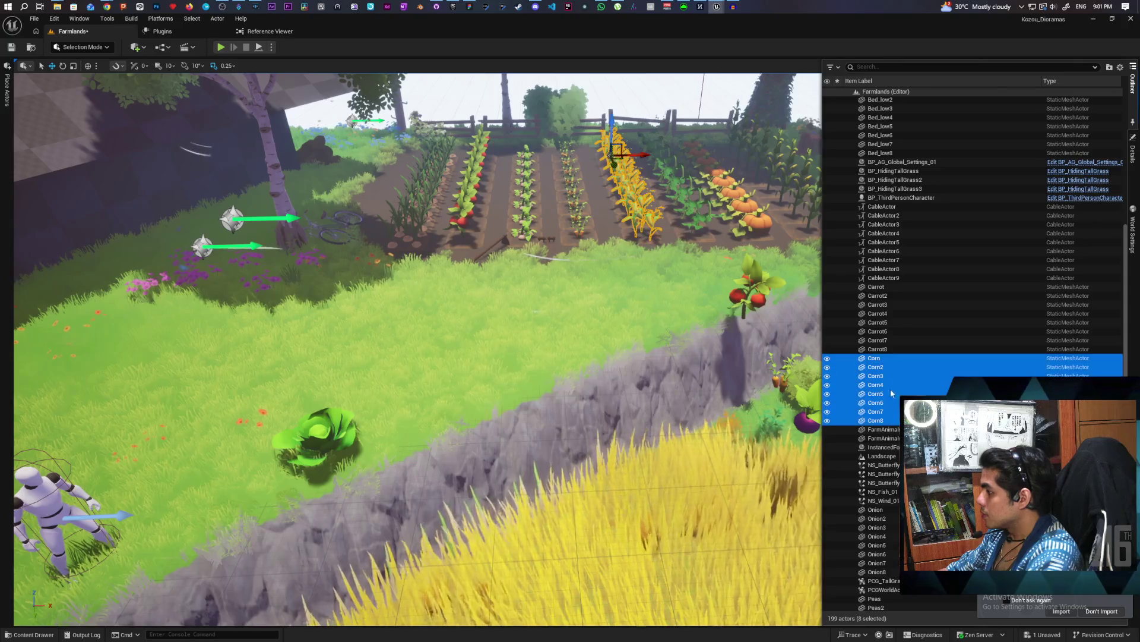
{"action": "right_click", "coordinate": [871, 360]}
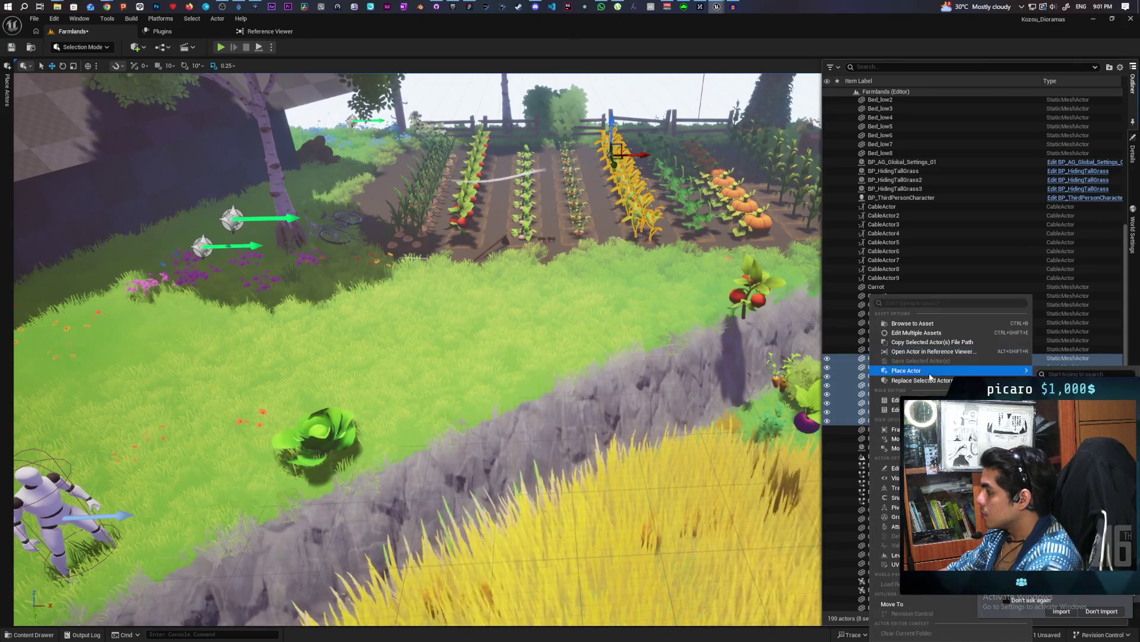
{"action": "mouse_move", "coordinate": [916, 383]}
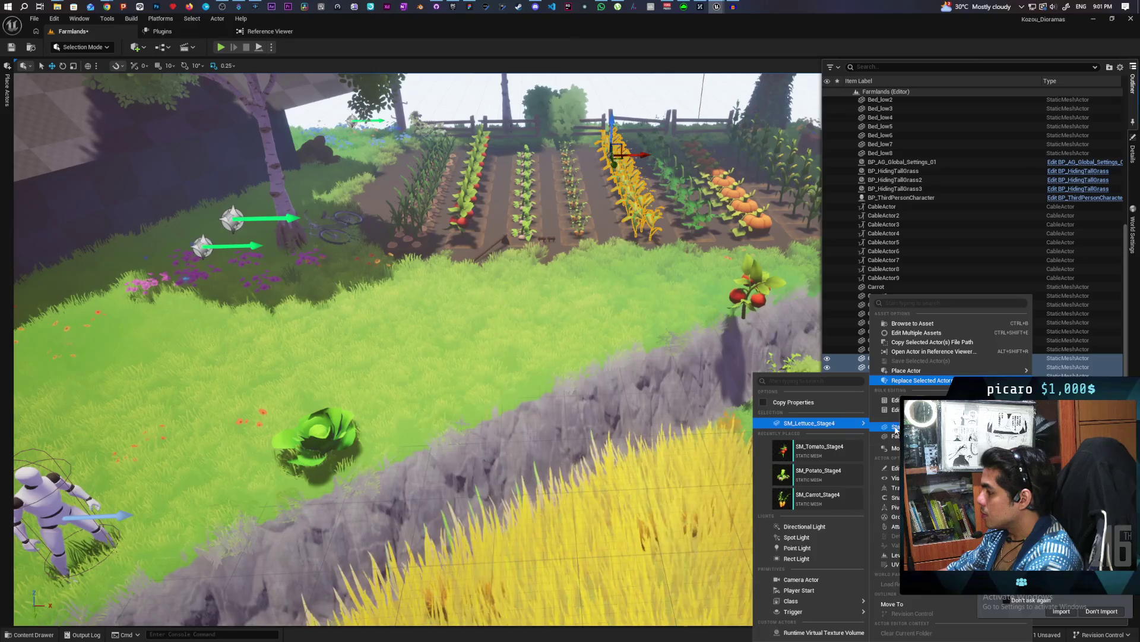
{"action": "left_click", "coordinate": [809, 423]}
{"action": "key", "text": "f"}
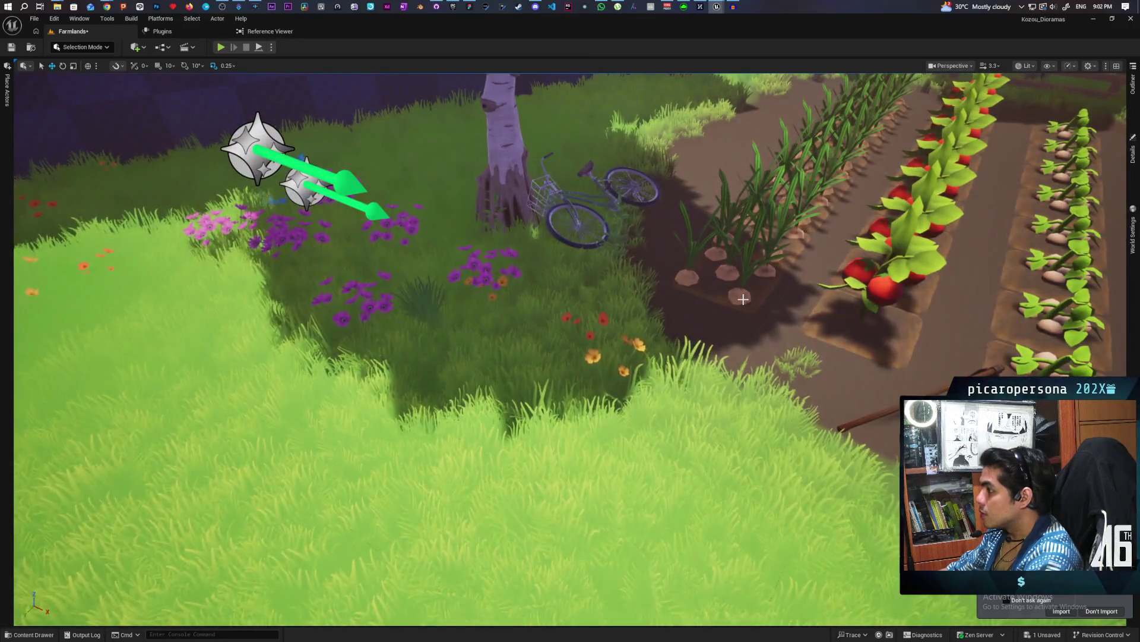
Select an onion plant and locate the eggplant mesh among the assets.
{"action": "left_click", "coordinate": [736, 243]}
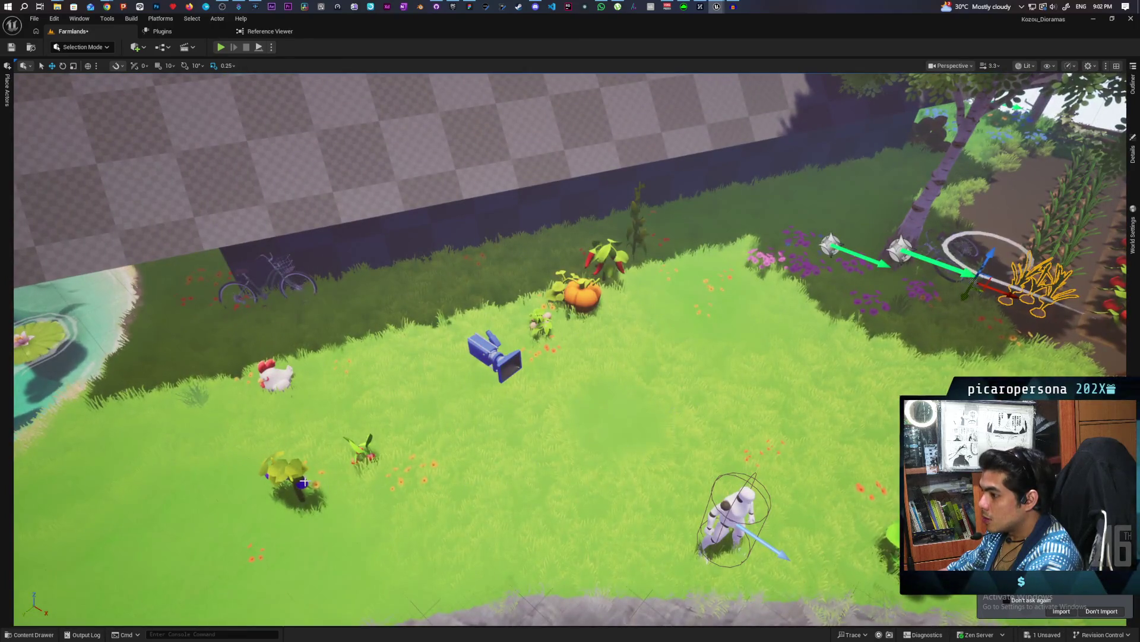
{"action": "left_click_drag", "start_coordinate": [972, 282], "coordinate": [300, 499]}
{"action": "key", "text": "ctrl+space"}
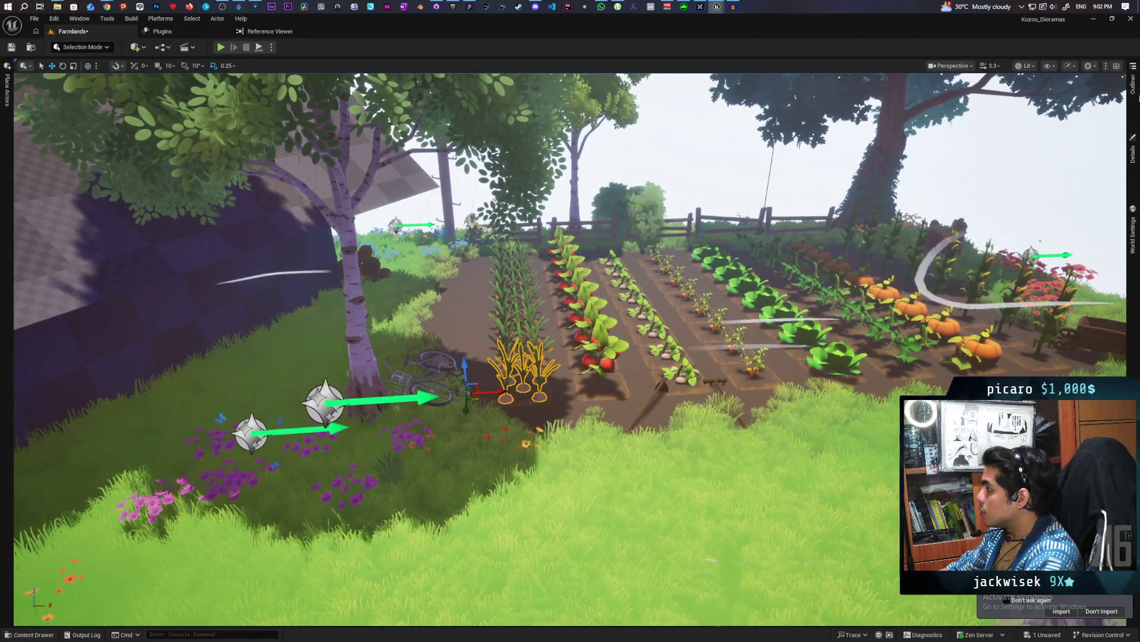
{"action": "left_click", "coordinate": [1132, 83]}
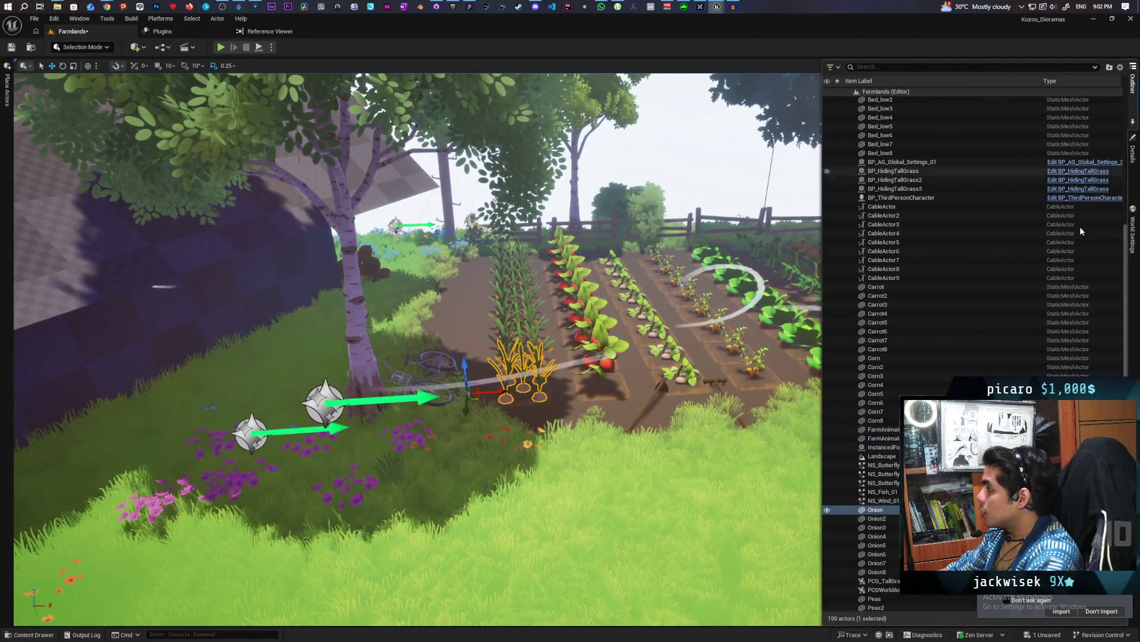
Replace the Onion to Onion8 actors with SM_Eggplant_Stage4 static meshes.
{"action": "left_click", "coordinate": [879, 571], "text": "shift"}
{"action": "right_click", "coordinate": [876, 512]}
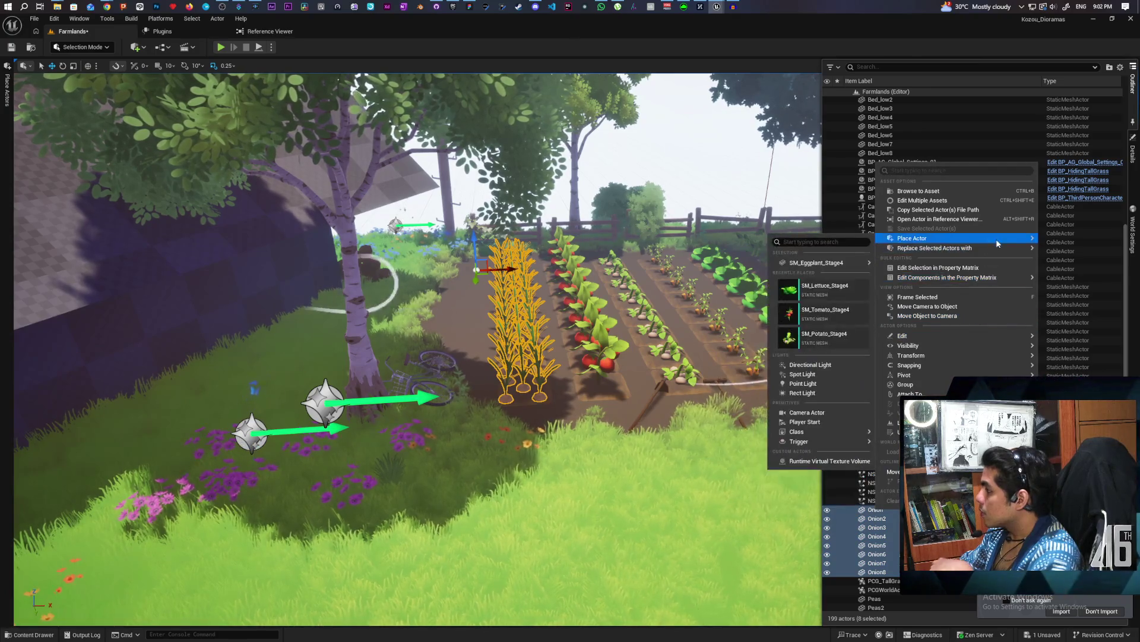
{"action": "mouse_move", "coordinate": [950, 247]}
{"action": "mouse_move", "coordinate": [840, 295]}
{"action": "left_click", "coordinate": [895, 297]}
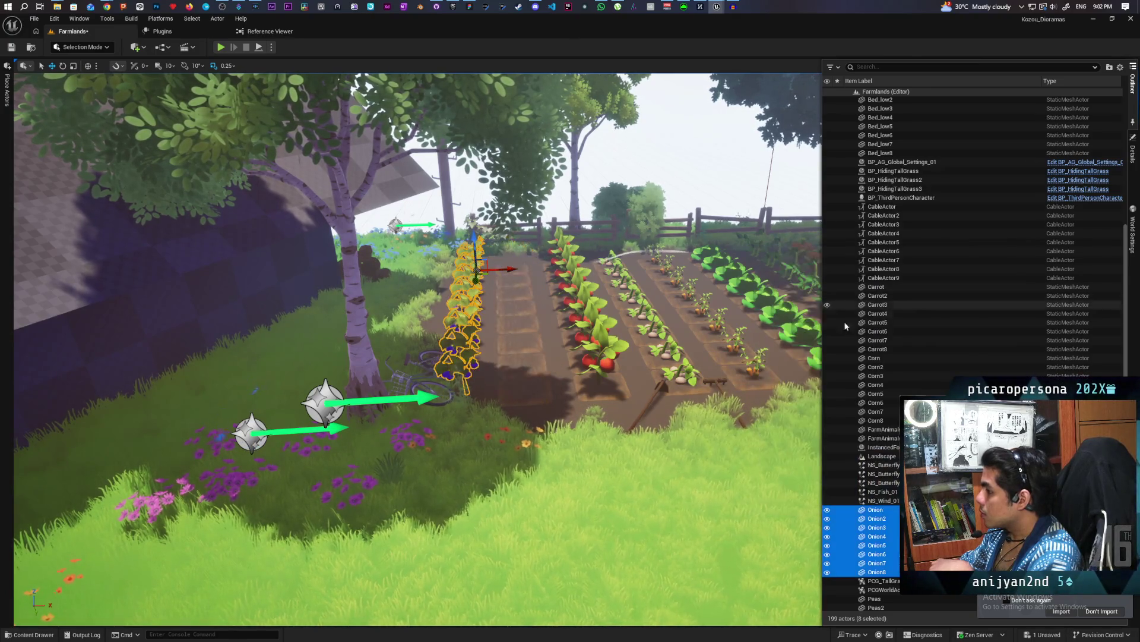
Slide the eggplant row right along X into the leftmost garden bed.
{"action": "left_click_drag", "start_coordinate": [504, 270], "coordinate": [540, 278]}
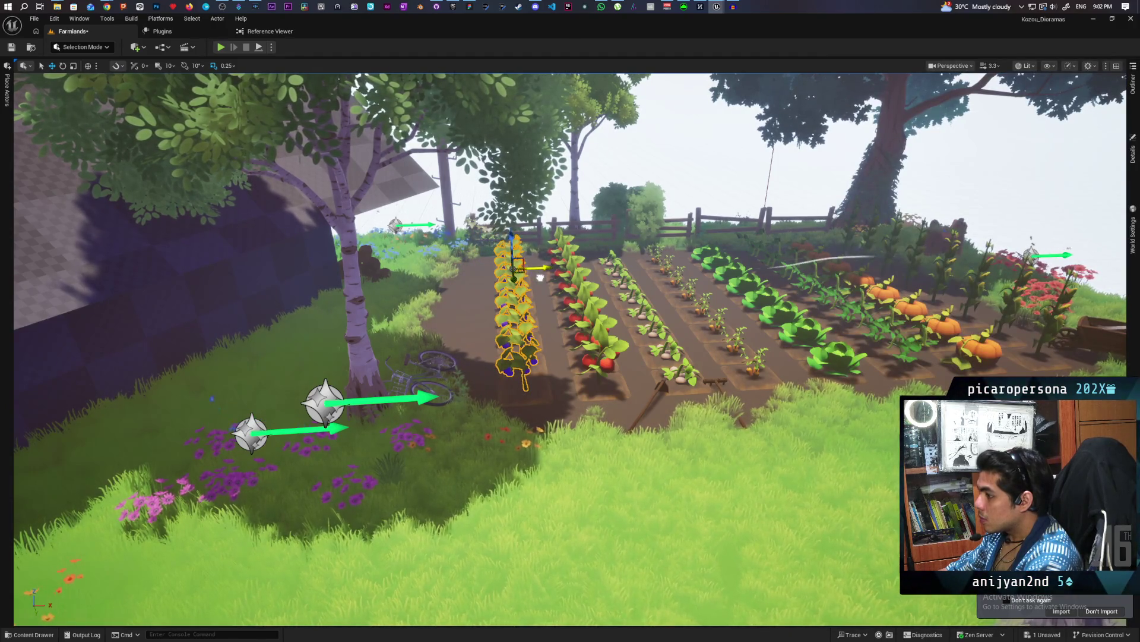
{"action": "scroll", "coordinate": [678, 403], "scroll_direction": "down", "scroll_amount": 5}
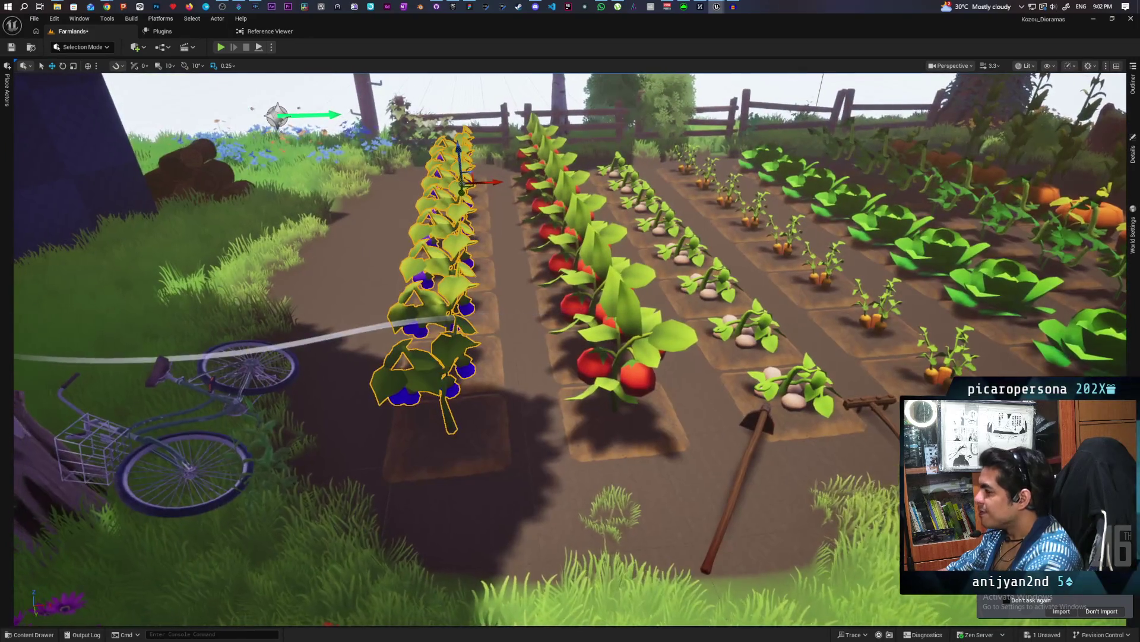
{"action": "mouse_move", "coordinate": [570, 351]}
{"action": "left_mouse_down"}
{"action": "mouse_move", "coordinate": [535, 332]}
{"action": "mouse_move", "coordinate": [535, 297]}
{"action": "left_mouse_up"}
{"action": "scroll", "coordinate": [571, 349], "scroll_direction": "down", "scroll_amount": 5}
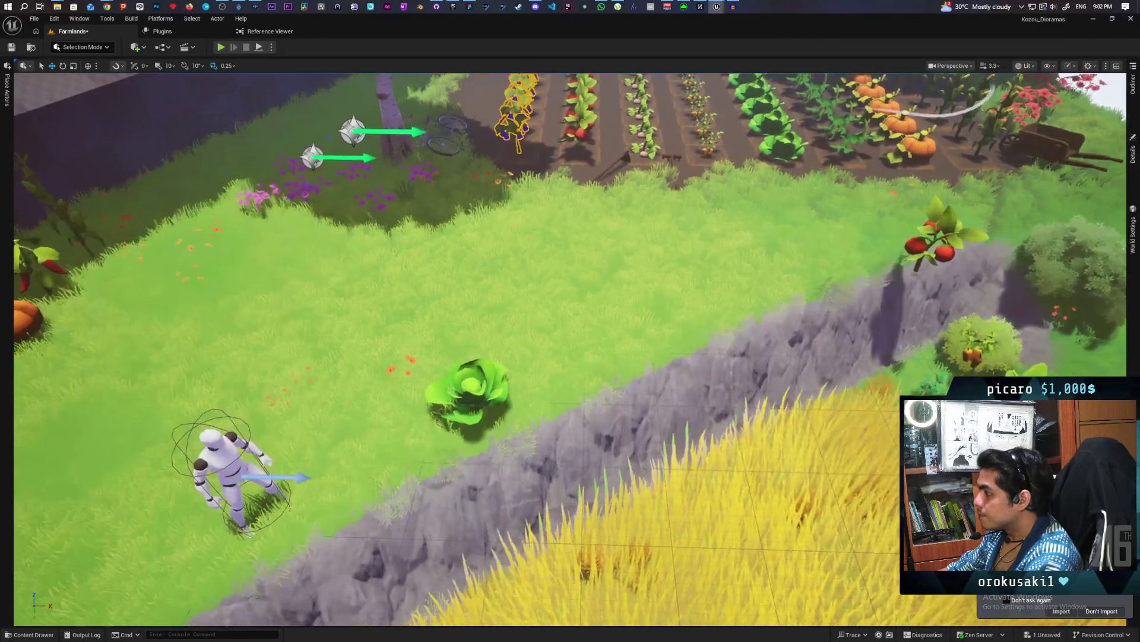
{"action": "left_click_drag", "start_coordinate": [570, 351], "coordinate": [558, 345]}
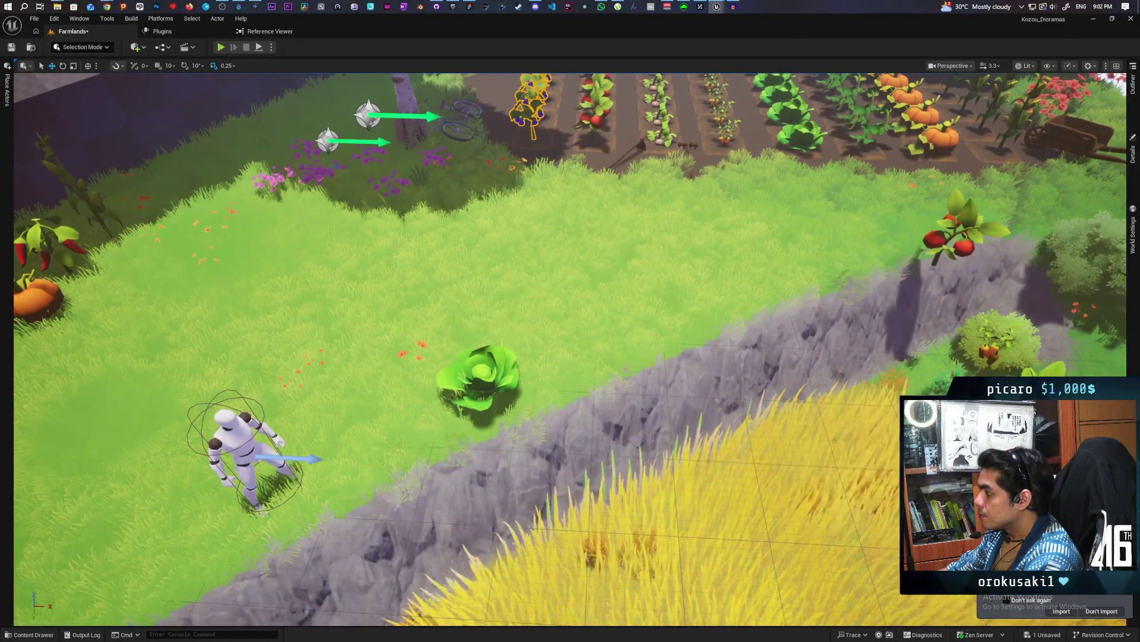
{"action": "scroll", "coordinate": [571, 349], "scroll_direction": "up", "scroll_amount": 3}
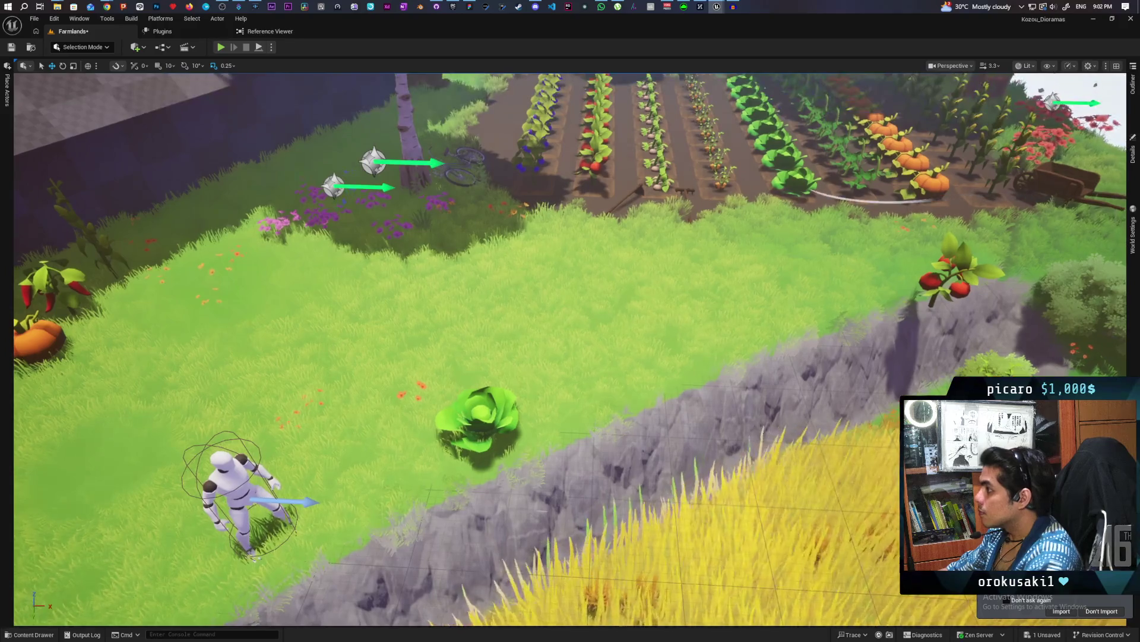
{"action": "left_click_drag", "start_coordinate": [930, 359], "coordinate": [927, 356]}
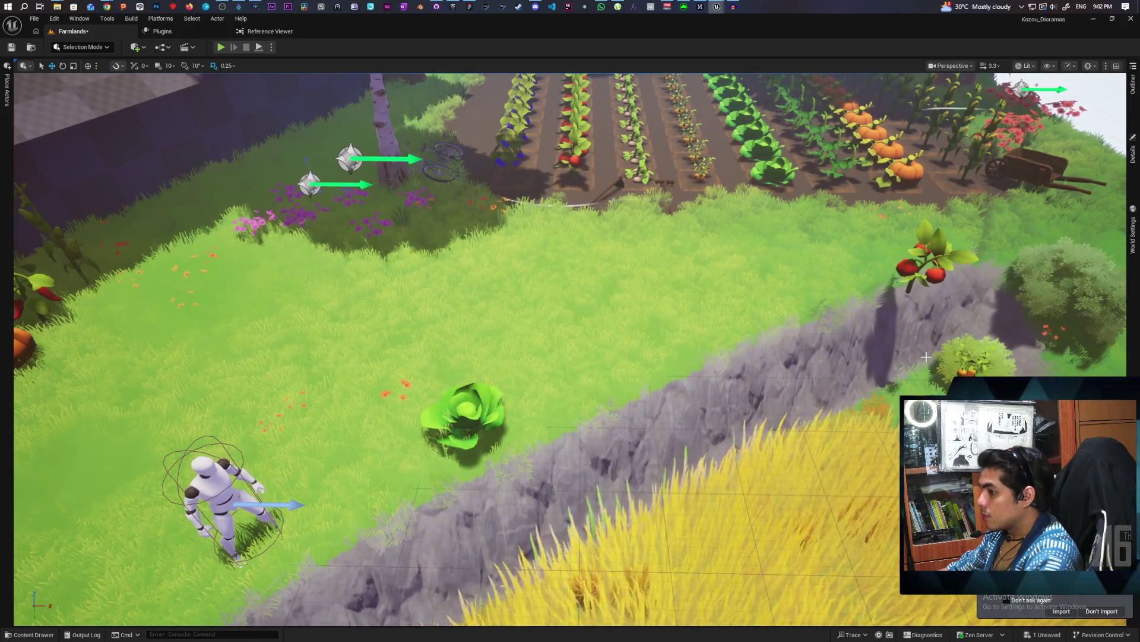
Replace Peas through Peas8 with SM_Beetroot_Stage4 and frame the new row.
{"action": "key", "text": "ctrl+space"}
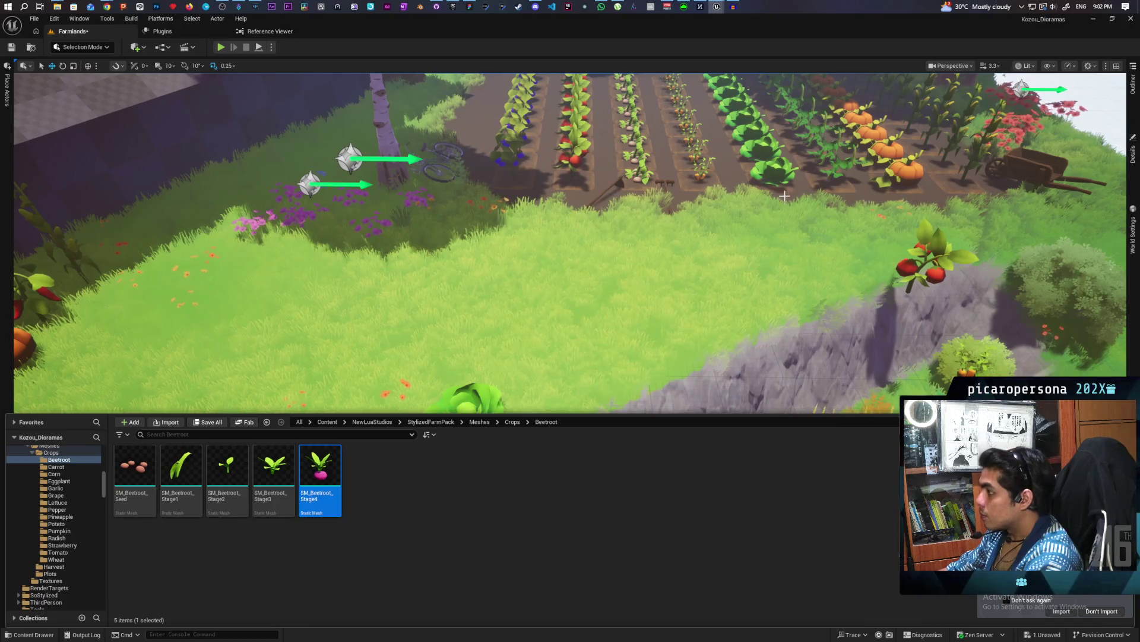
{"action": "left_click", "coordinate": [841, 161]}
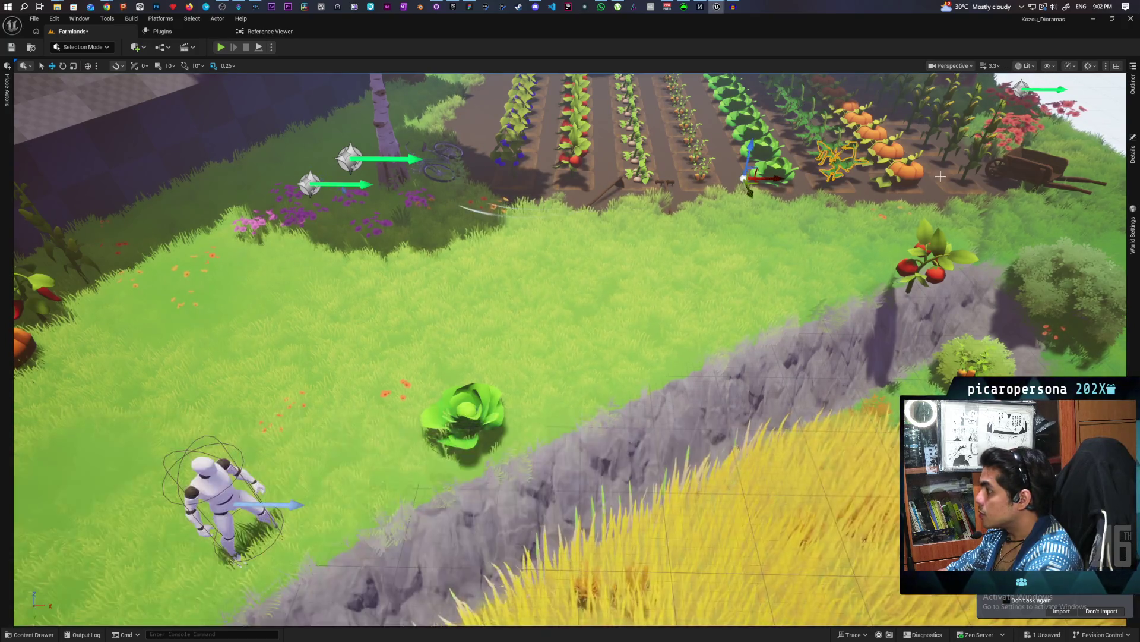
{"action": "left_click", "coordinate": [1132, 86]}
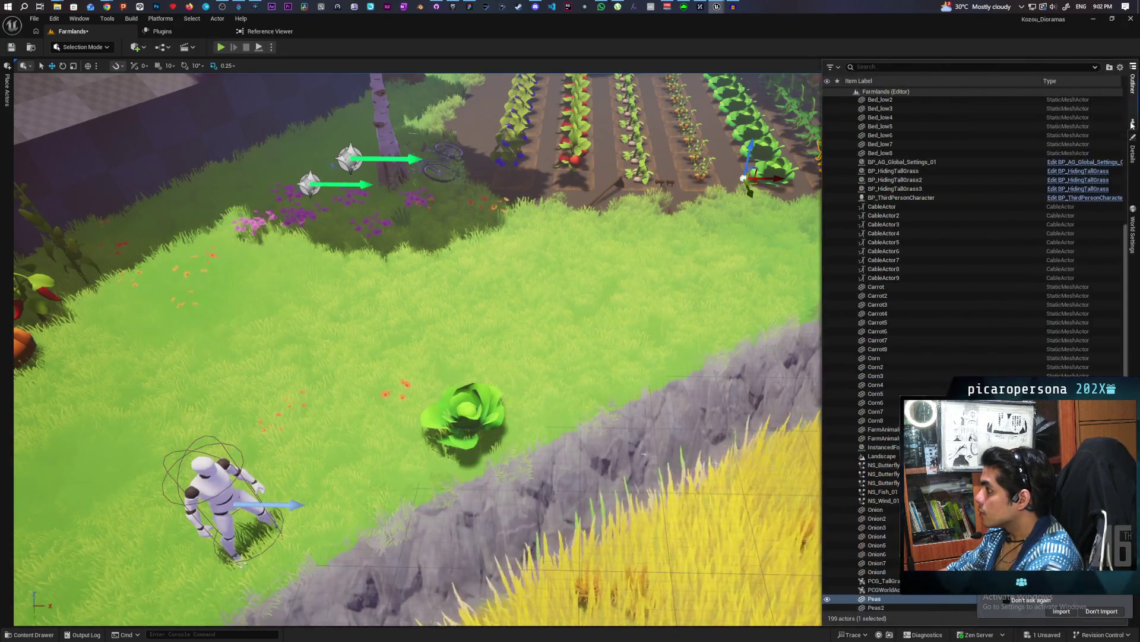
{"action": "scroll", "coordinate": [893, 521], "scroll_direction": "down", "scroll_amount": 2}
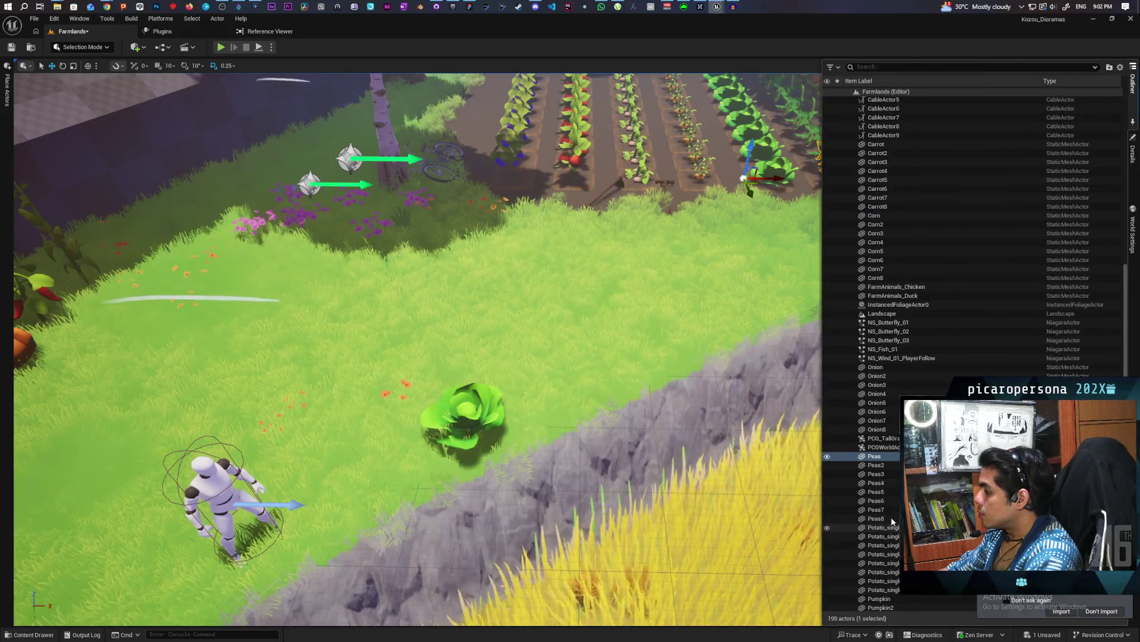
{"action": "left_click", "coordinate": [895, 519], "text": "shift"}
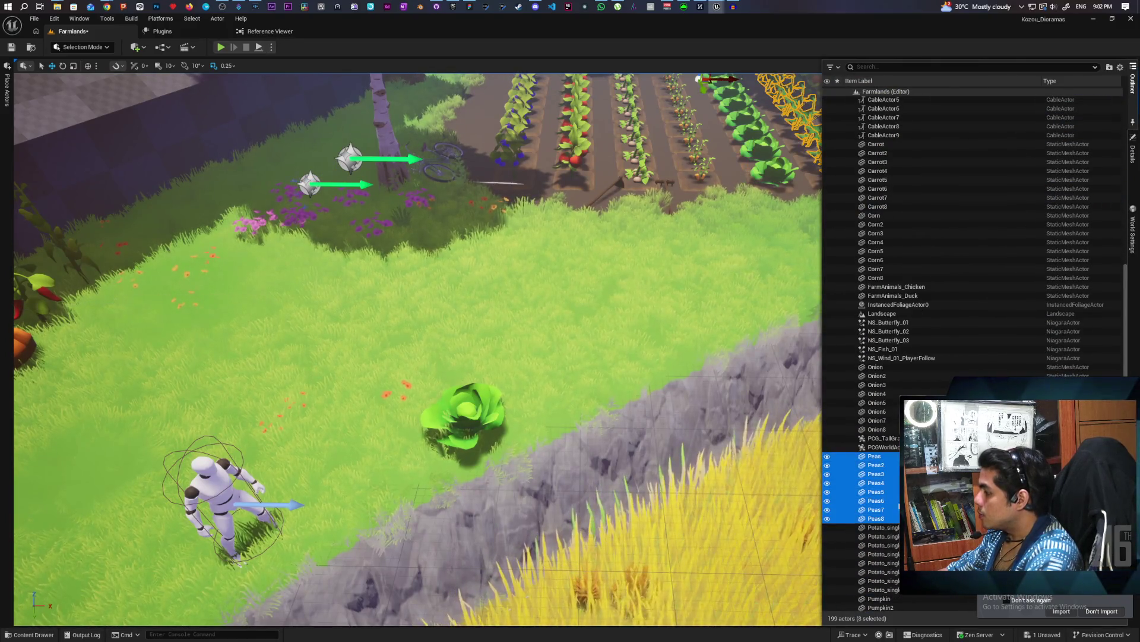
{"action": "right_click", "coordinate": [873, 463]}
{"action": "mouse_move", "coordinate": [943, 196]}
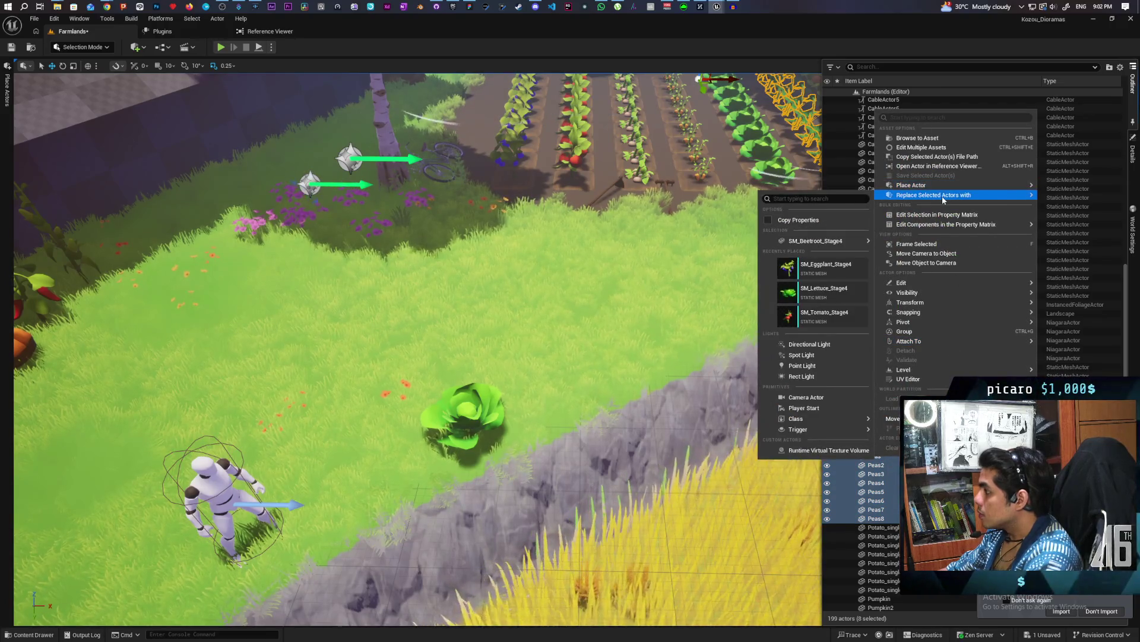
{"action": "left_click", "coordinate": [887, 246]}
{"action": "key", "text": "f"}
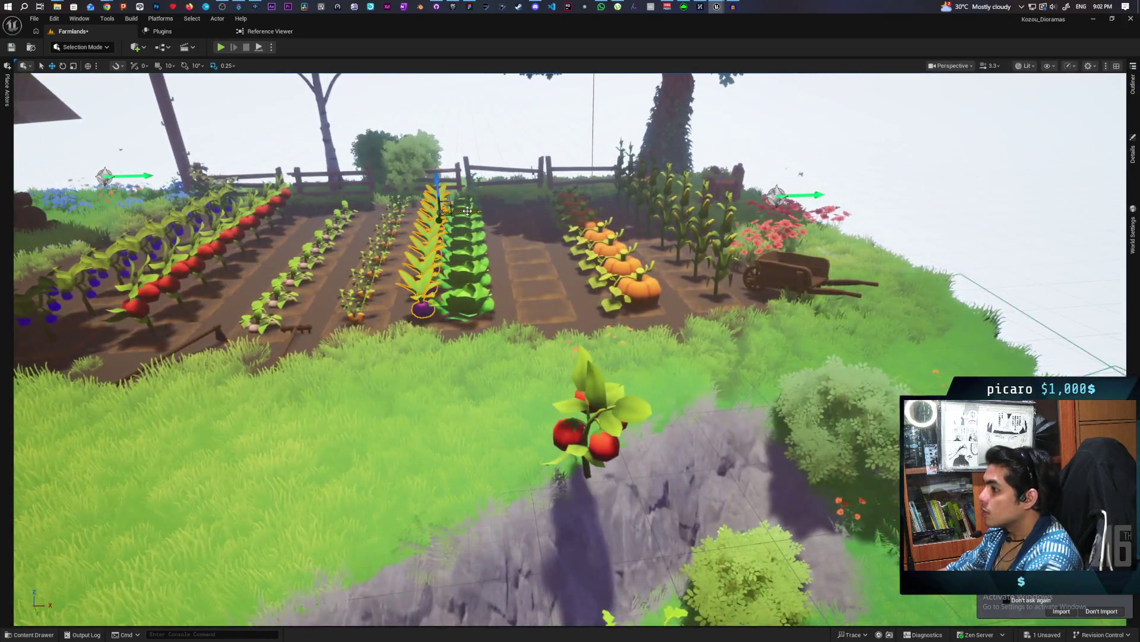
Move the beetroot row along X to sit just right of the lettuce row.
{"action": "left_click_drag", "start_coordinate": [465, 211], "coordinate": [539, 215]}
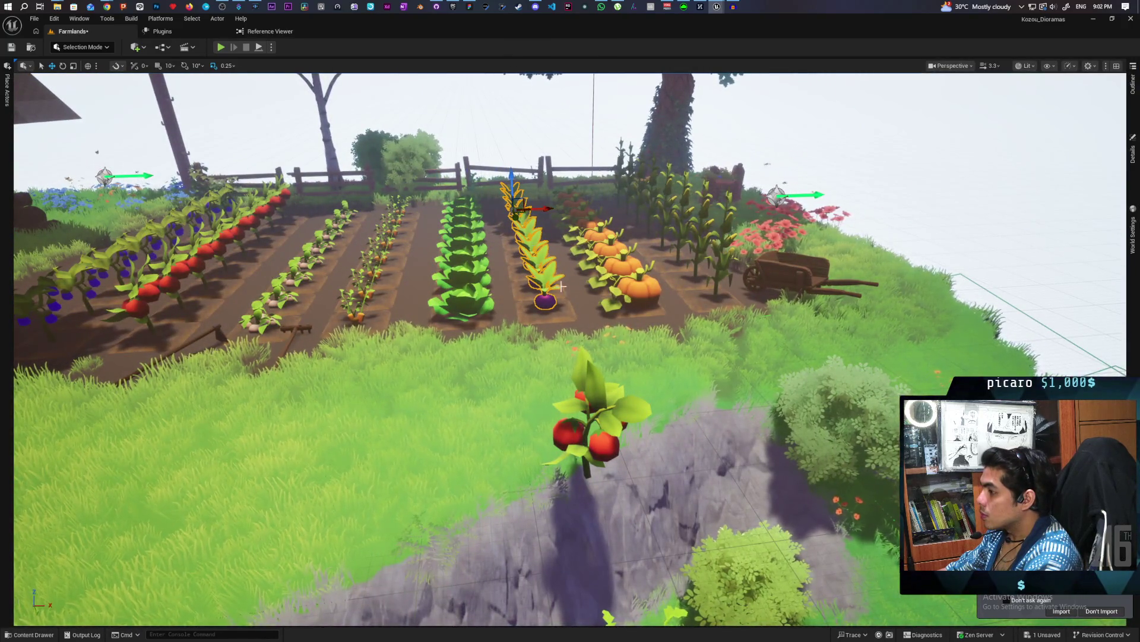
{"action": "key", "text": "f"}
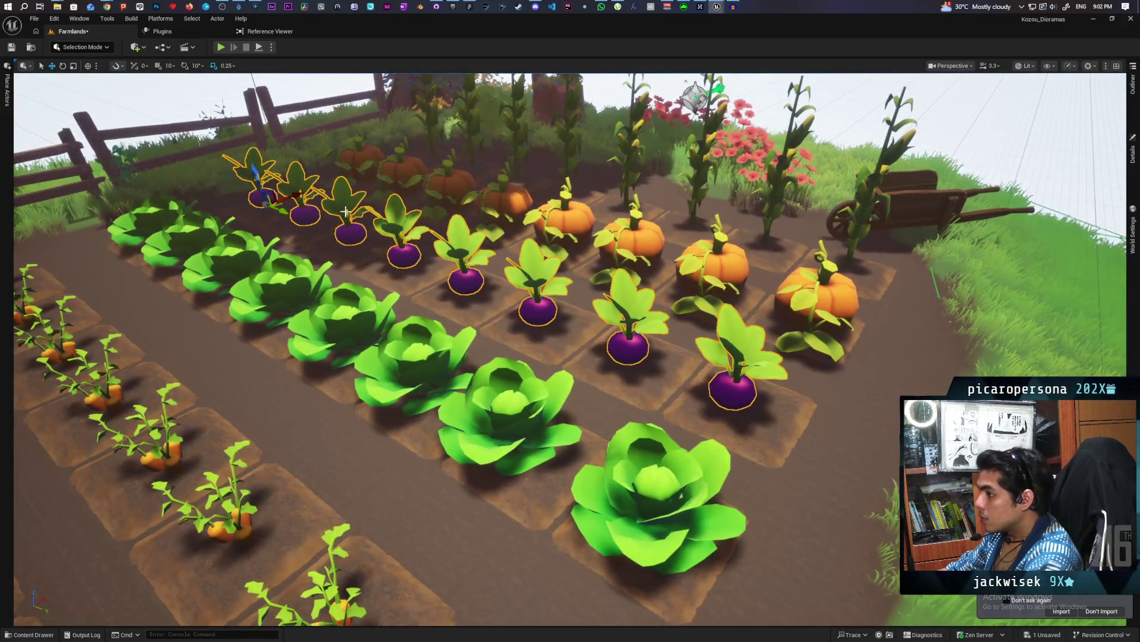
{"action": "mouse_move", "coordinate": [280, 208]}
{"action": "left_mouse_down"}
{"action": "mouse_move", "coordinate": [262, 181]}
{"action": "mouse_move", "coordinate": [445, 189]}
{"action": "left_mouse_up"}
{"action": "scroll", "coordinate": [268, 189], "scroll_direction": "down", "scroll_amount": 5}
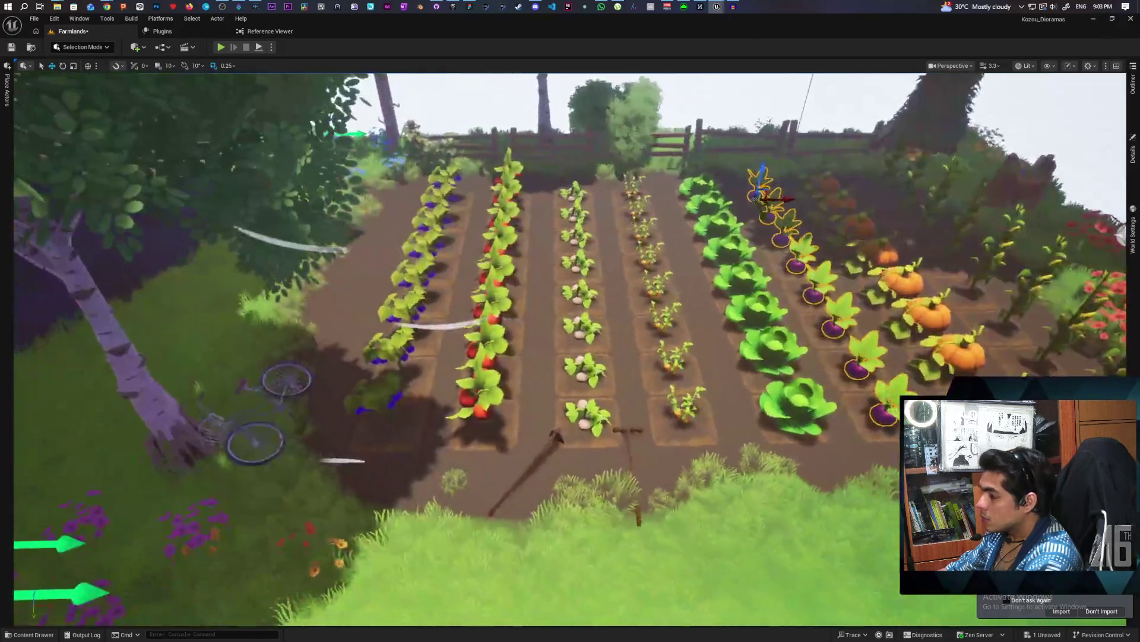
{"action": "scroll", "coordinate": [570, 350], "scroll_direction": "up", "scroll_amount": 5}
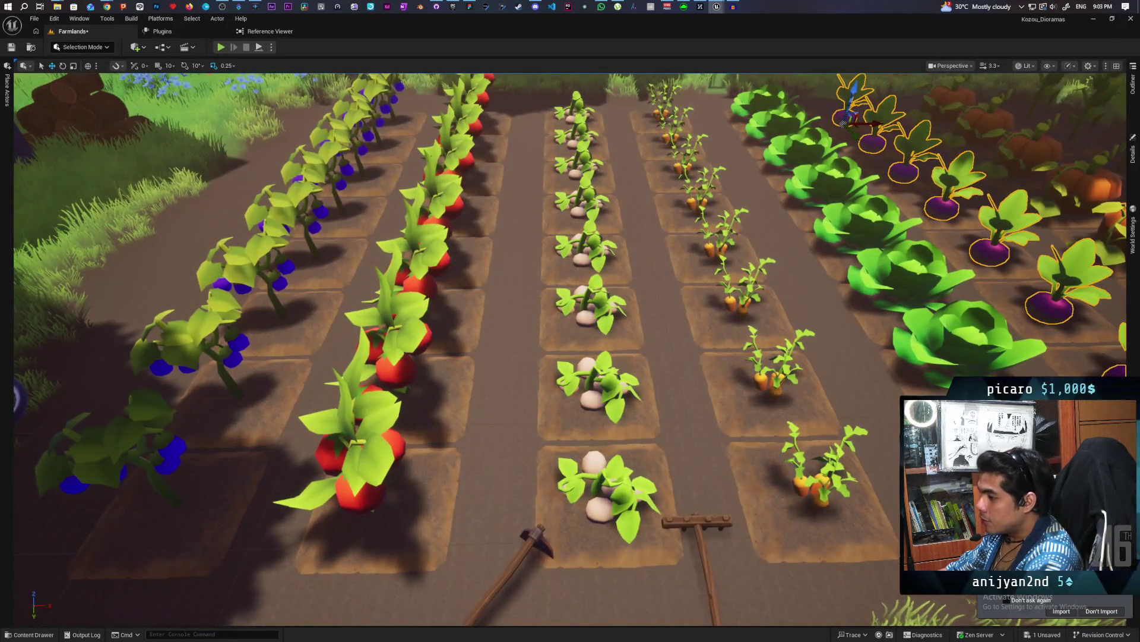
{"action": "left_click_drag", "start_coordinate": [570, 351], "coordinate": [452, 327]}
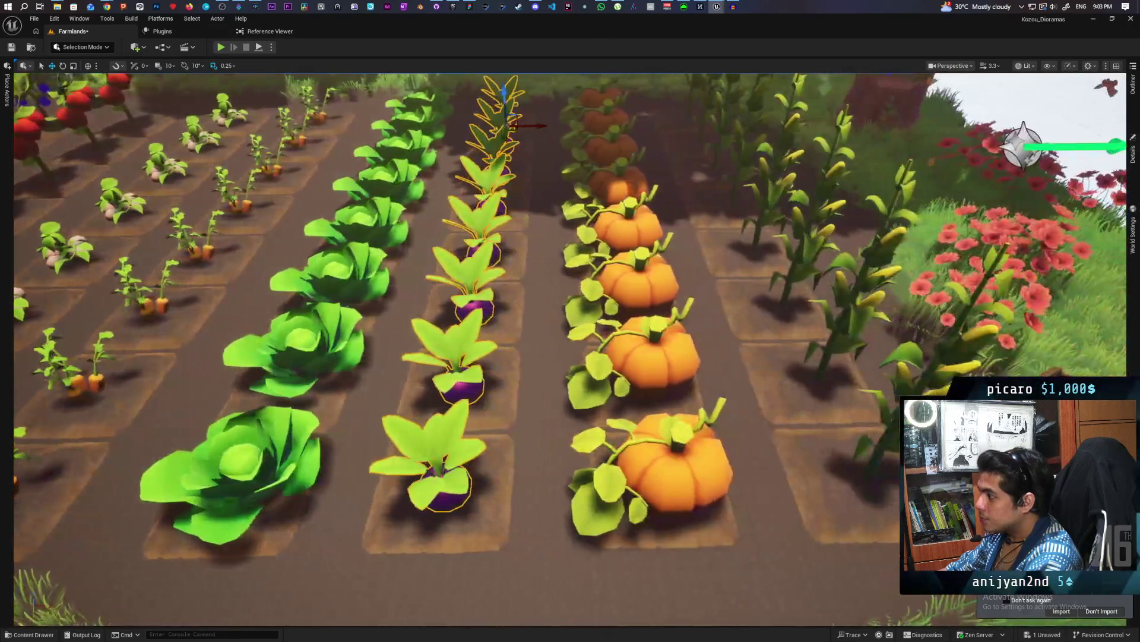
{"action": "scroll", "coordinate": [739, 404], "scroll_direction": "down", "scroll_amount": 5}
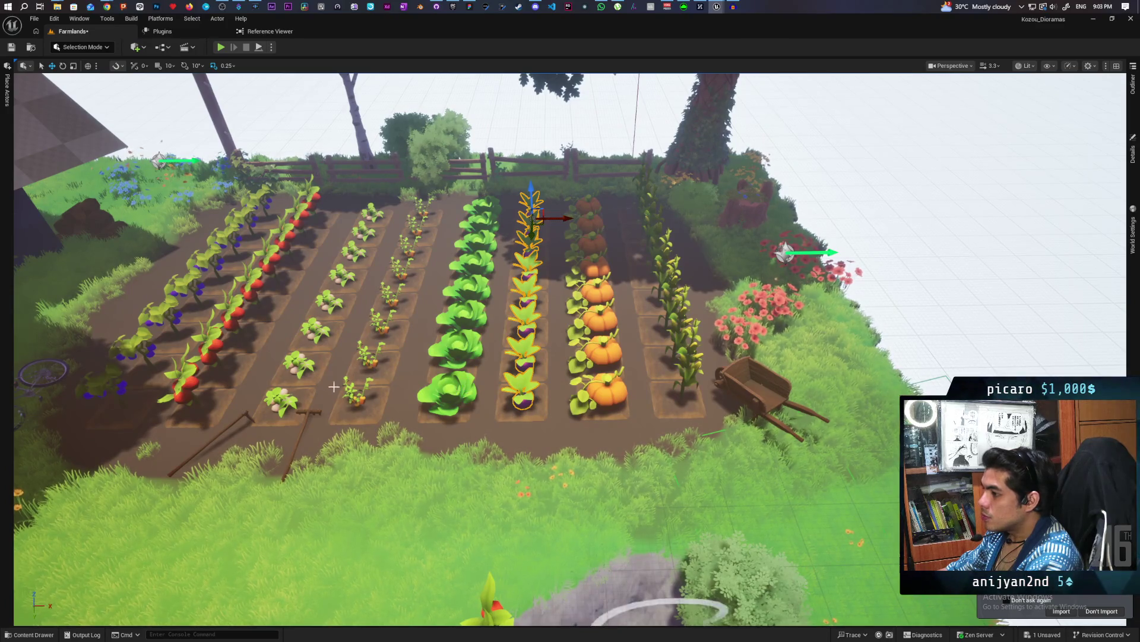
{"action": "left_click_drag", "start_coordinate": [277, 395], "coordinate": [220, 365]}
{"action": "left_click", "coordinate": [838, 406]}
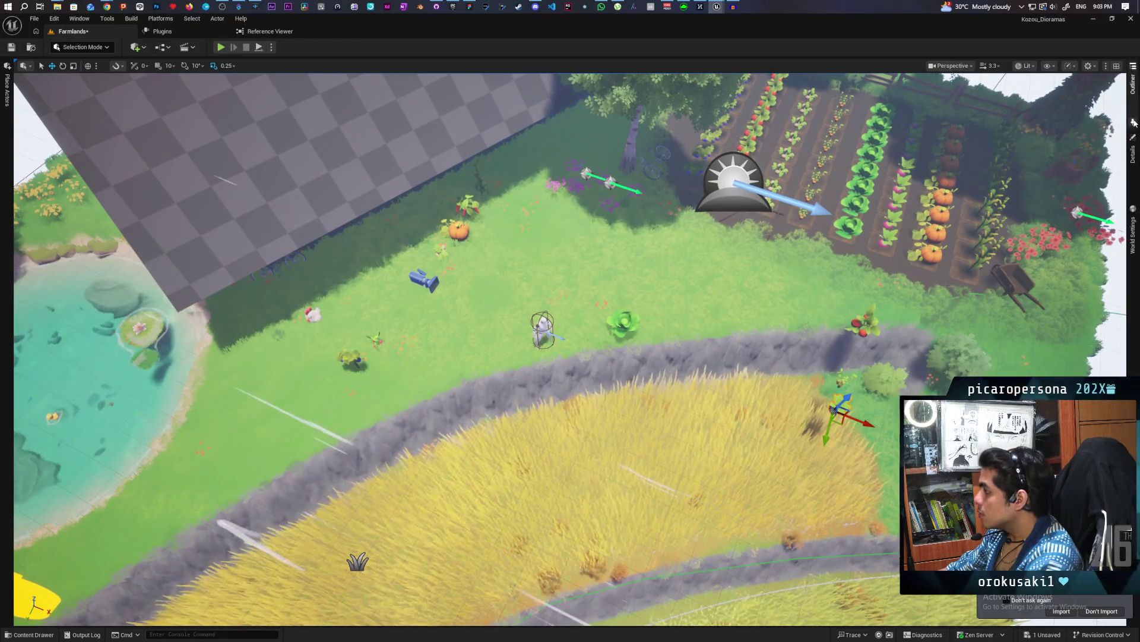
{"action": "left_click", "coordinate": [1134, 98]}
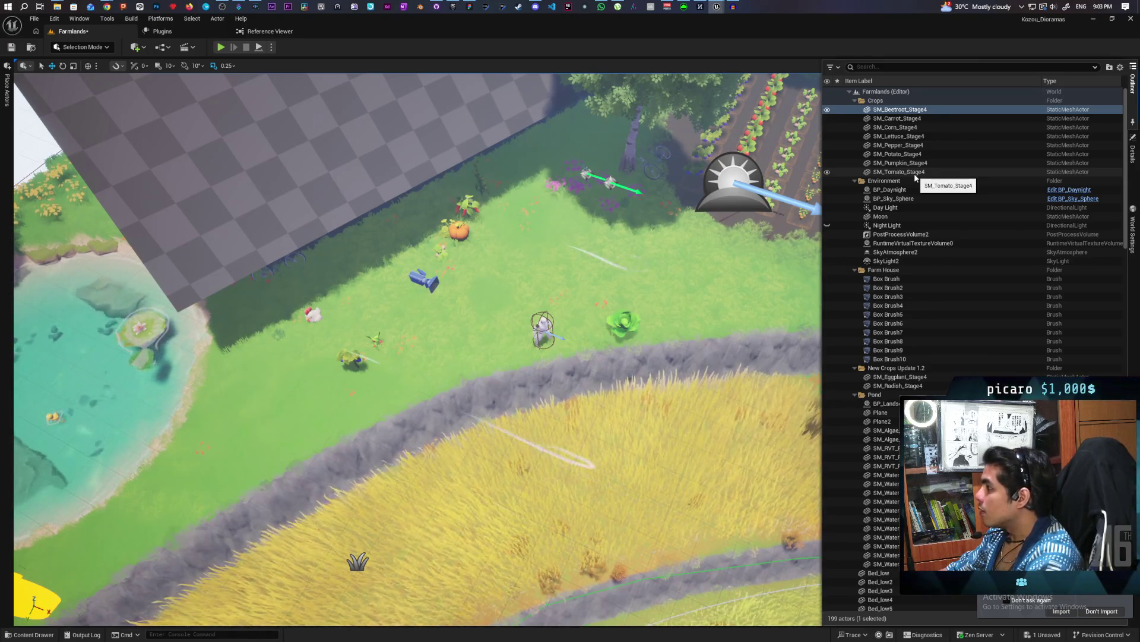
{"action": "double_click", "coordinate": [899, 171]}
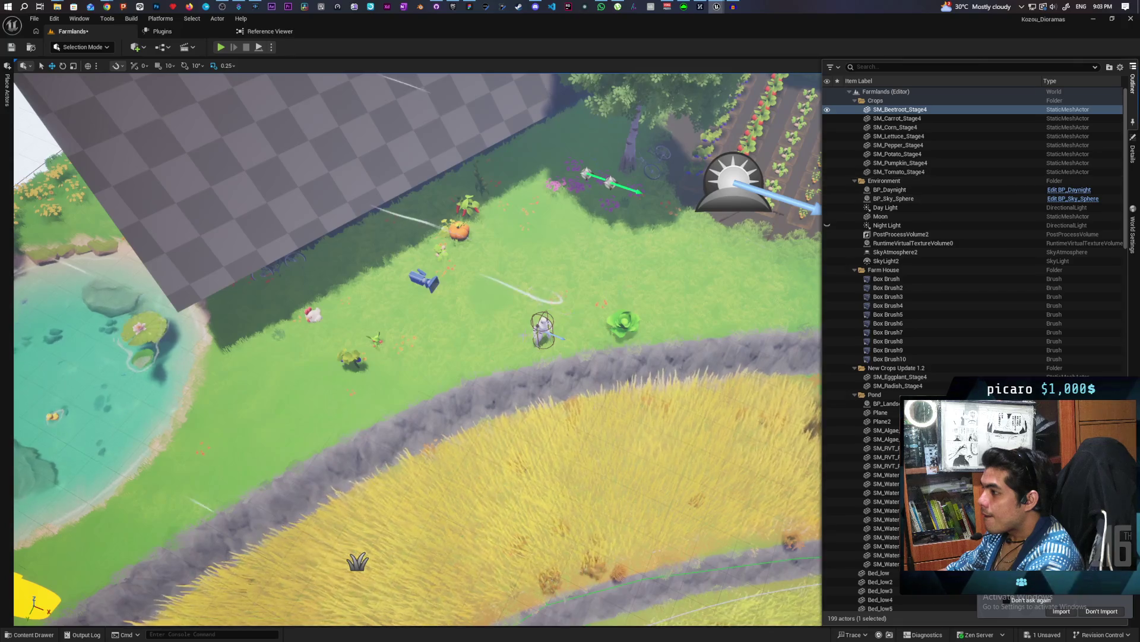
{"action": "scroll", "coordinate": [493, 326], "scroll_direction": "down", "scroll_amount": 3}
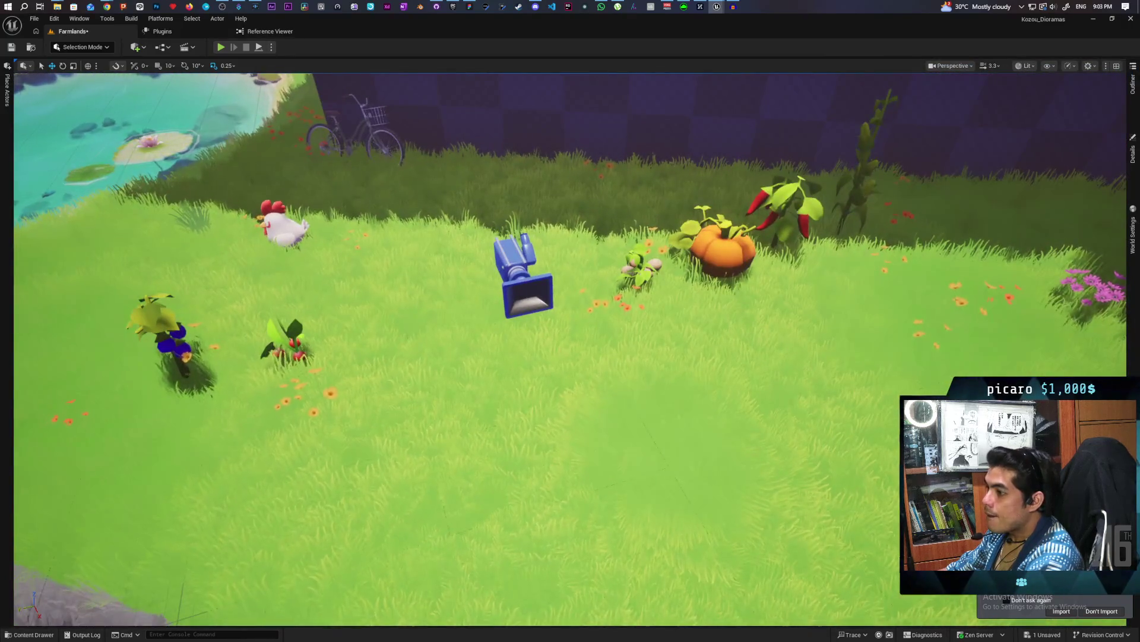
{"action": "scroll", "coordinate": [492, 325], "scroll_direction": "up", "scroll_amount": 3}
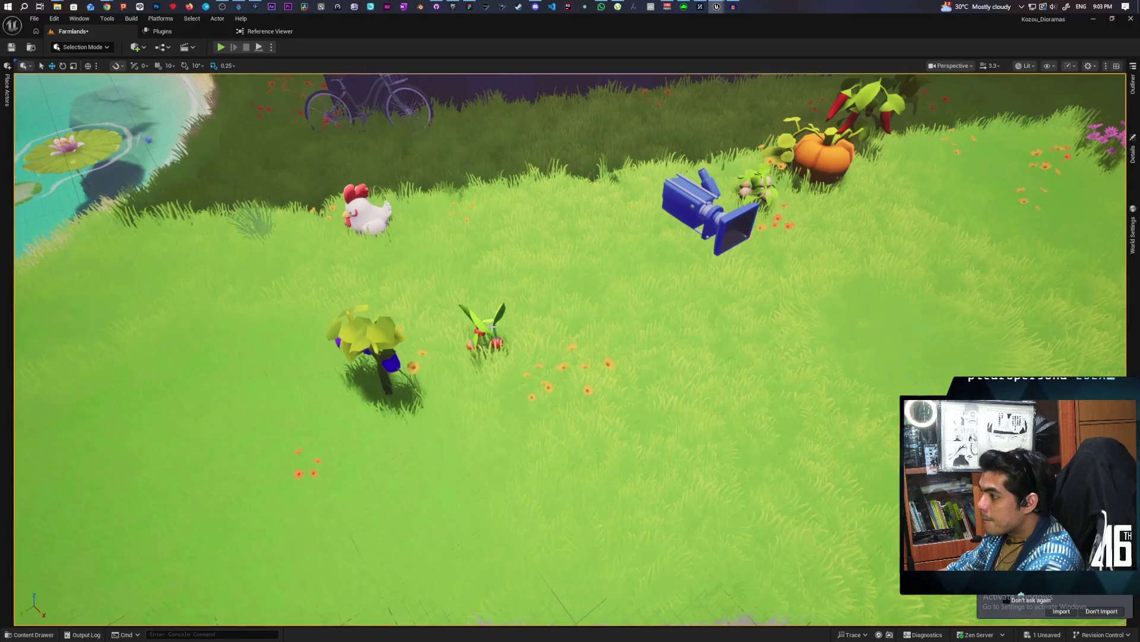
{"action": "left_click", "coordinate": [492, 326]}
{"action": "mouse_move", "coordinate": [642, 390]}
{"action": "left_mouse_down"}
{"action": "mouse_move", "coordinate": [642, 333]}
{"action": "mouse_move", "coordinate": [624, 285]}
{"action": "mouse_move", "coordinate": [669, 249]}
{"action": "mouse_move", "coordinate": [653, 333]}
{"action": "mouse_move", "coordinate": [505, 364]}
{"action": "left_mouse_up"}
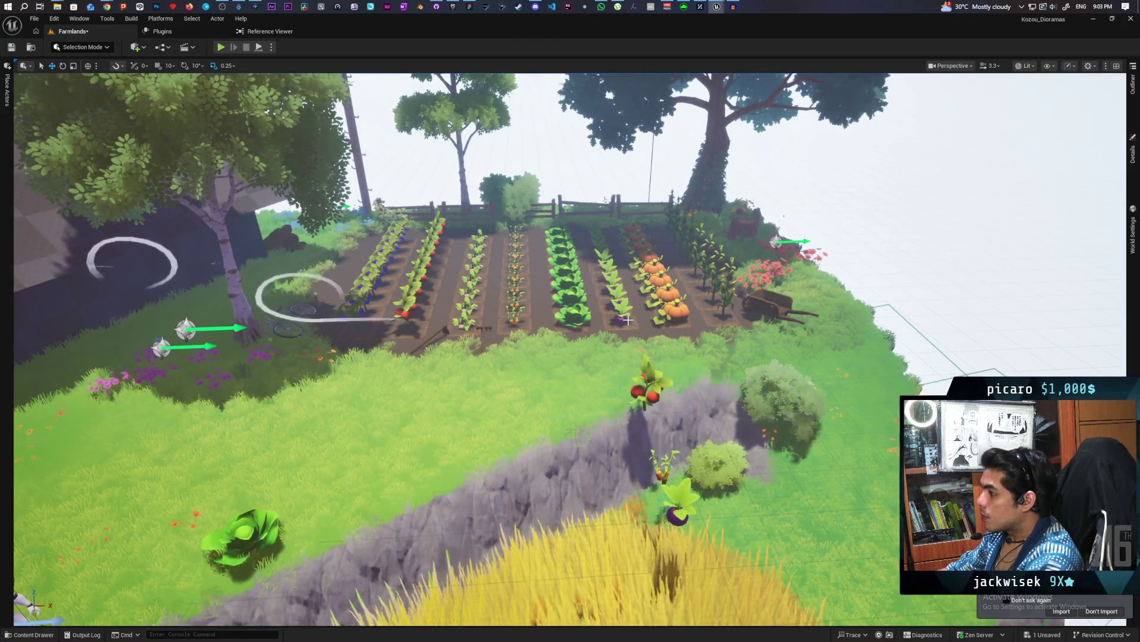
{"action": "left_click_drag", "start_coordinate": [505, 363], "coordinate": [417, 416]}
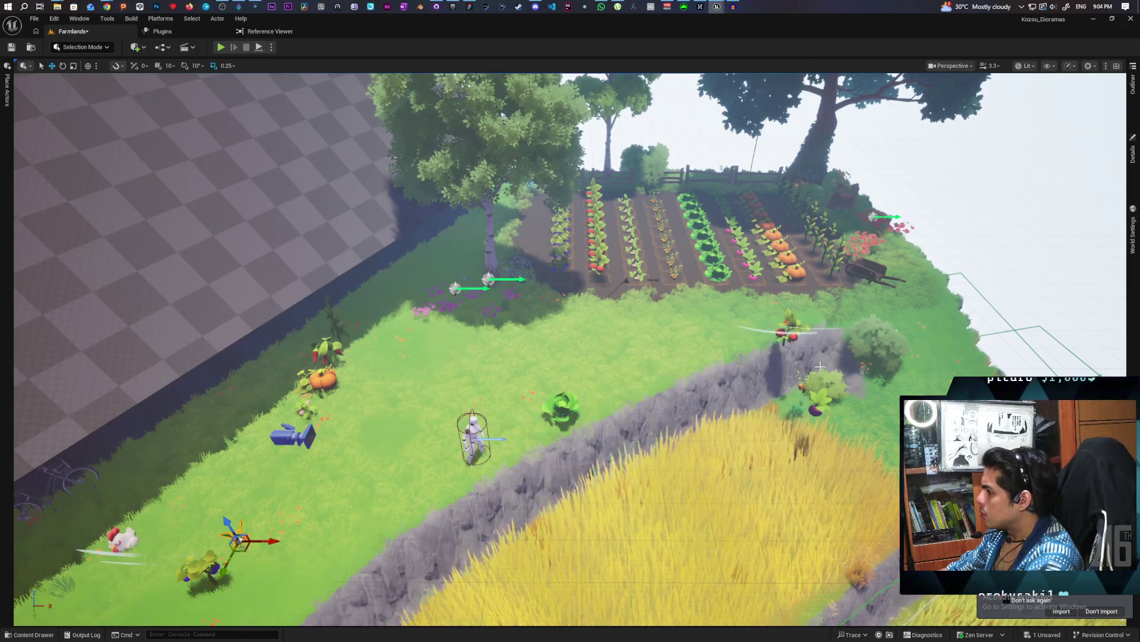
{"action": "left_click_drag", "start_coordinate": [804, 370], "coordinate": [804, 356]}
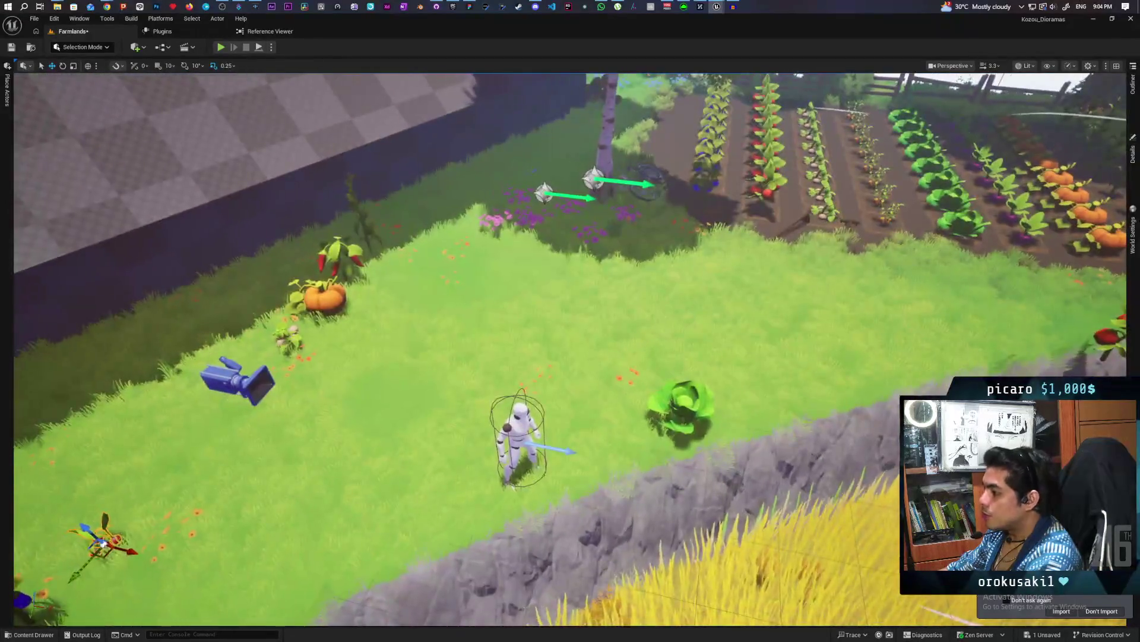
{"action": "key", "text": "w"}
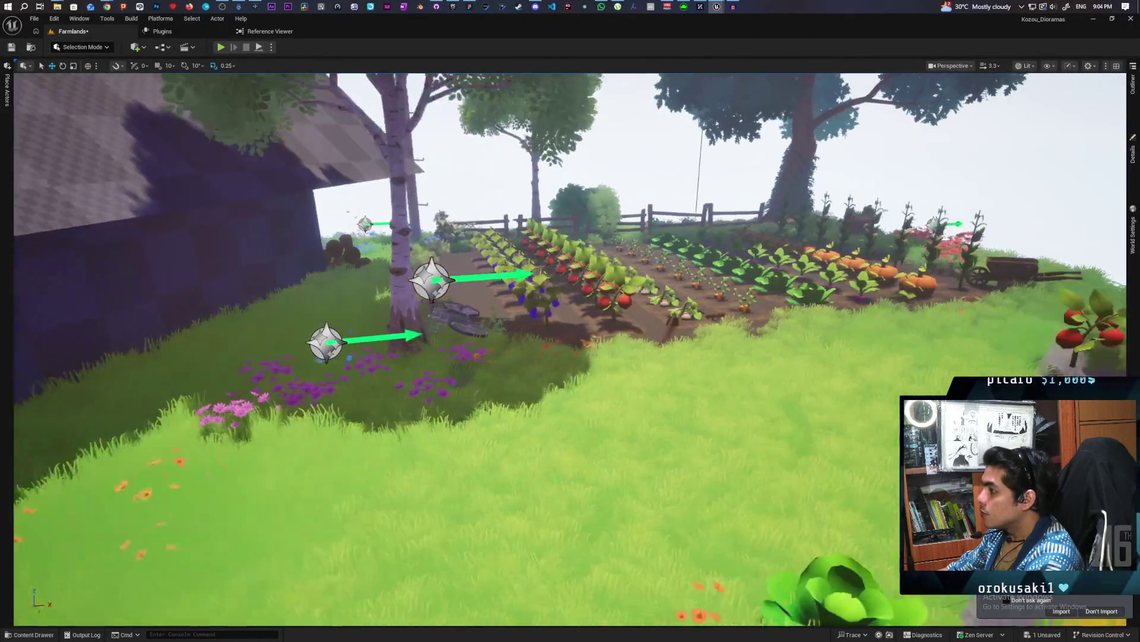
{"action": "key", "text": "s"}
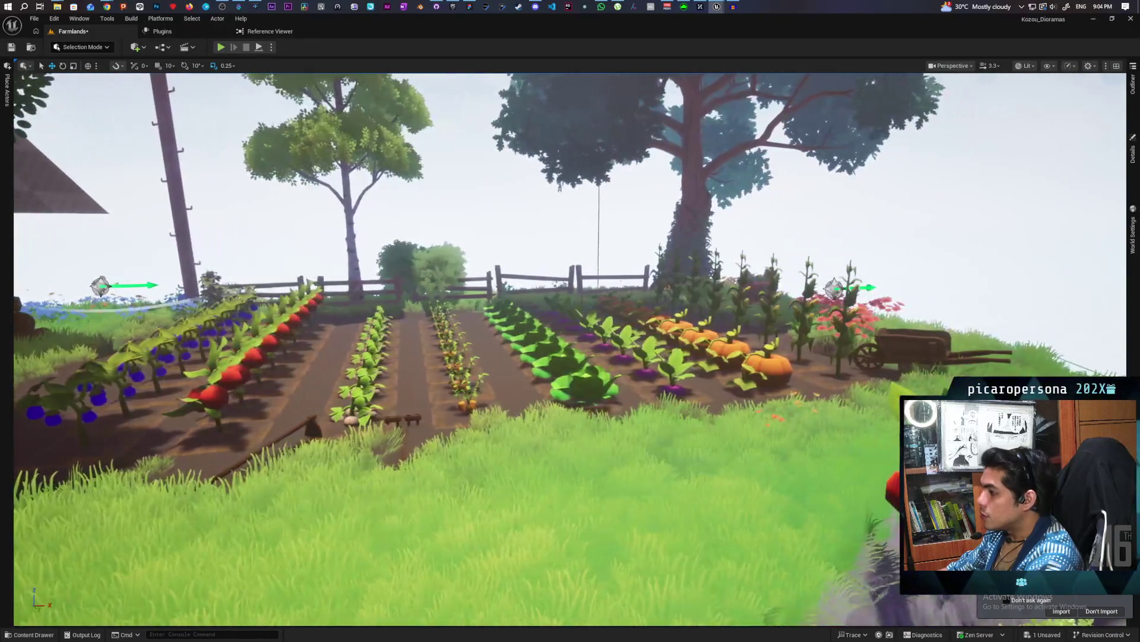
{"action": "key", "text": "s"}
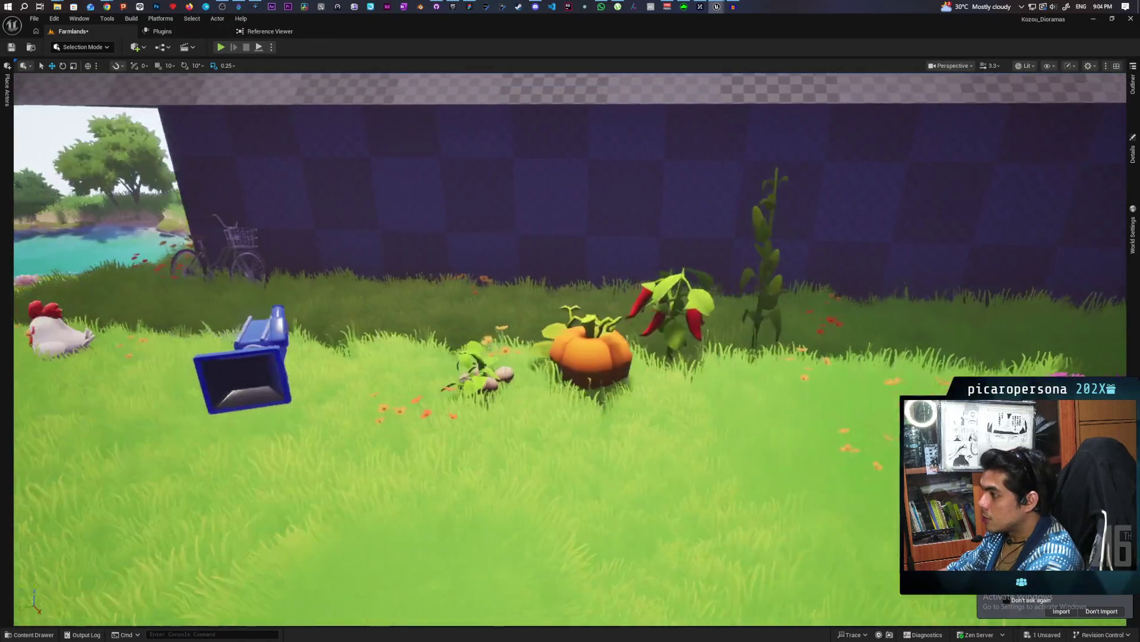
{"action": "key", "text": "s"}
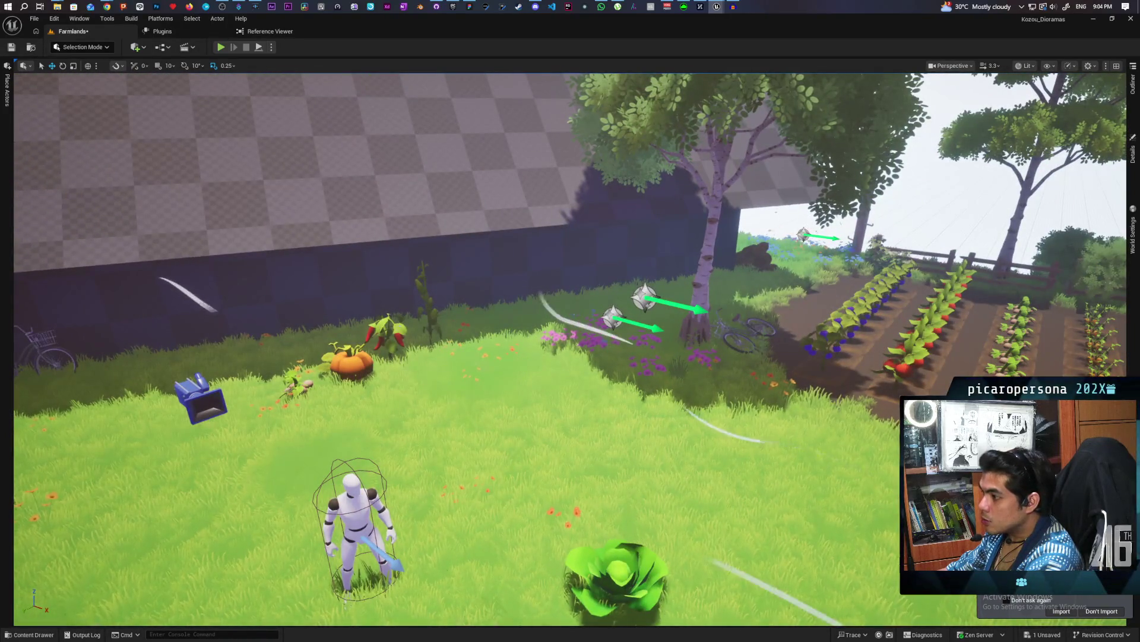
{"action": "key", "text": "s"}
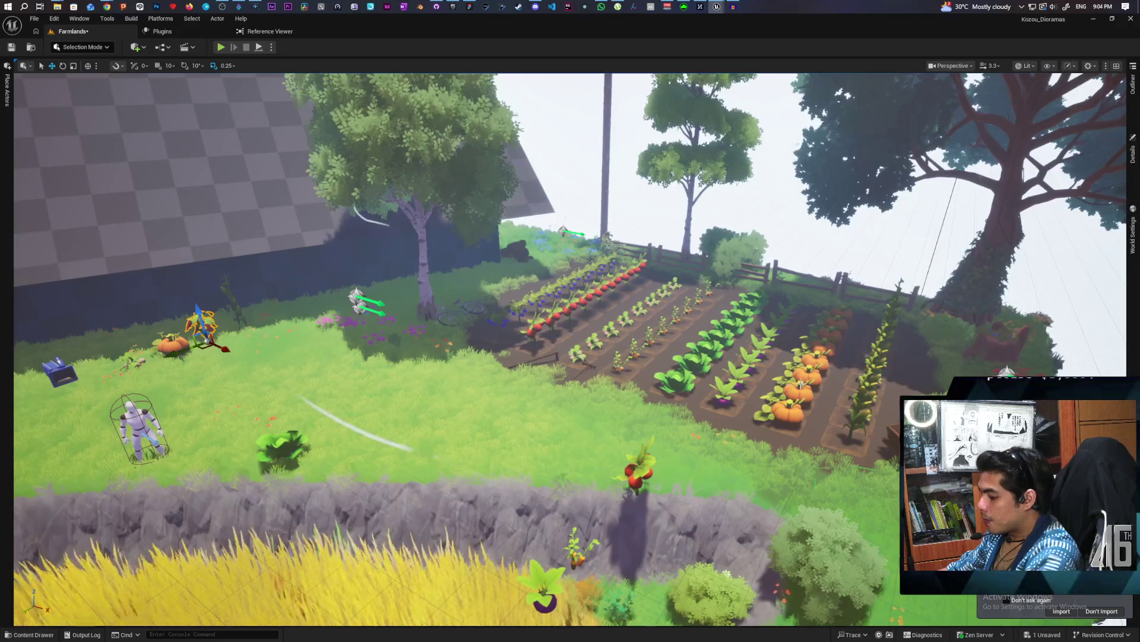
Replace the selected Wheat to Wheat8 actors with SM_Pepper_Stage4 and frame them.
{"action": "left_click", "coordinate": [1133, 89]}
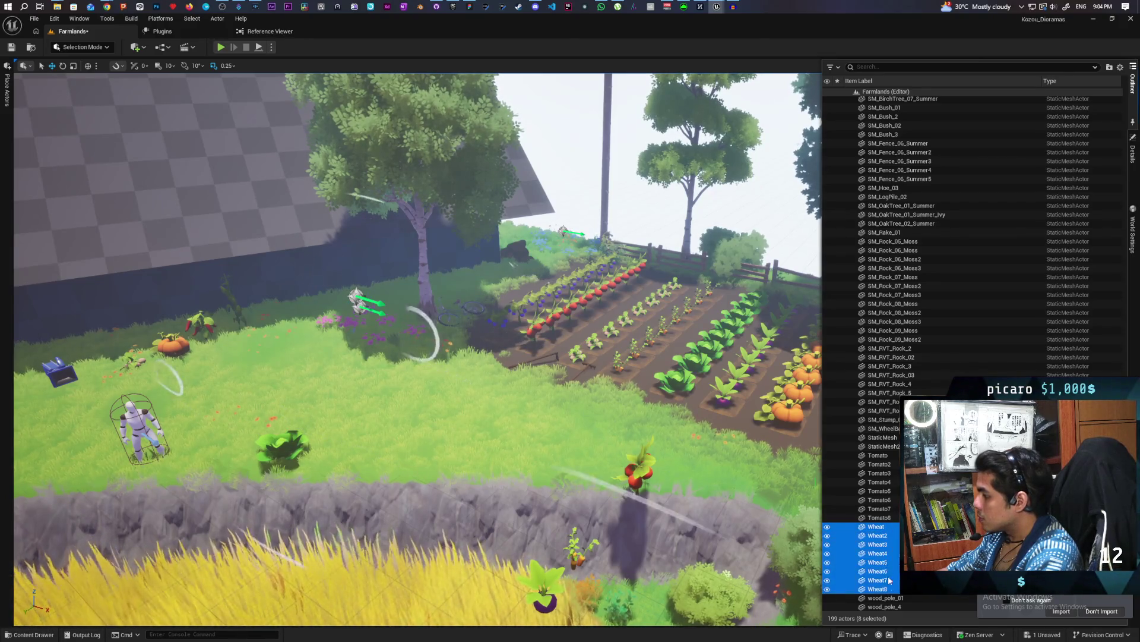
{"action": "right_click", "coordinate": [879, 530]}
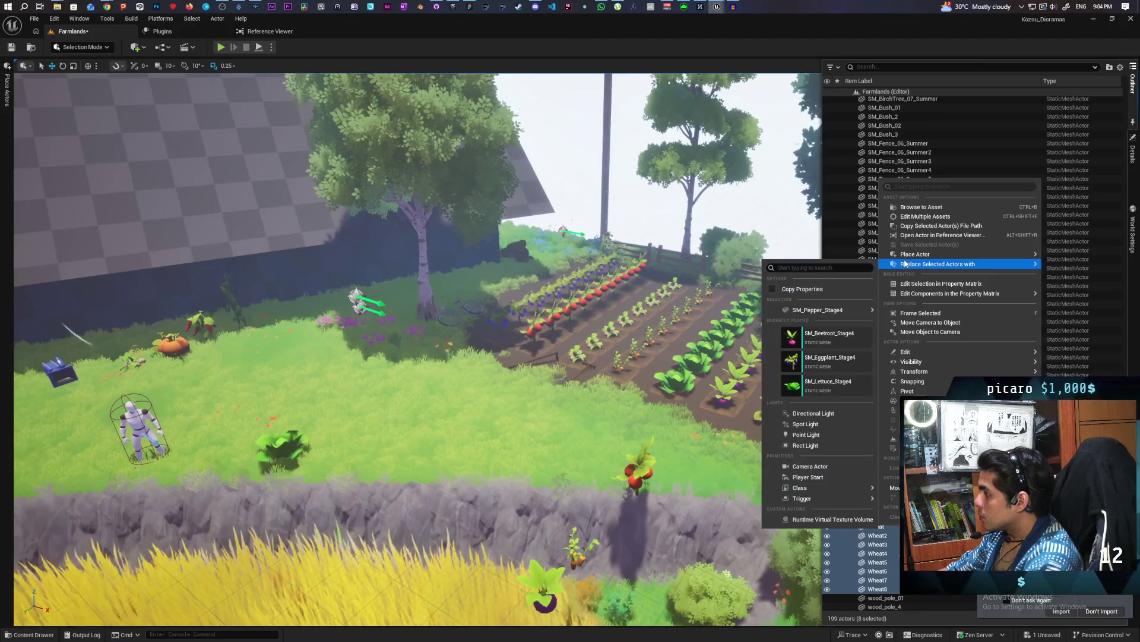
{"action": "left_click", "coordinate": [817, 310]}
{"action": "key", "text": "f"}
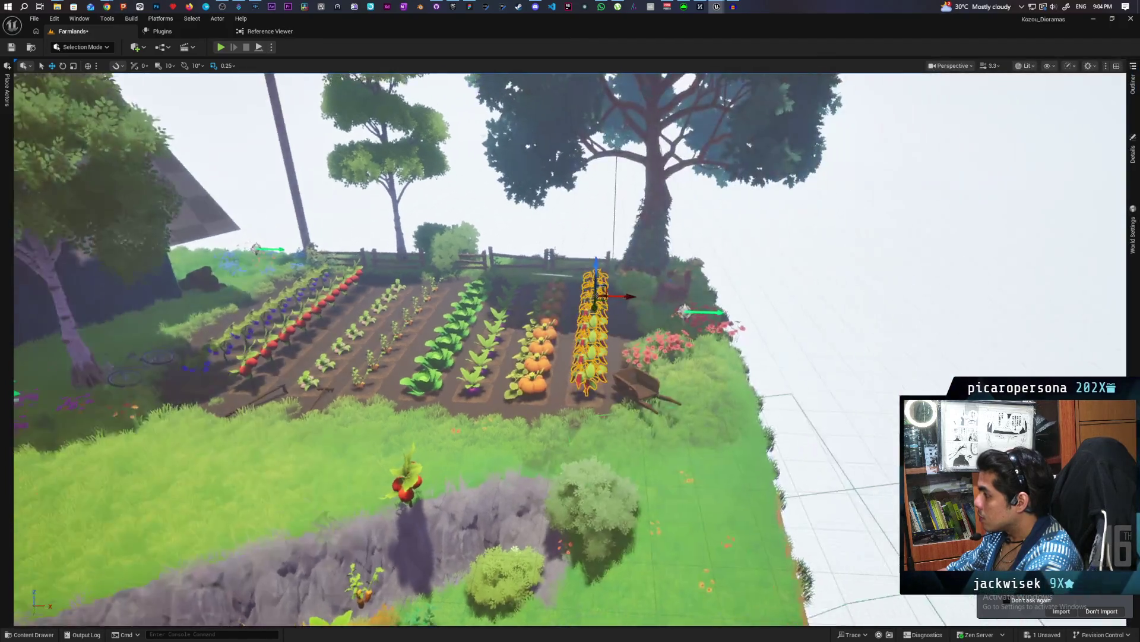
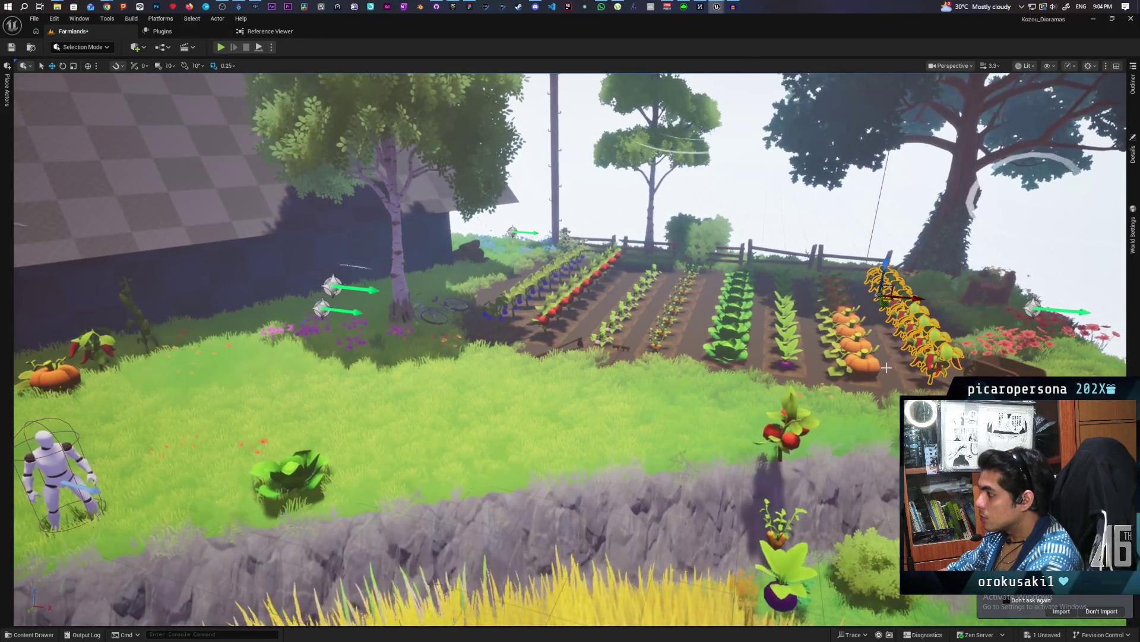
Undo the pepper row move and delete the eight stage-4 crop actors, Beetroot through Tomato.
{"action": "key", "text": "ctrl+z"}
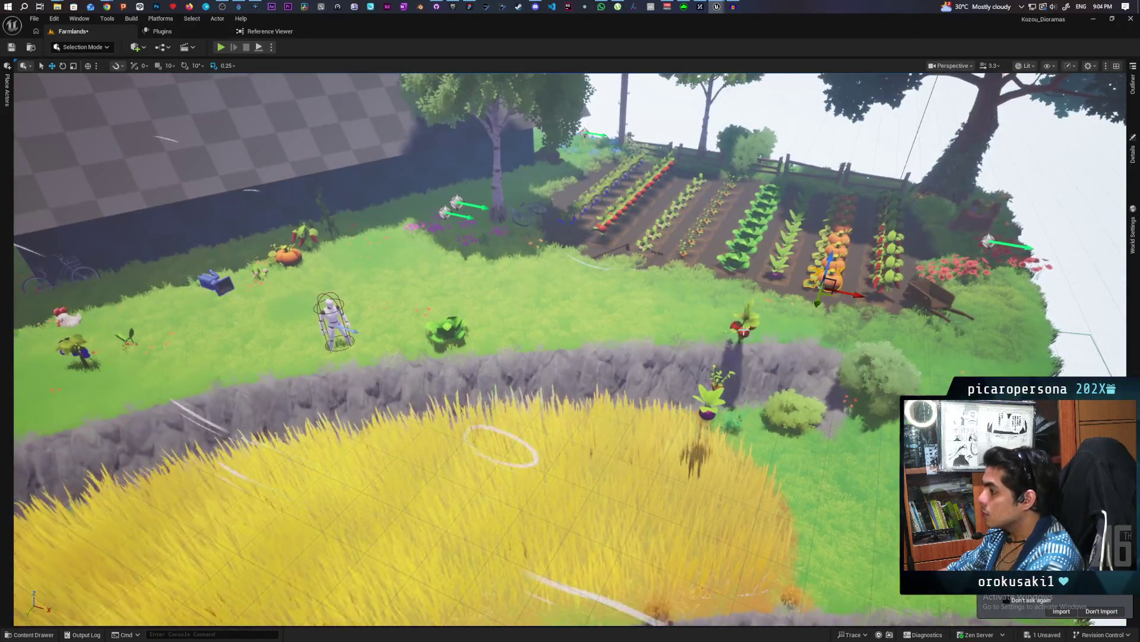
{"action": "key", "text": "ctrl+space"}
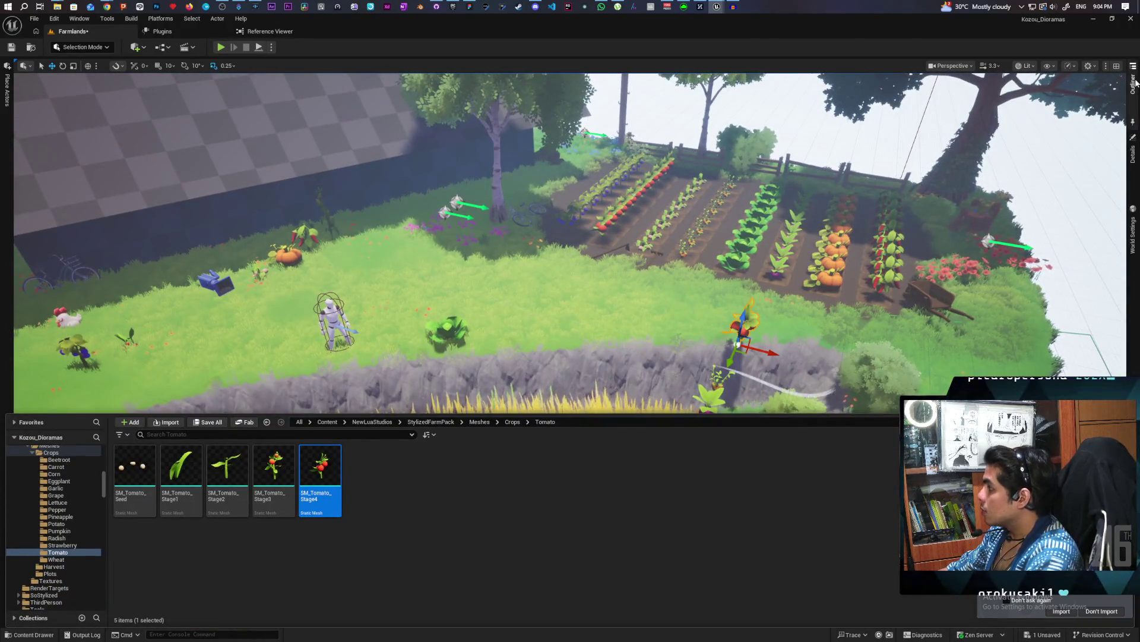
{"action": "left_click", "coordinate": [1134, 84]}
{"action": "left_click", "coordinate": [909, 109]}
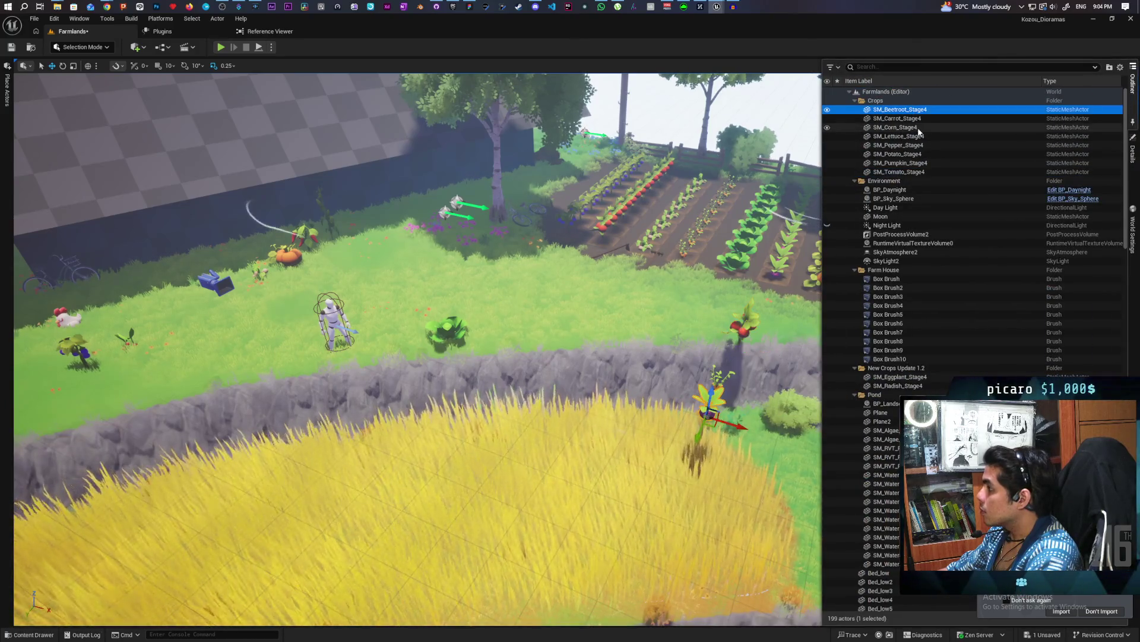
{"action": "left_click", "coordinate": [927, 171], "text": "shift"}
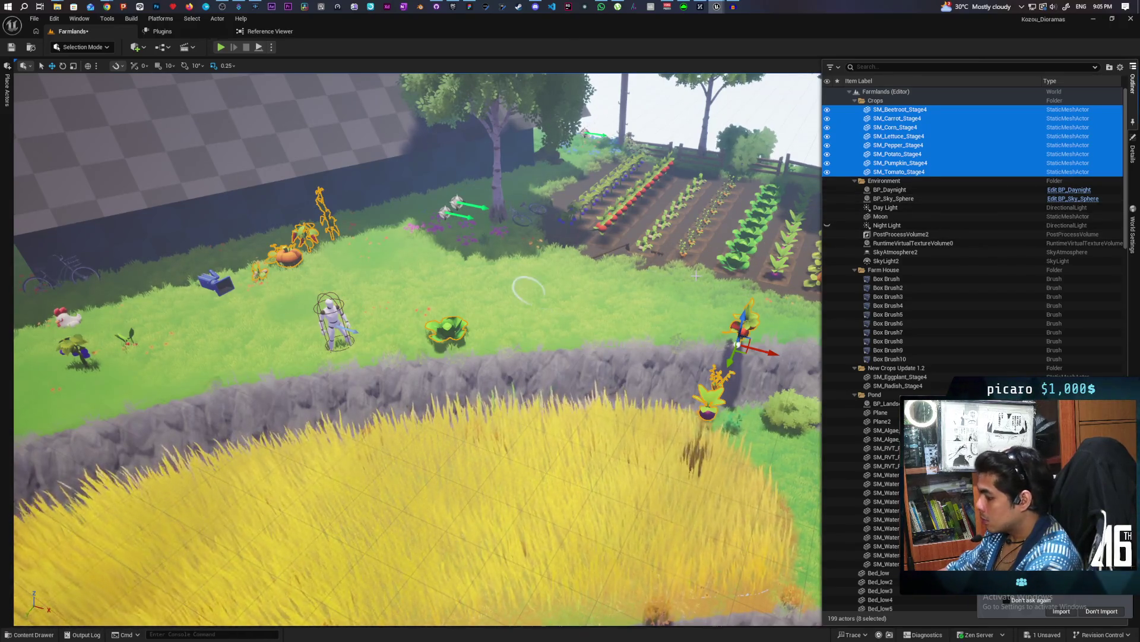
{"action": "key", "text": "Delete"}
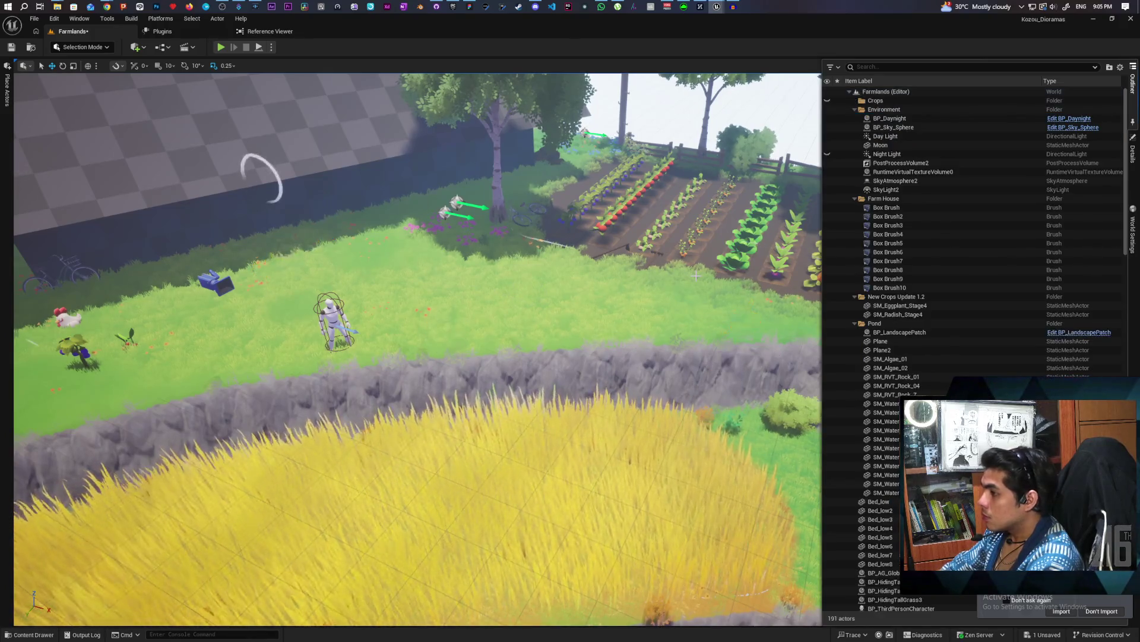
Delete the eggplant and radish actors and the New Crops Update 1.2 folder, then save the level.
{"action": "left_click", "coordinate": [75, 346]}
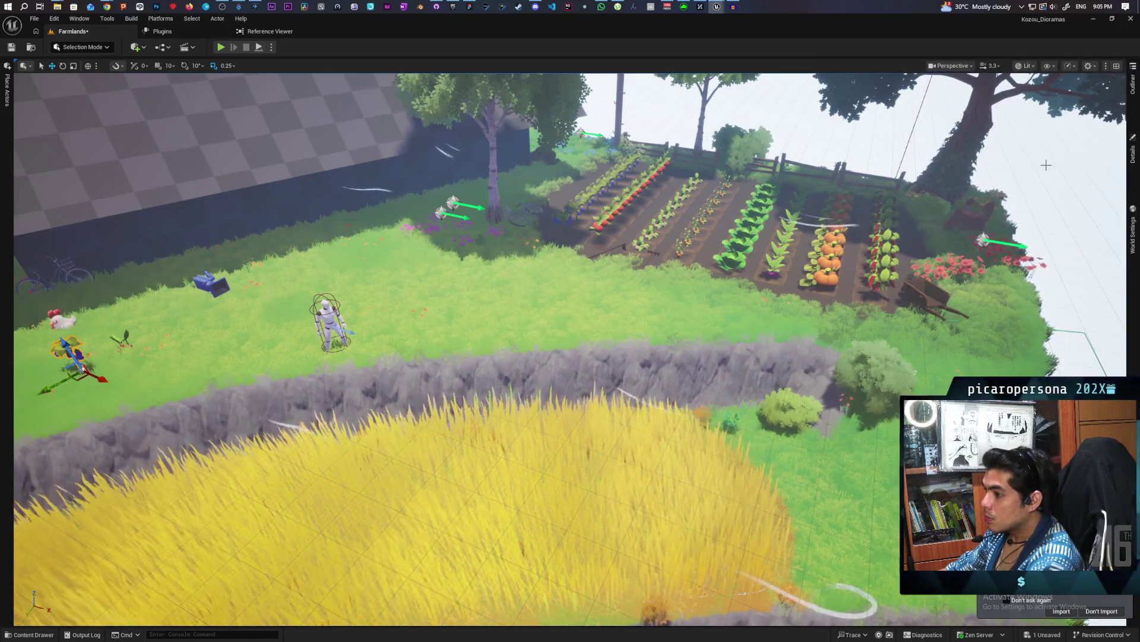
{"action": "left_click", "coordinate": [1133, 83]}
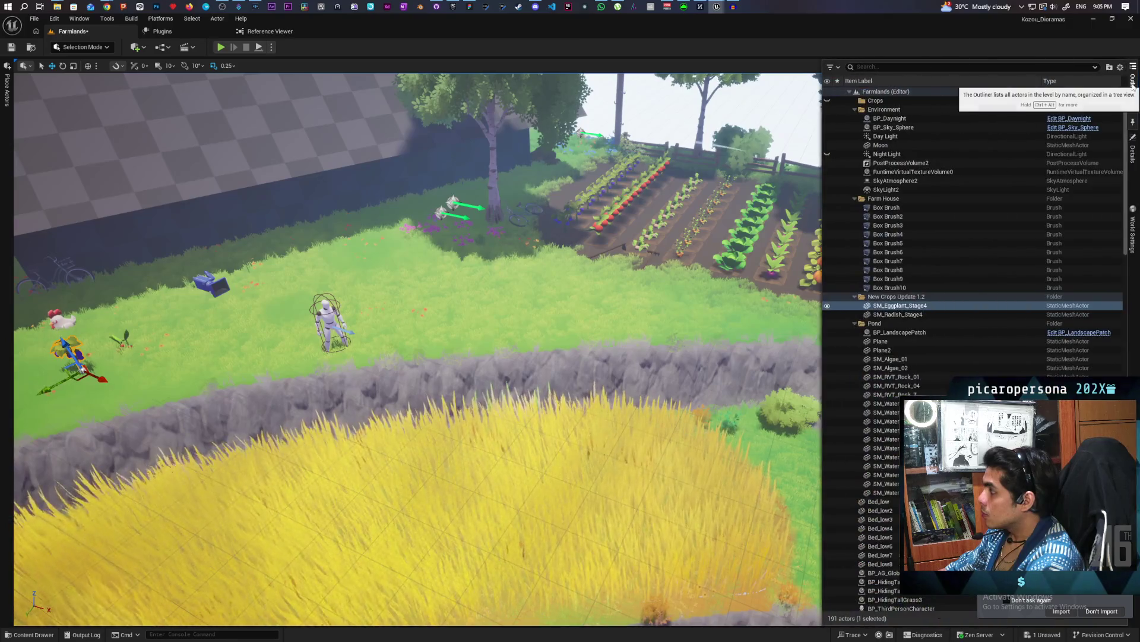
{"action": "left_click", "coordinate": [916, 317], "text": "ctrl"}
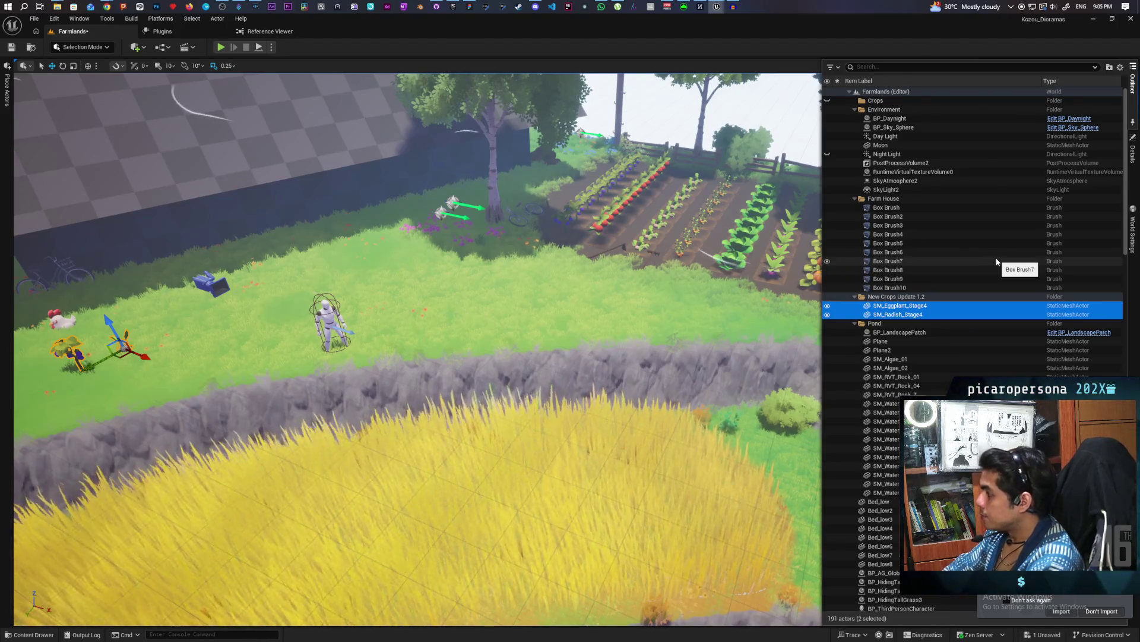
{"action": "key", "text": "Delete"}
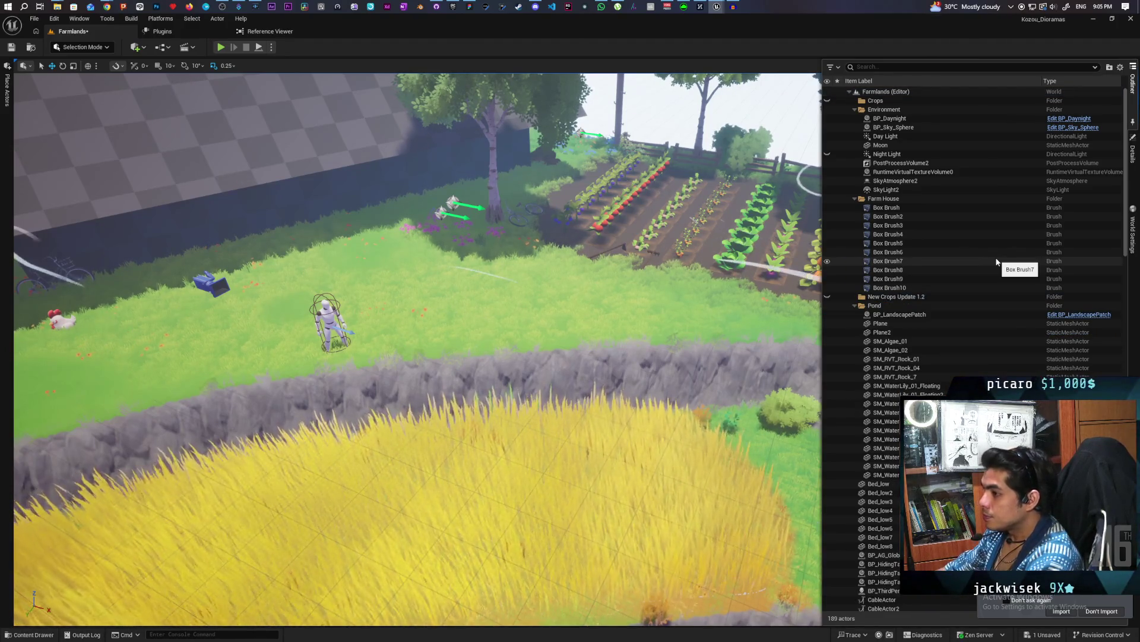
{"action": "left_click", "coordinate": [830, 297]}
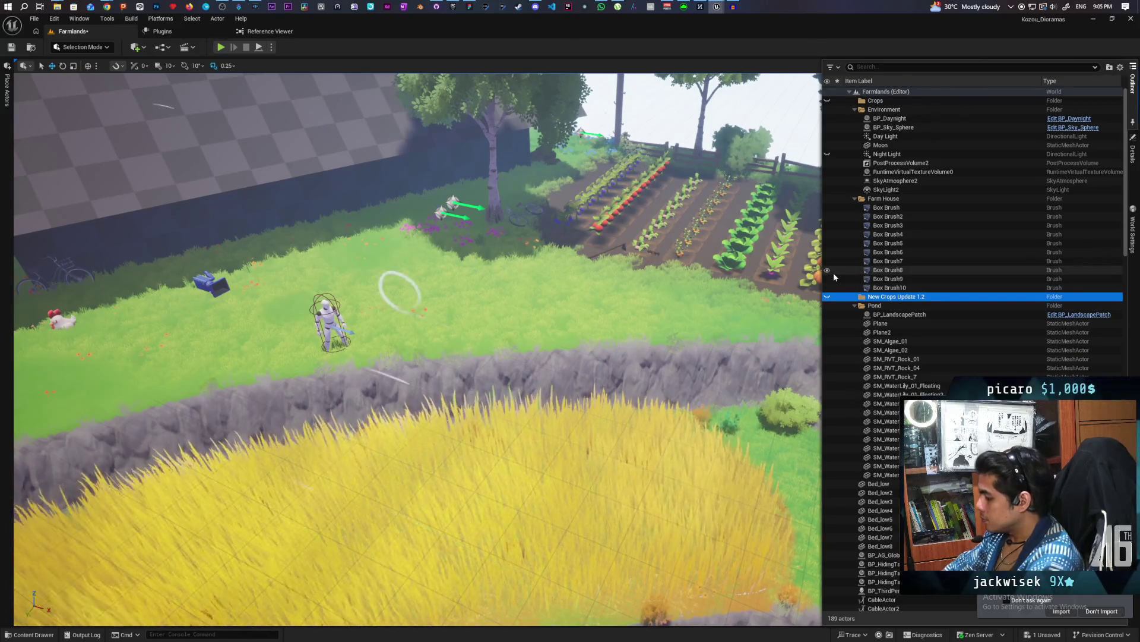
{"action": "key", "text": "Delete"}
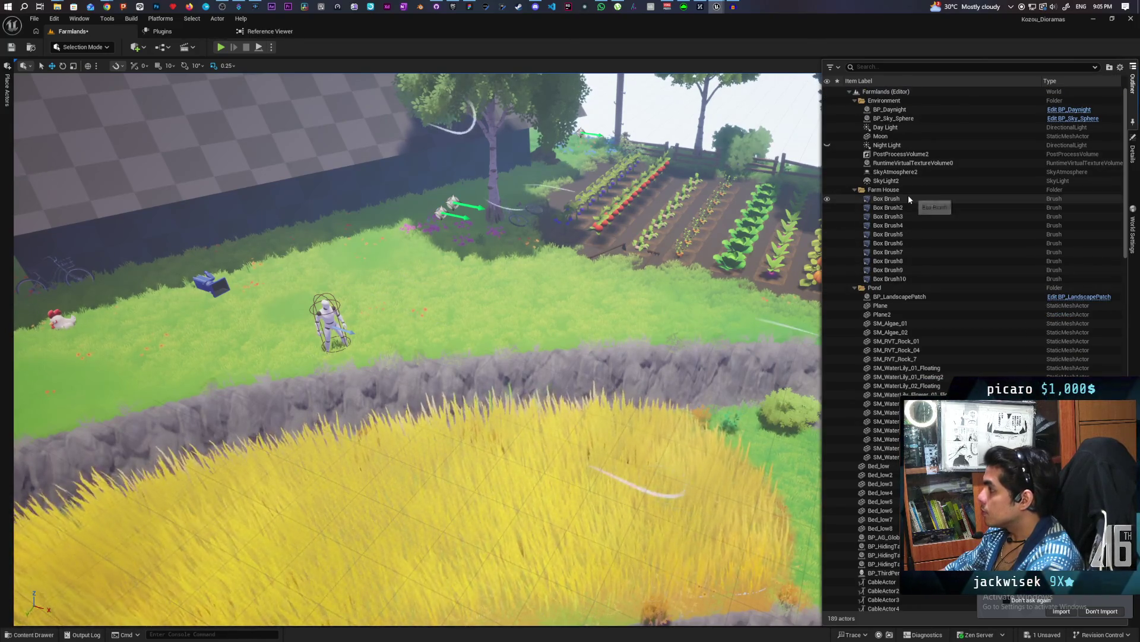
{"action": "key", "text": "ctrl+s"}
{"action": "scroll", "coordinate": [635, 266], "scroll_direction": "down", "scroll_amount": 3}
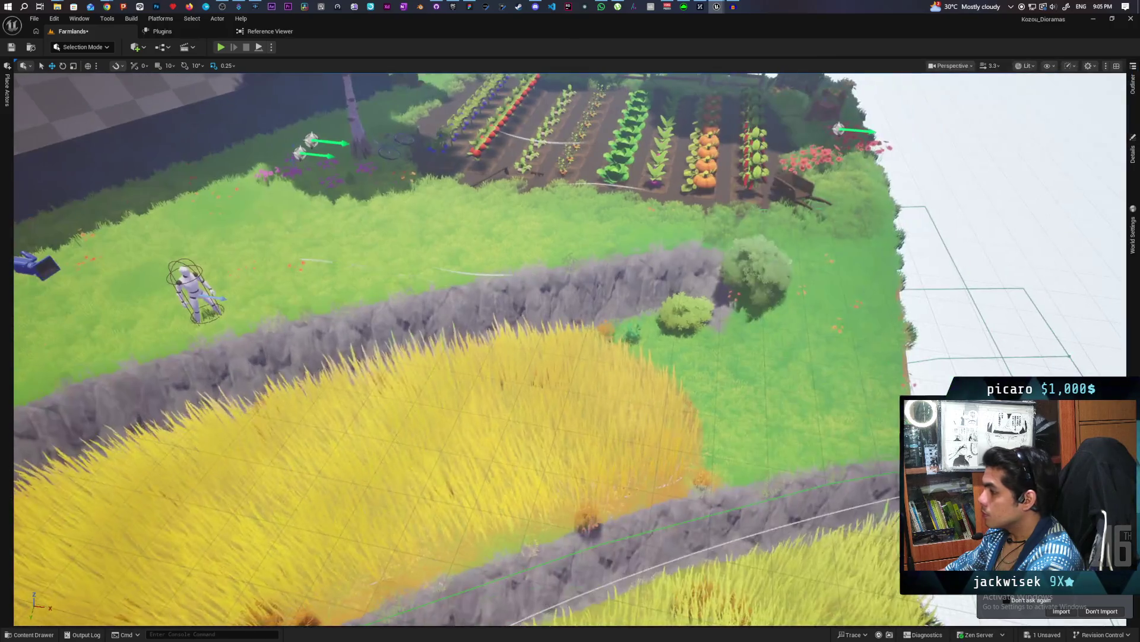
Open the pumpkin's M_Gradient material from its Details panel in the Material Editor.
{"action": "scroll", "coordinate": [659, 270], "scroll_direction": "up", "scroll_amount": 3}
{"action": "mouse_move", "coordinate": [665, 271]}
{"action": "left_mouse_down"}
{"action": "mouse_move", "coordinate": [647, 309]}
{"action": "mouse_move", "coordinate": [523, 261]}
{"action": "mouse_move", "coordinate": [570, 279]}
{"action": "mouse_move", "coordinate": [564, 246]}
{"action": "mouse_move", "coordinate": [523, 253]}
{"action": "mouse_move", "coordinate": [618, 291]}
{"action": "left_mouse_up"}
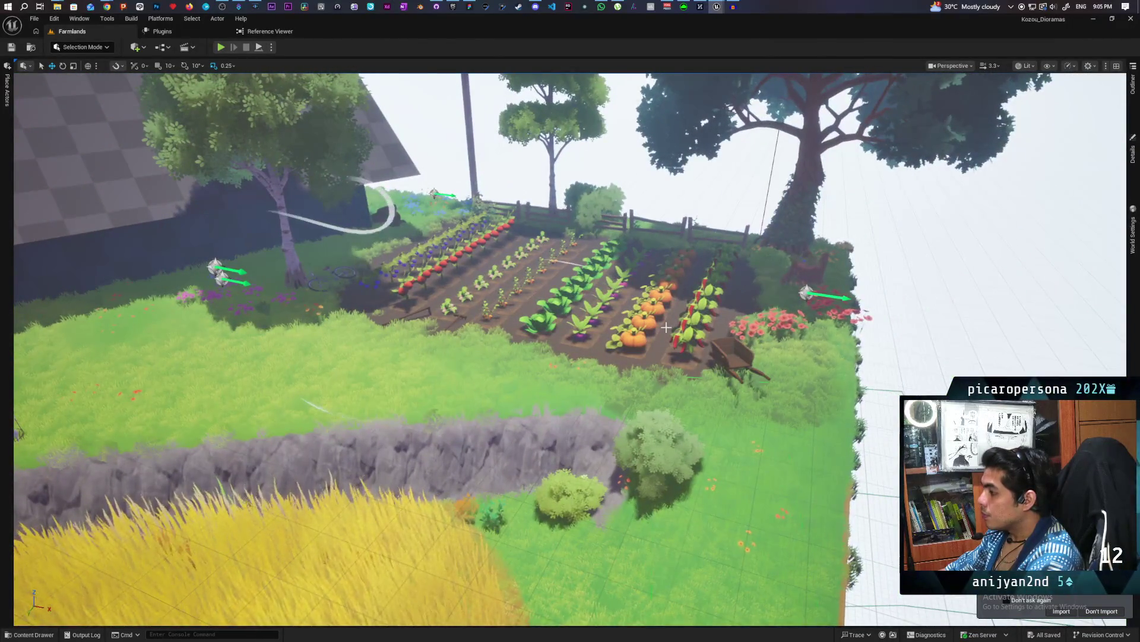
{"action": "left_click", "coordinate": [1133, 154]}
{"action": "double_click", "coordinate": [919, 326]}
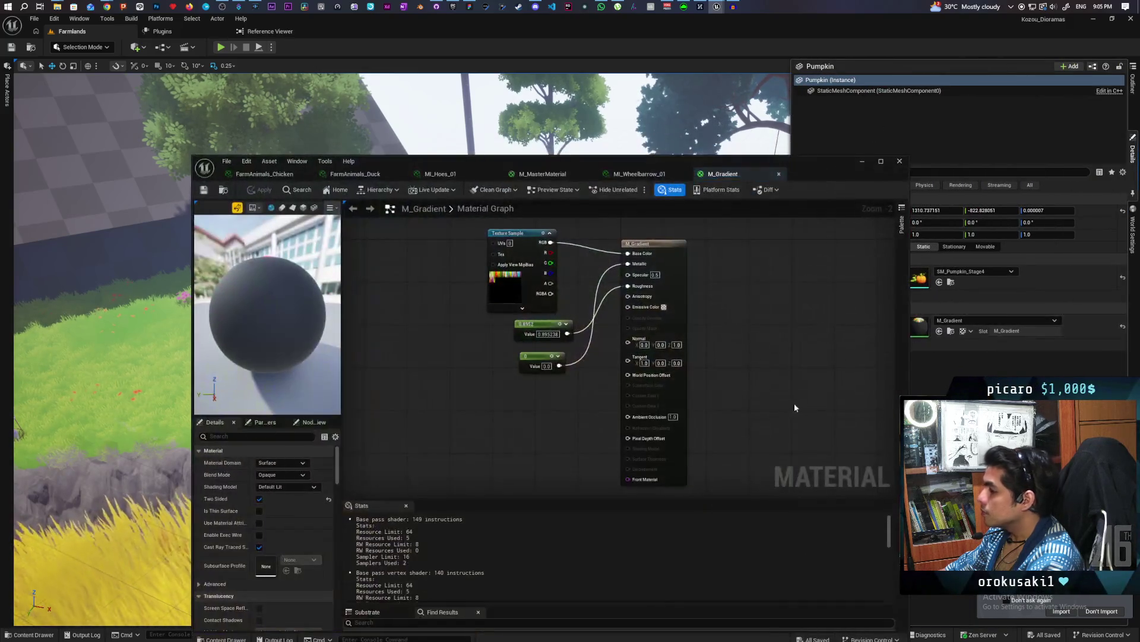
Add a MakeMaterialAttributes node and wire the texture colour, Metallic and Roughness into it.
{"action": "right_click", "coordinate": [642, 281]}
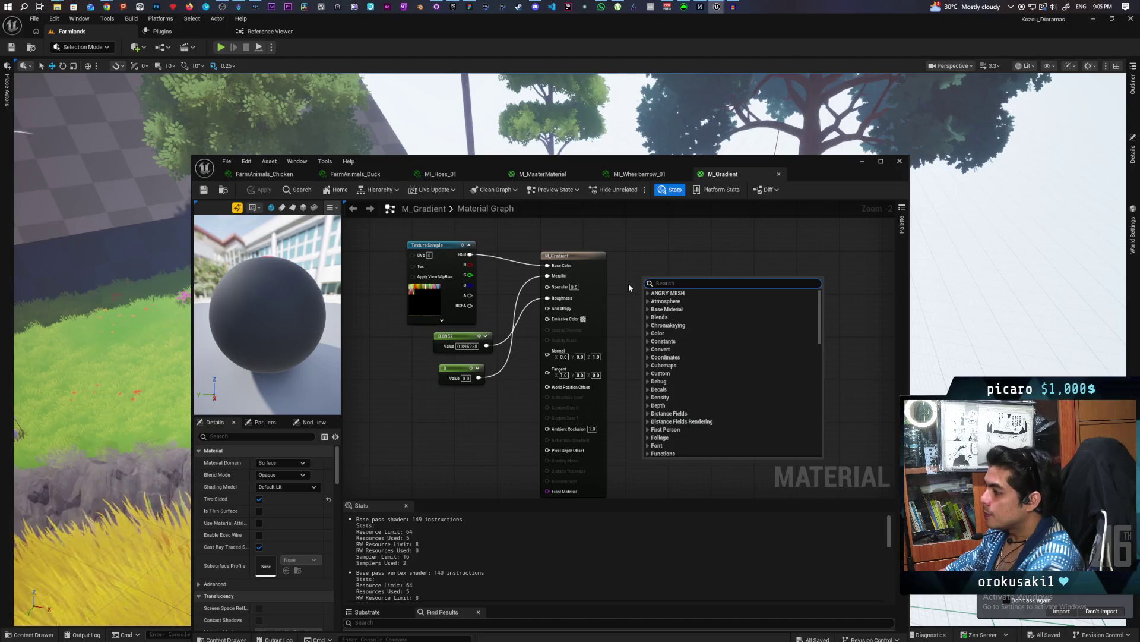
{"action": "type", "text": "make"}
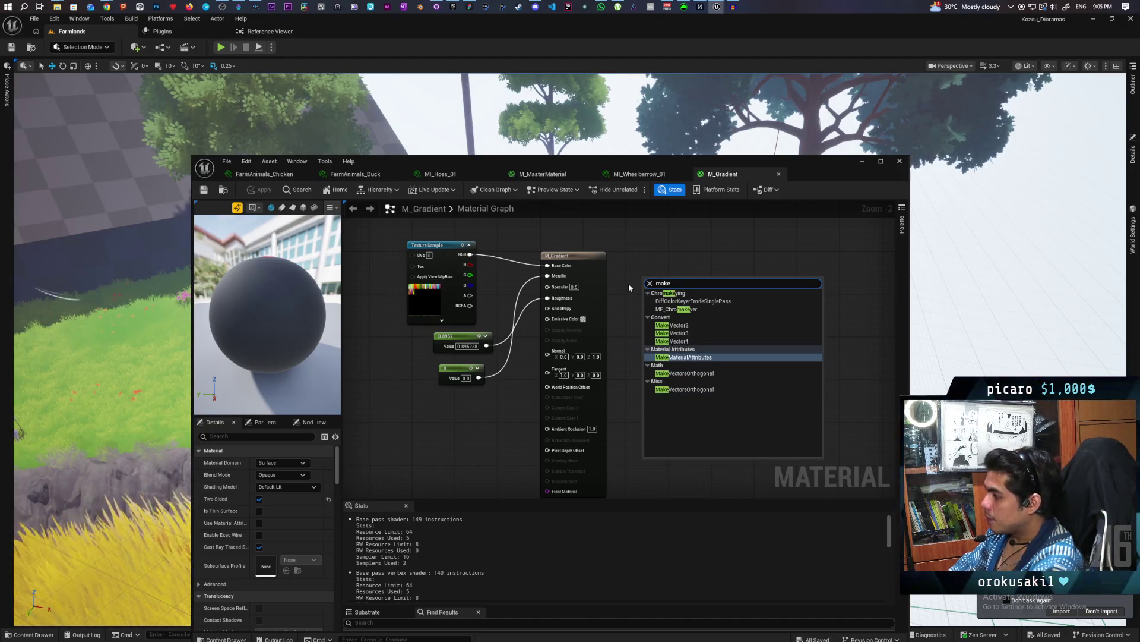
{"action": "key", "text": "Return"}
{"action": "scroll", "coordinate": [628, 283], "scroll_direction": "up", "scroll_amount": 2}
{"action": "left_click_drag", "start_coordinate": [689, 277], "coordinate": [675, 248]}
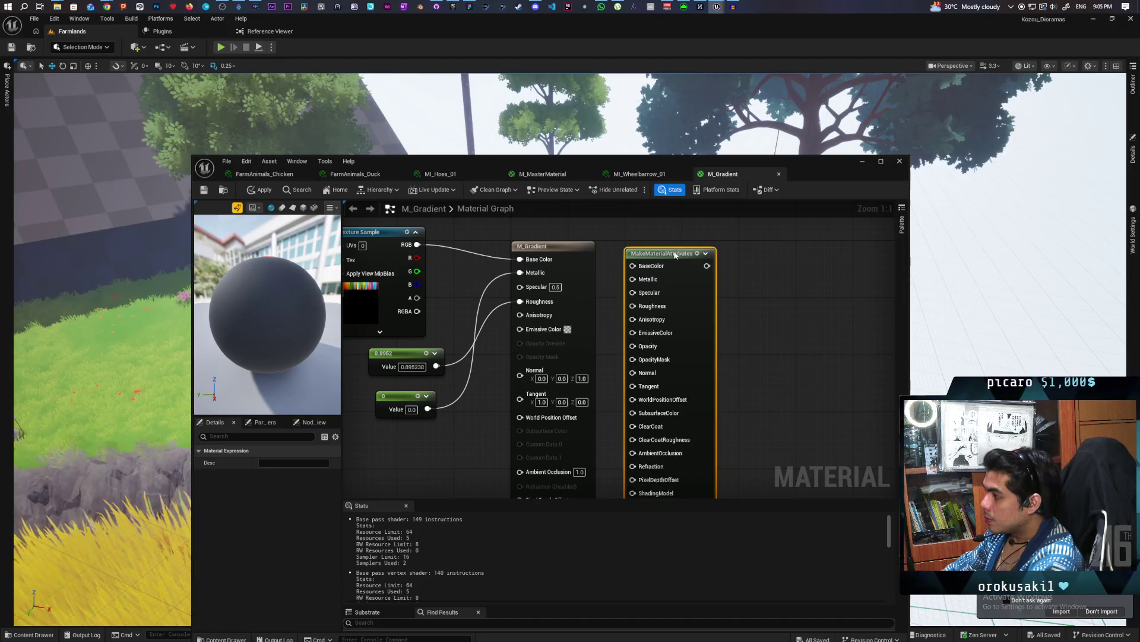
{"action": "left_click_drag", "start_coordinate": [520, 259], "coordinate": [634, 258]}
{"action": "left_click_drag", "start_coordinate": [520, 274], "coordinate": [634, 273]}
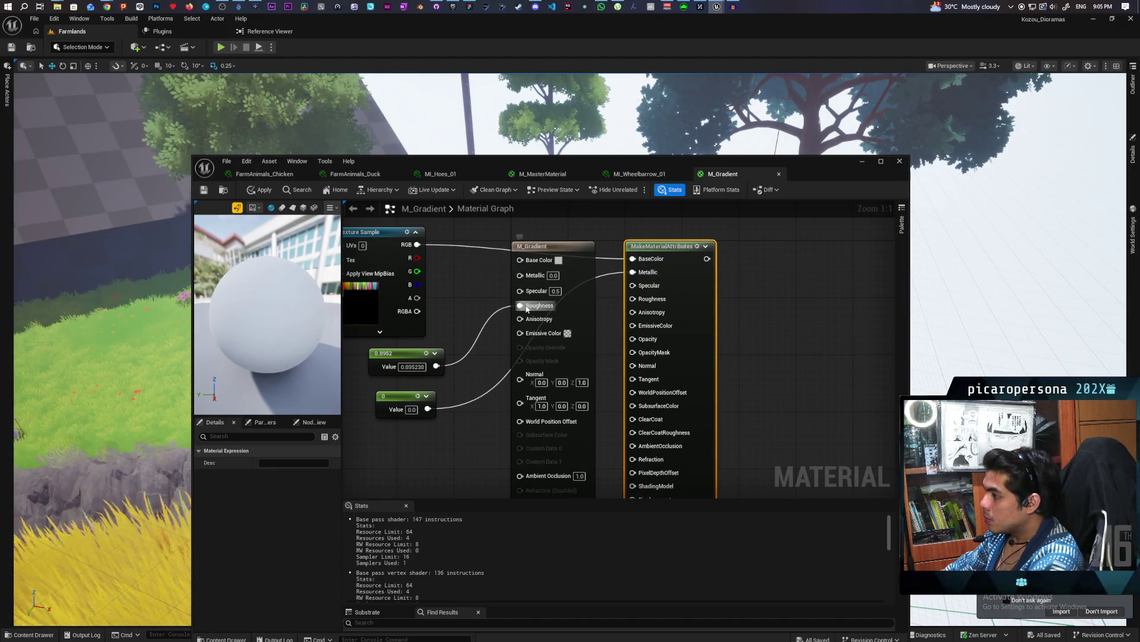
{"action": "mouse_move", "coordinate": [526, 308]}
{"action": "left_mouse_down"}
{"action": "mouse_move", "coordinate": [612, 318]}
{"action": "mouse_move", "coordinate": [633, 299]}
{"action": "left_mouse_up"}
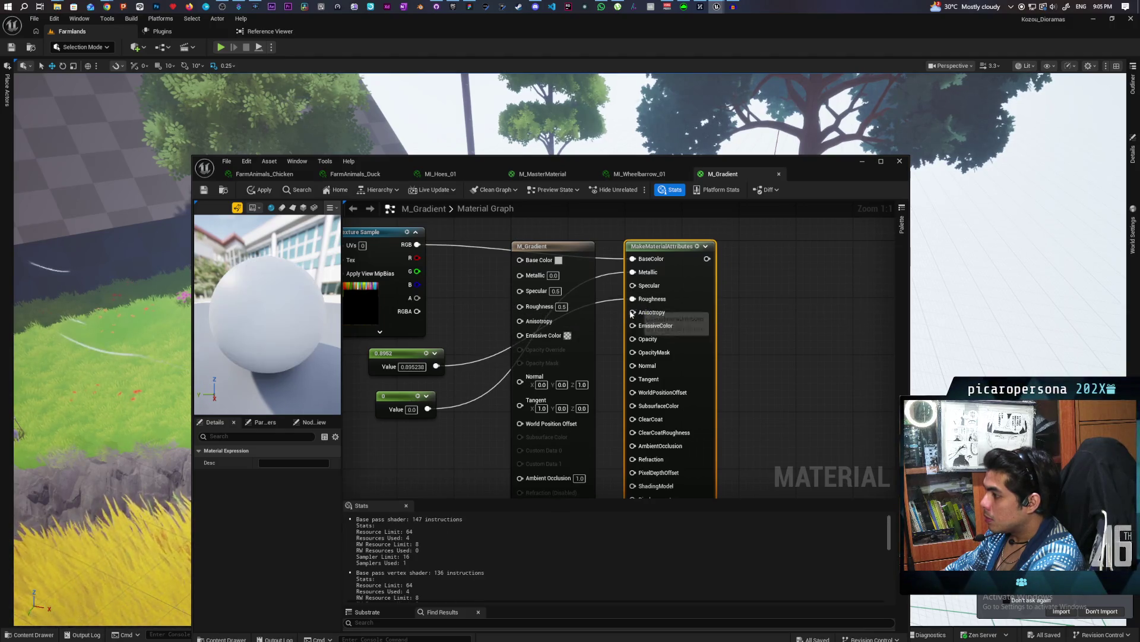
Switch the output to use material attributes, add MF_Stylized to the graph, and apply.
{"action": "mouse_move", "coordinate": [523, 384]}
{"action": "left_mouse_down"}
{"action": "mouse_move", "coordinate": [535, 221]}
{"action": "mouse_move", "coordinate": [541, 269]}
{"action": "left_mouse_up"}
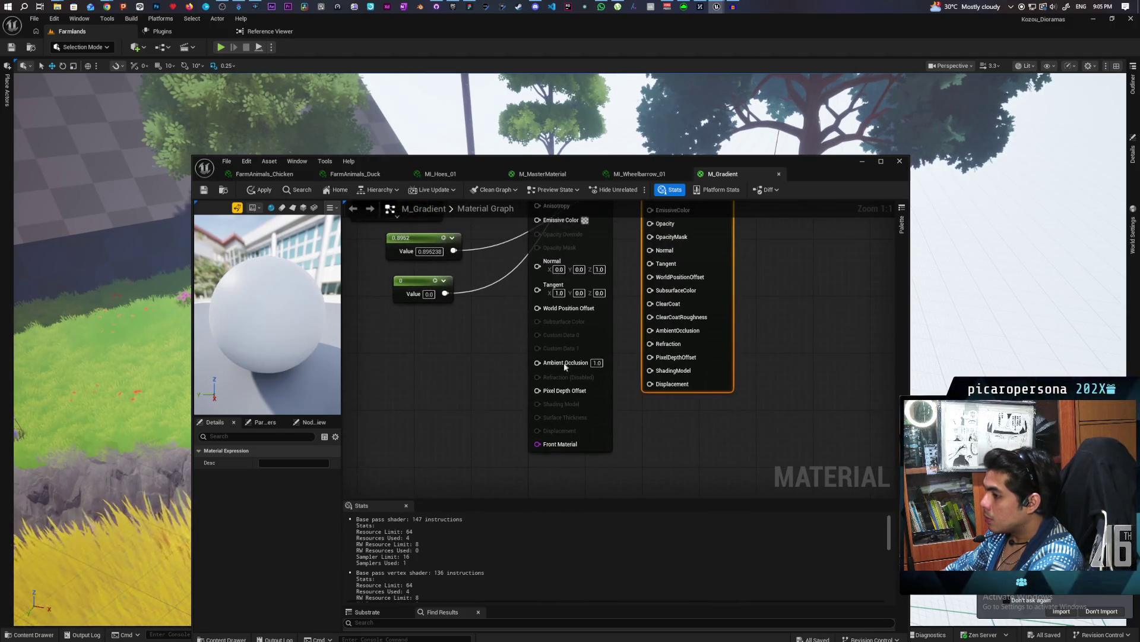
{"action": "left_click", "coordinate": [538, 383]}
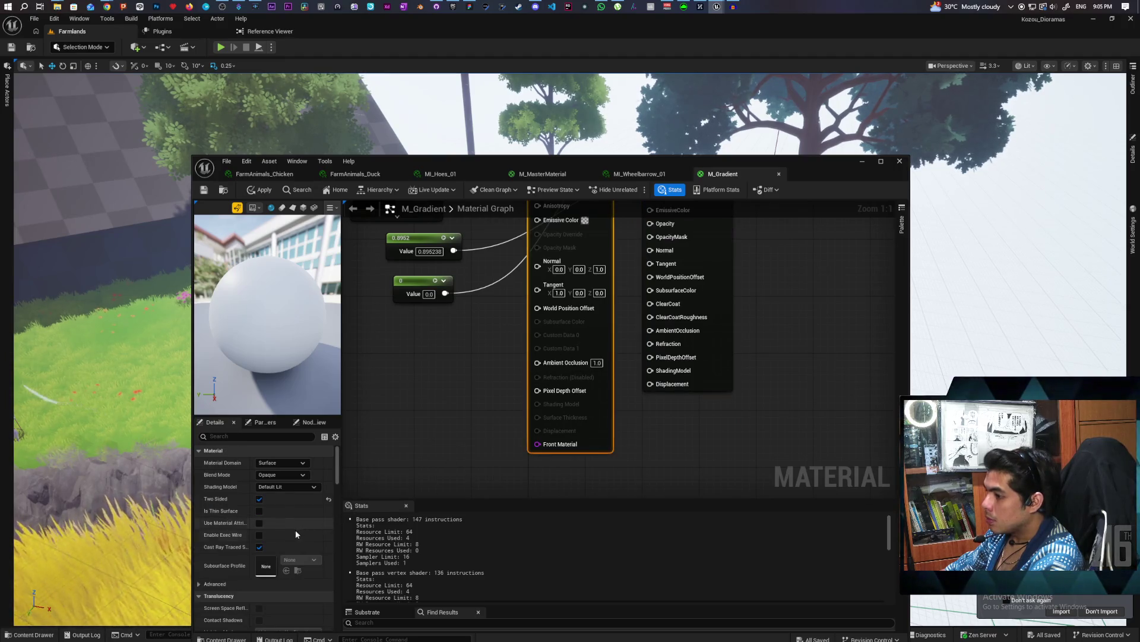
{"action": "left_click", "coordinate": [259, 523]}
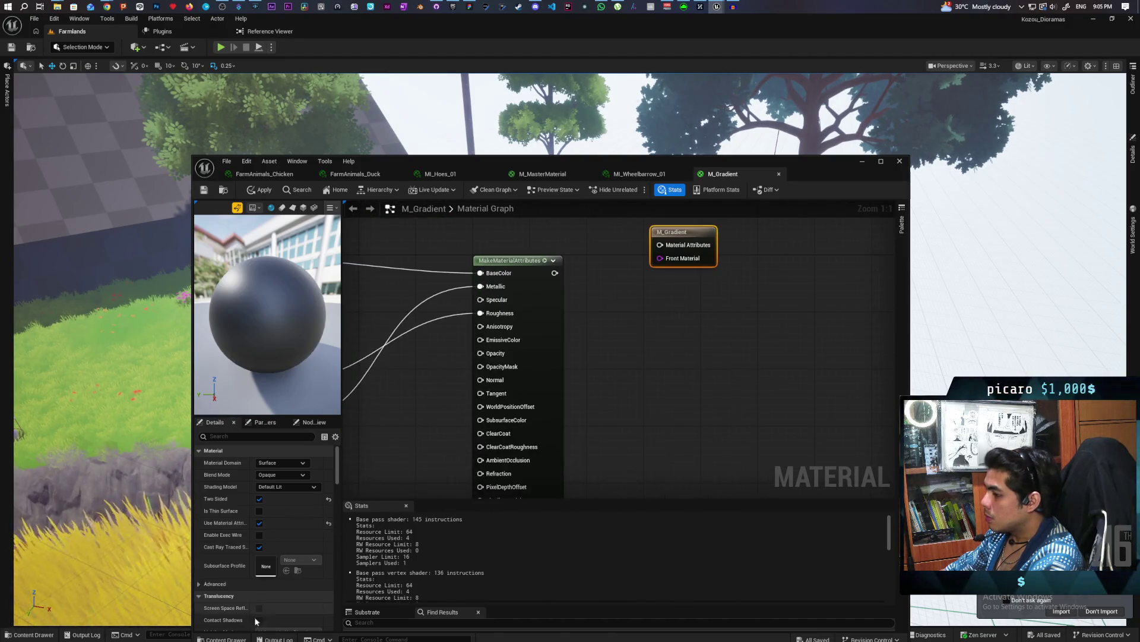
{"action": "left_click", "coordinate": [218, 639]}
{"action": "left_click", "coordinate": [522, 429]}
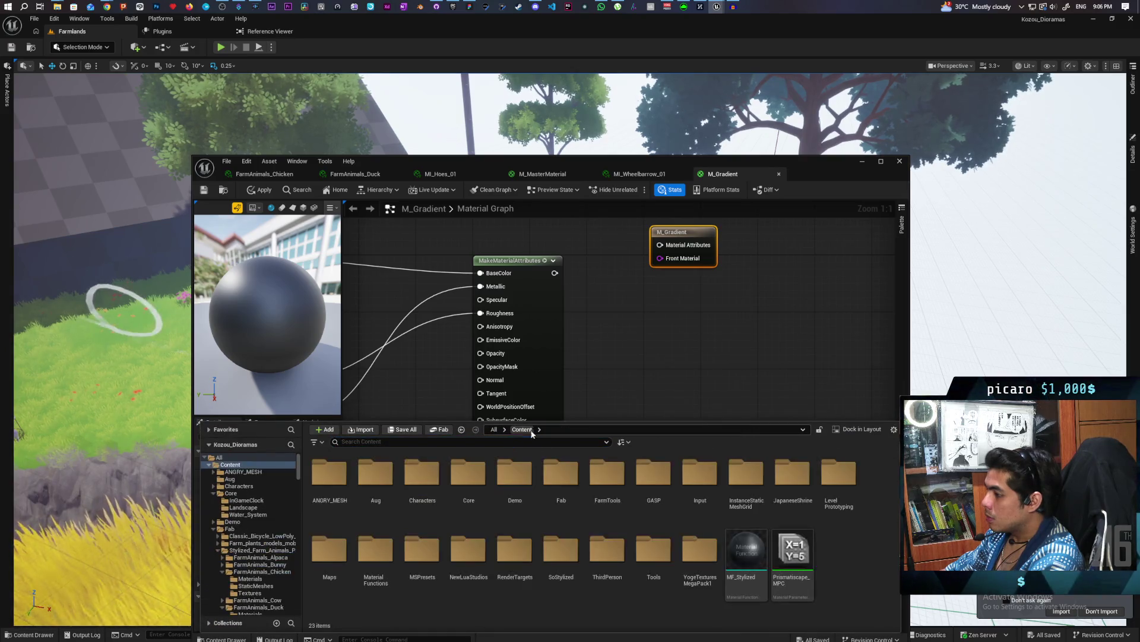
{"action": "left_click_drag", "start_coordinate": [745, 553], "coordinate": [614, 309]}
{"action": "left_click", "coordinate": [204, 189]}
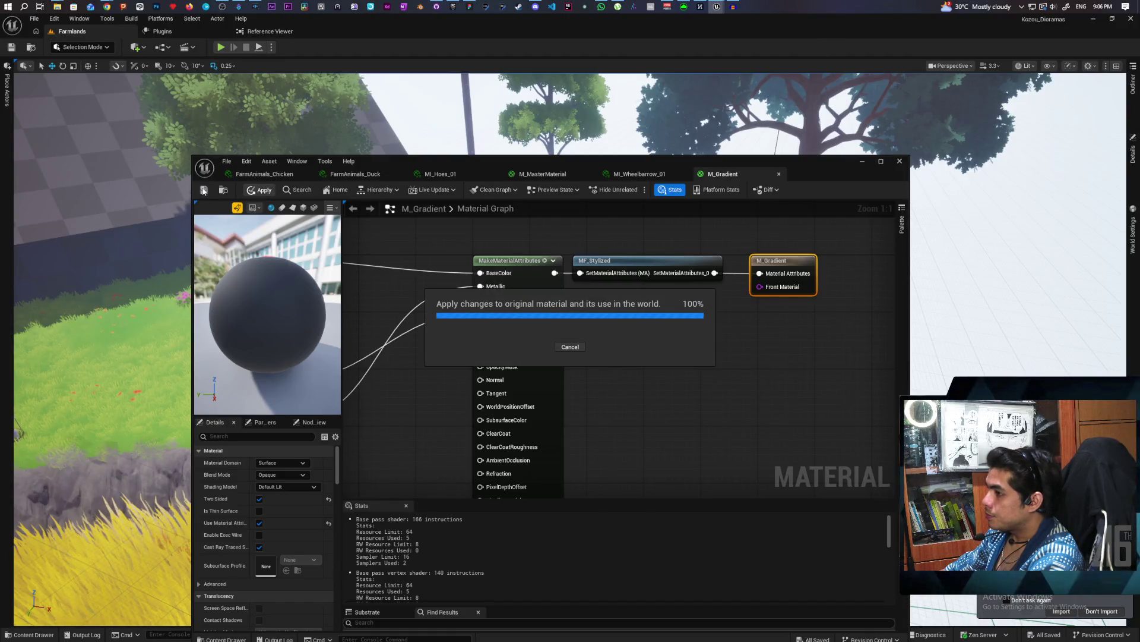
Minimize the material editor and start a Play From Here playtest in the viewport.
{"action": "left_click", "coordinate": [861, 165]}
{"action": "right_click", "coordinate": [313, 80]}
{"action": "left_click", "coordinate": [372, 379]}
{"action": "left_click", "coordinate": [371, 385]}
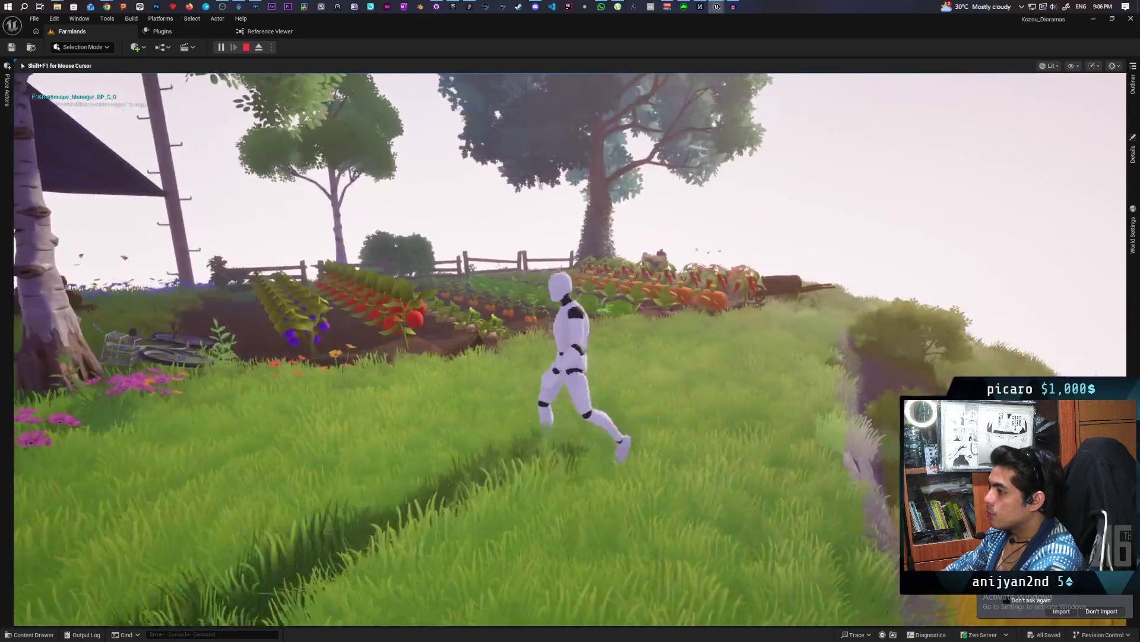
Run the mannequin through the crop rows, across the garden, and up the grassy hill.
{"action": "key", "text": "w"}
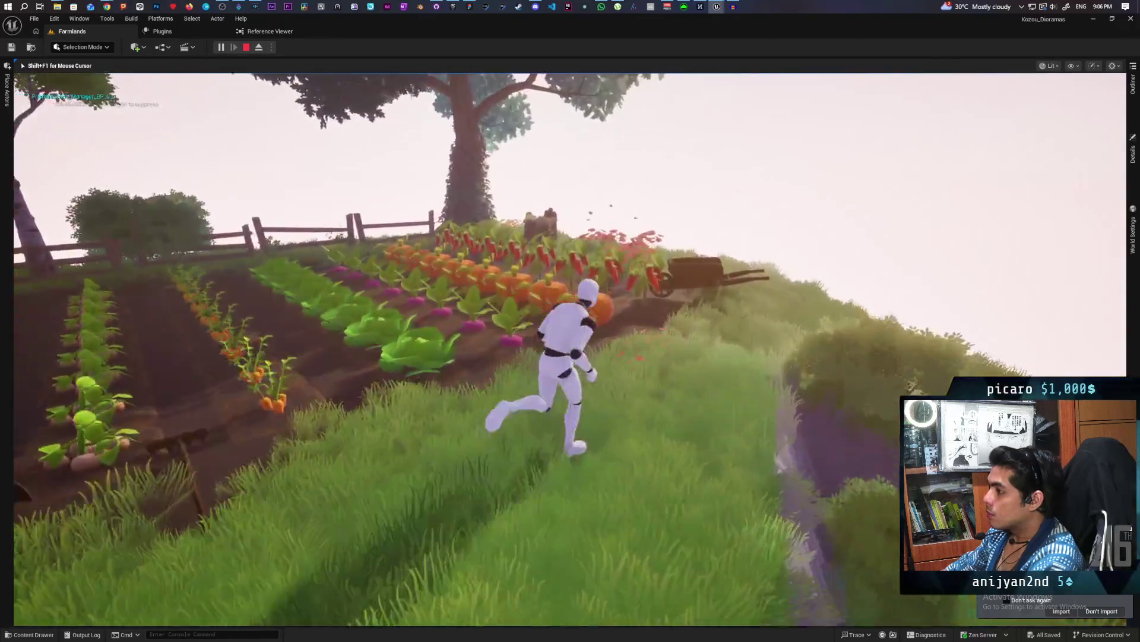
{"action": "key", "text": "s"}
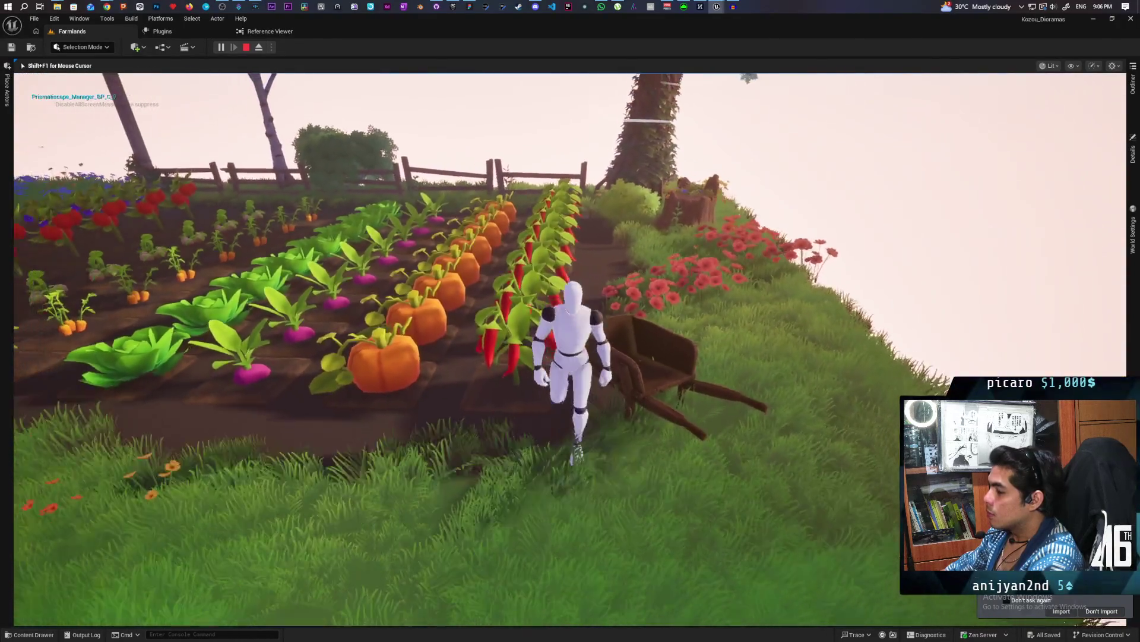
{"action": "key", "text": "w"}
{"action": "key", "text": "w"}
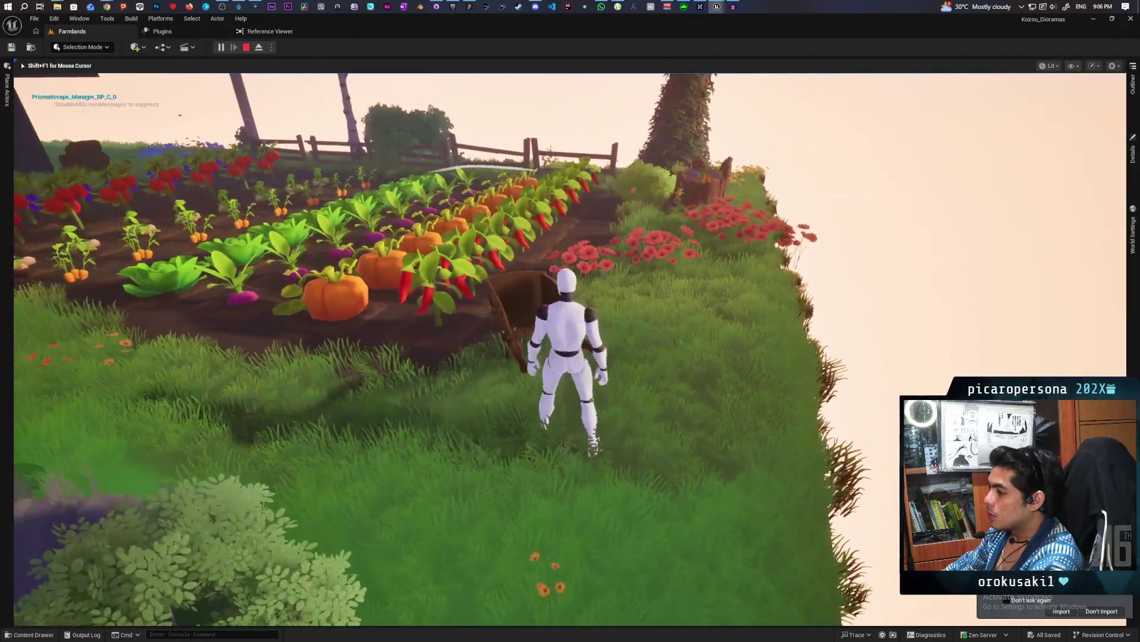
{"action": "key", "text": "w"}
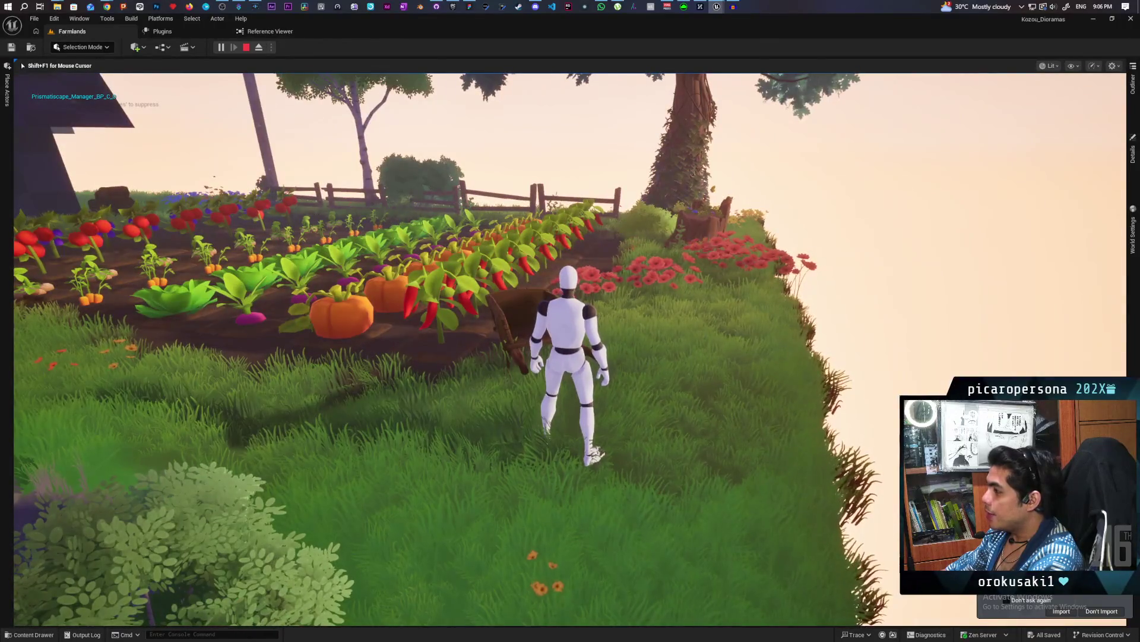
{"action": "key", "text": "w"}
{"action": "key", "text": "w"}
{"action": "key", "text": "w"}
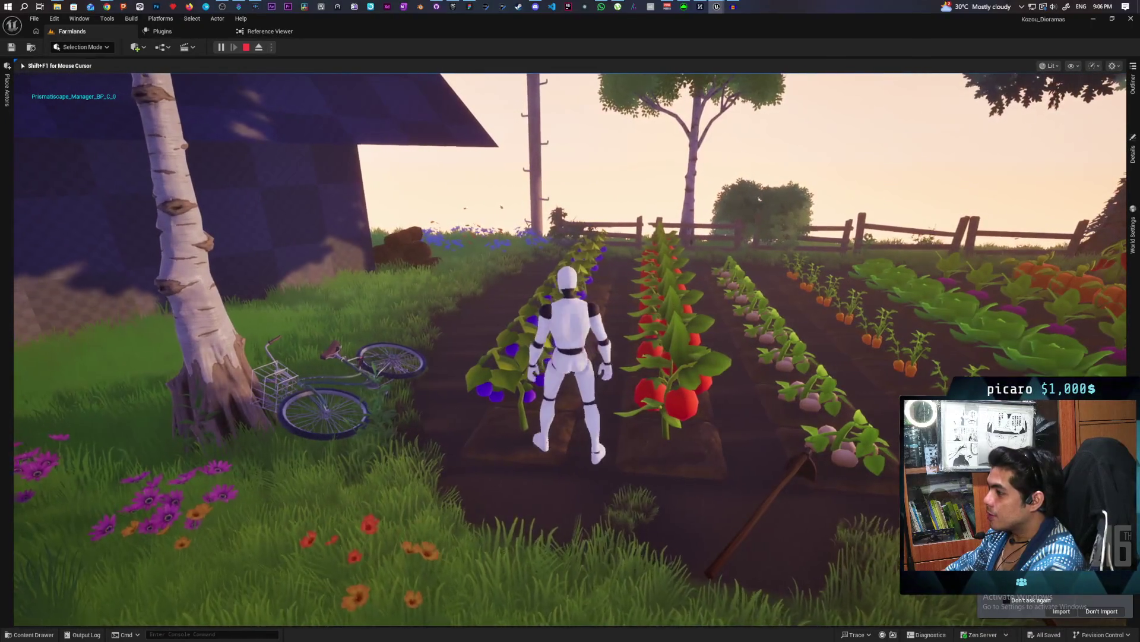
{"action": "key", "text": "s"}
{"action": "key", "text": "w"}
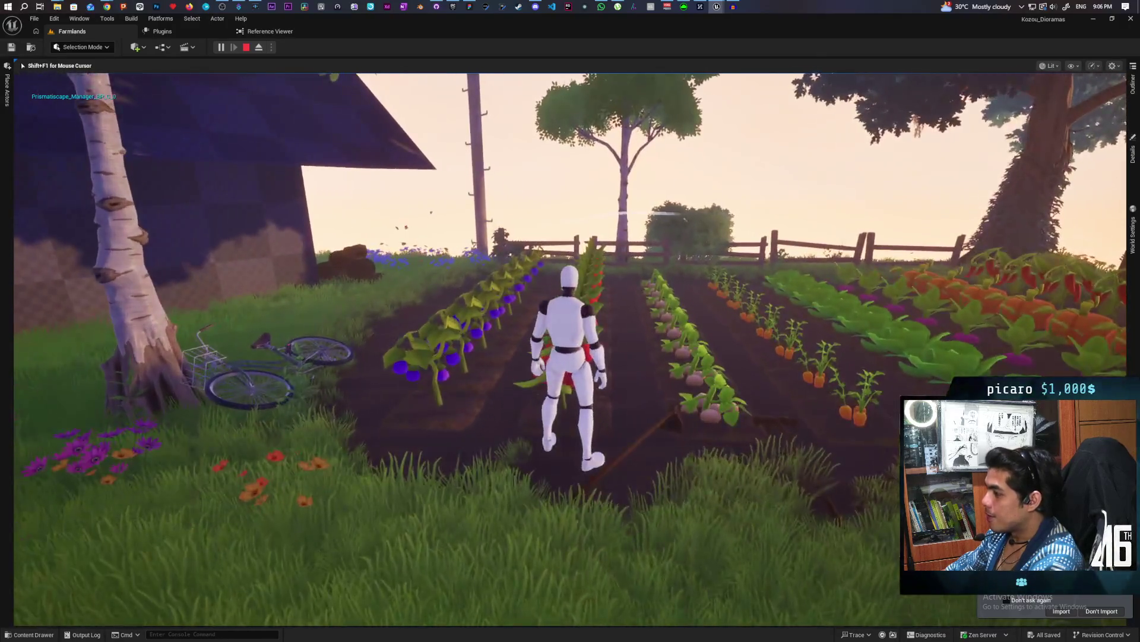
{"action": "key", "text": "a"}
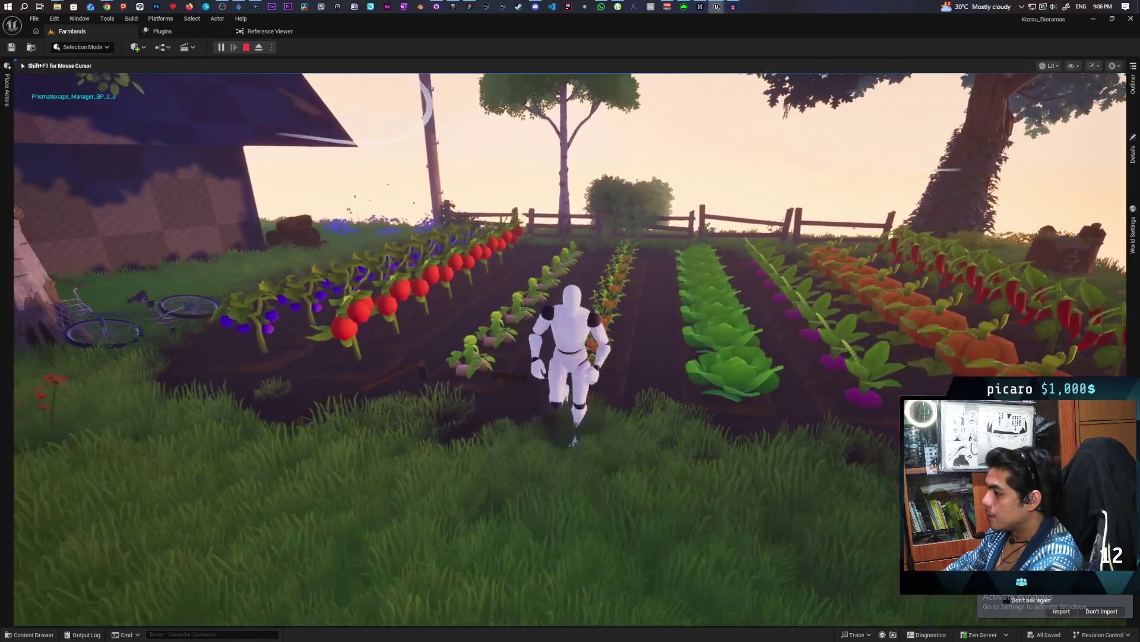
{"action": "key", "text": "w"}
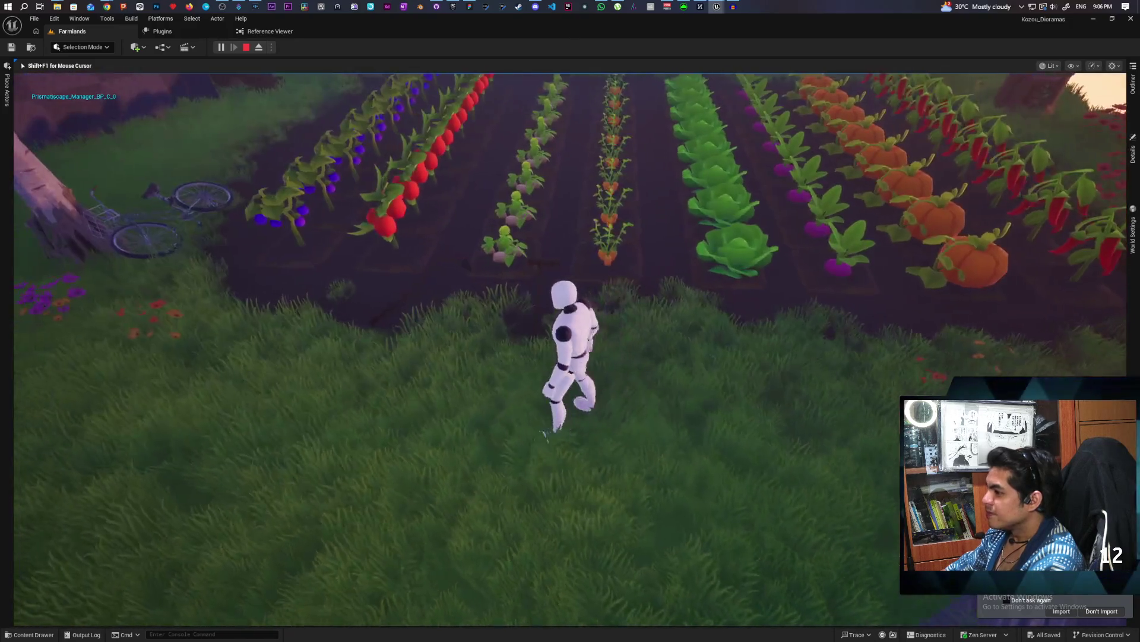
{"action": "key", "text": "s"}
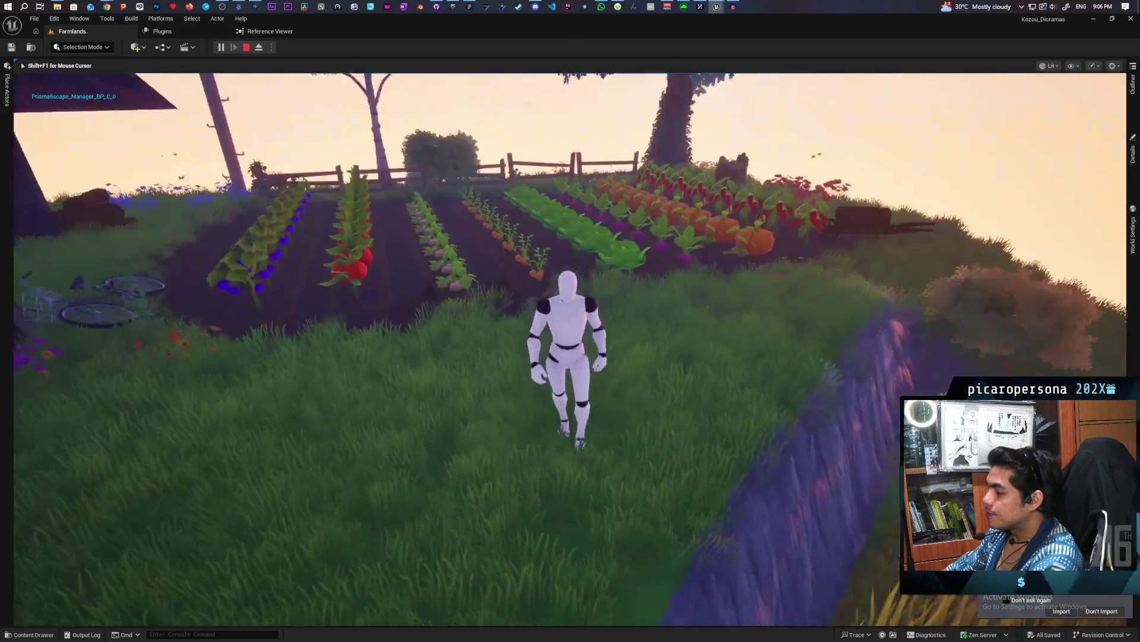
{"action": "key", "text": "w"}
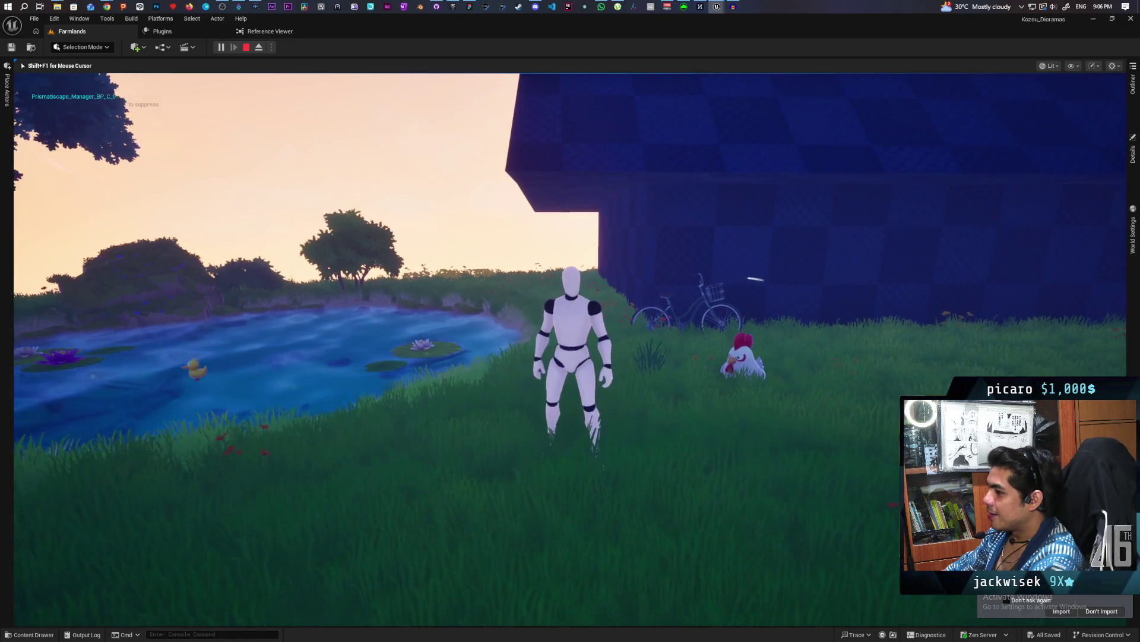
{"action": "key", "text": "w"}
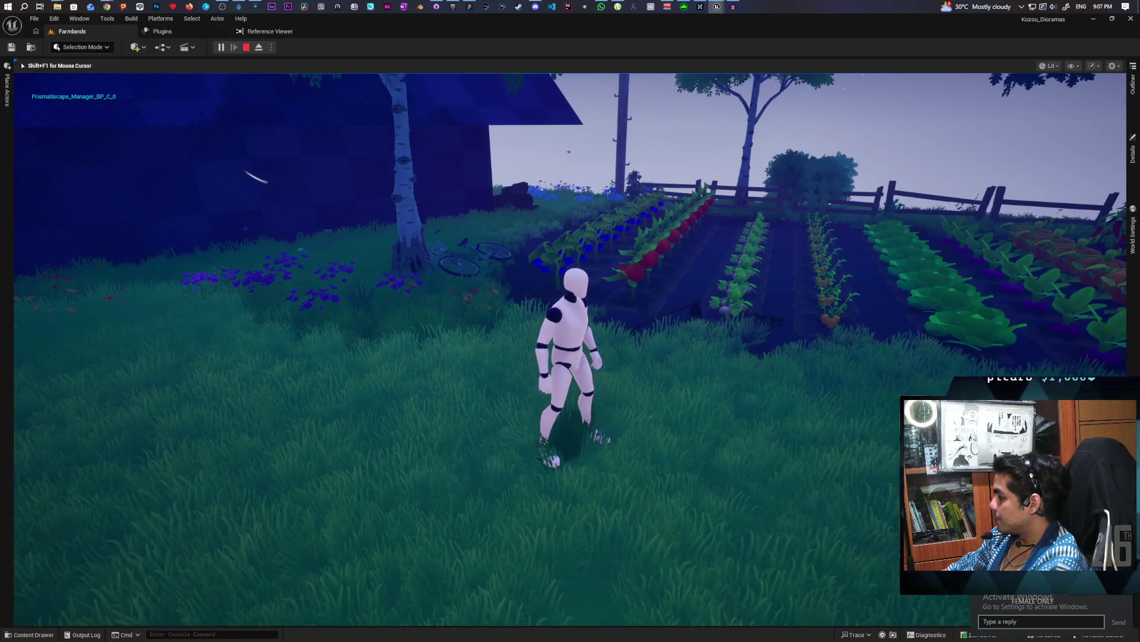
Run the mannequin through the vegetable field, past the bicycle toward the house, then stop the playtest.
{"action": "key", "text": "w"}
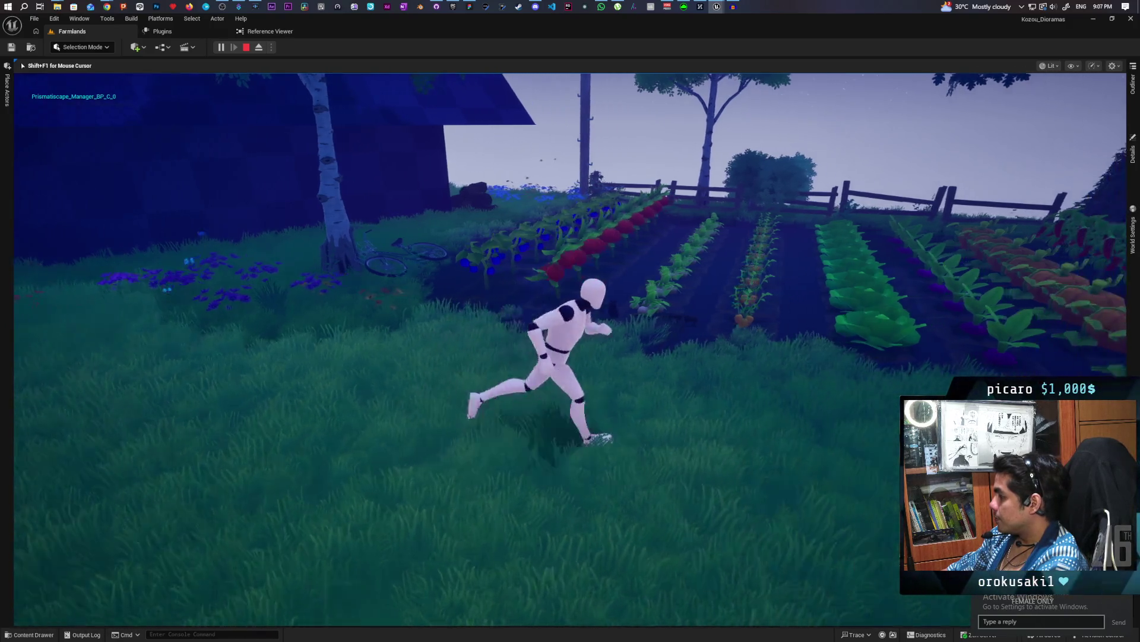
{"action": "key", "text": "a"}
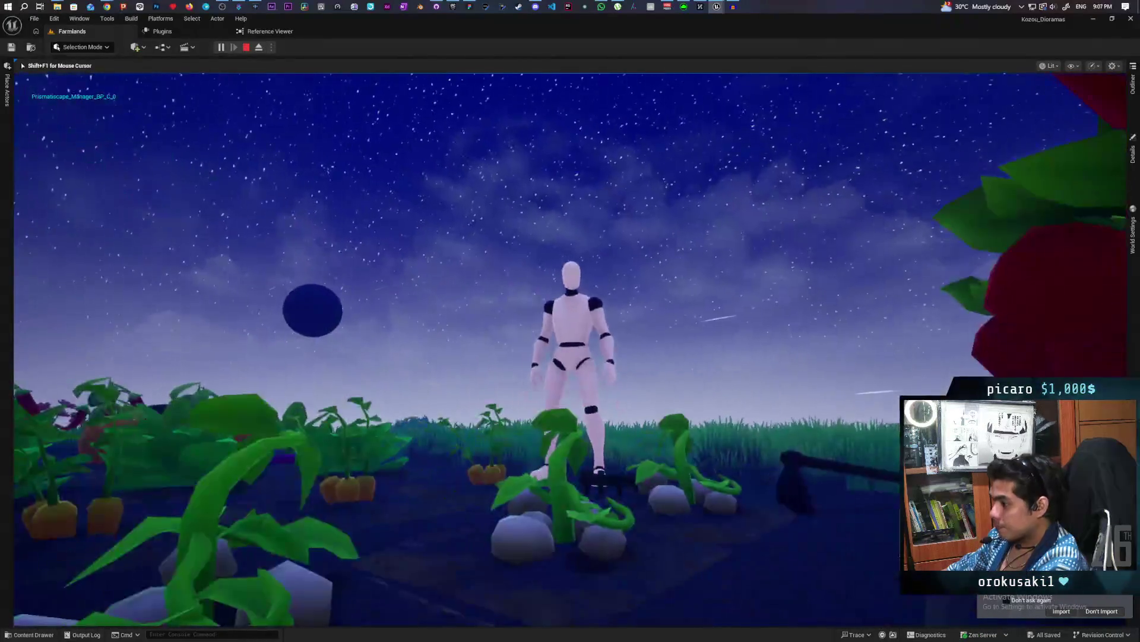
{"action": "key", "text": "a"}
{"action": "key", "text": "w"}
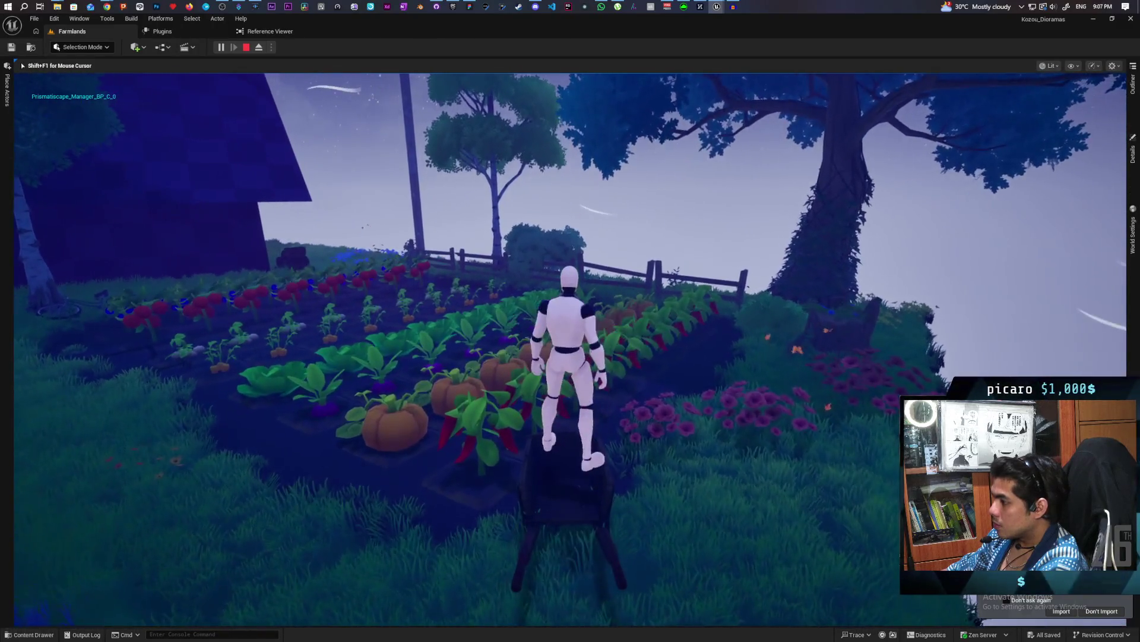
{"action": "key", "text": "w"}
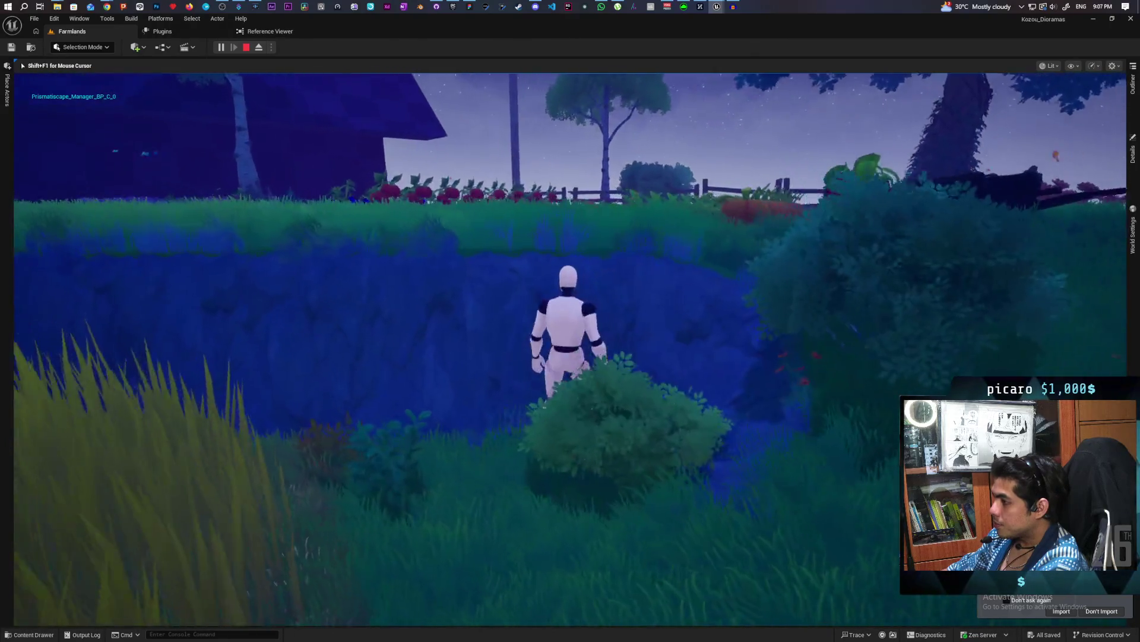
{"action": "key", "text": "w"}
{"action": "key", "text": "w"}
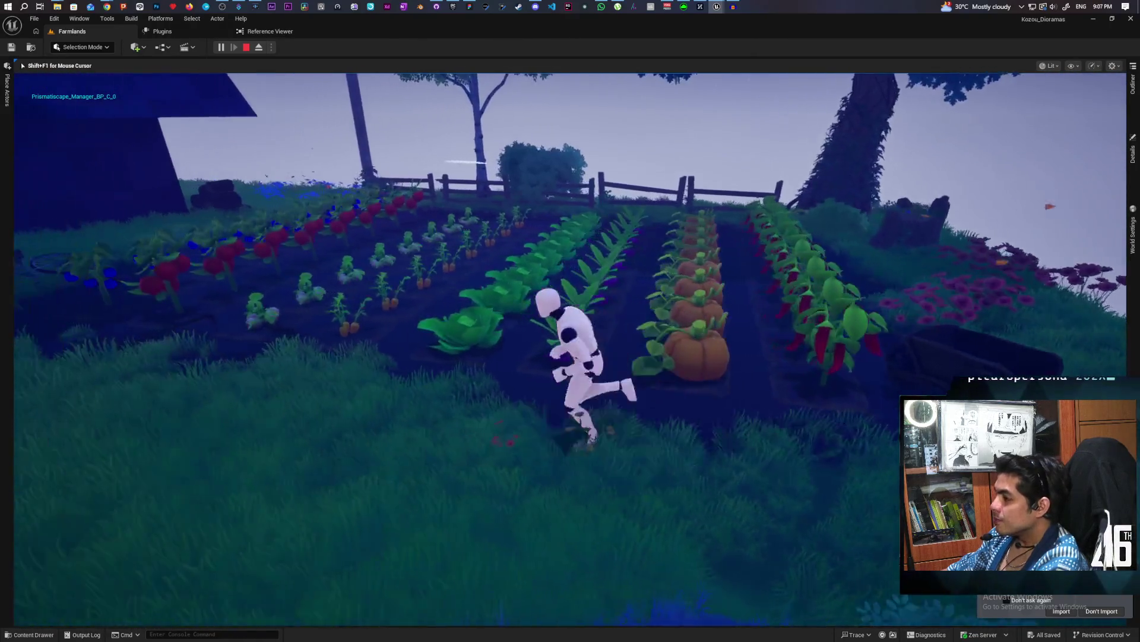
{"action": "key", "text": "w"}
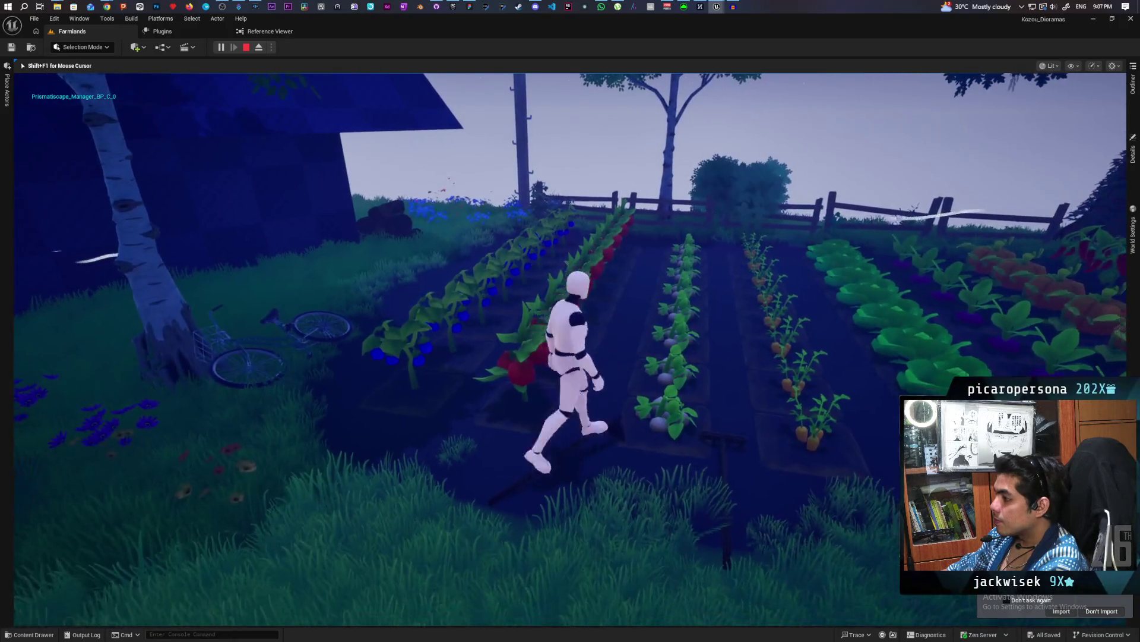
{"action": "key", "text": "w"}
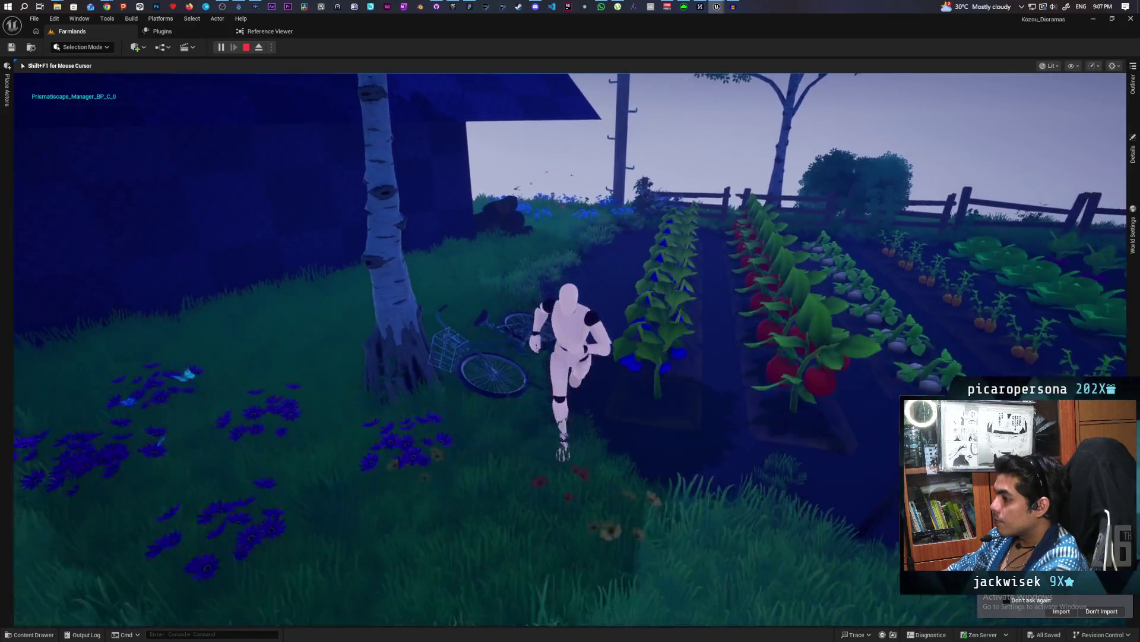
{"action": "key", "text": "w"}
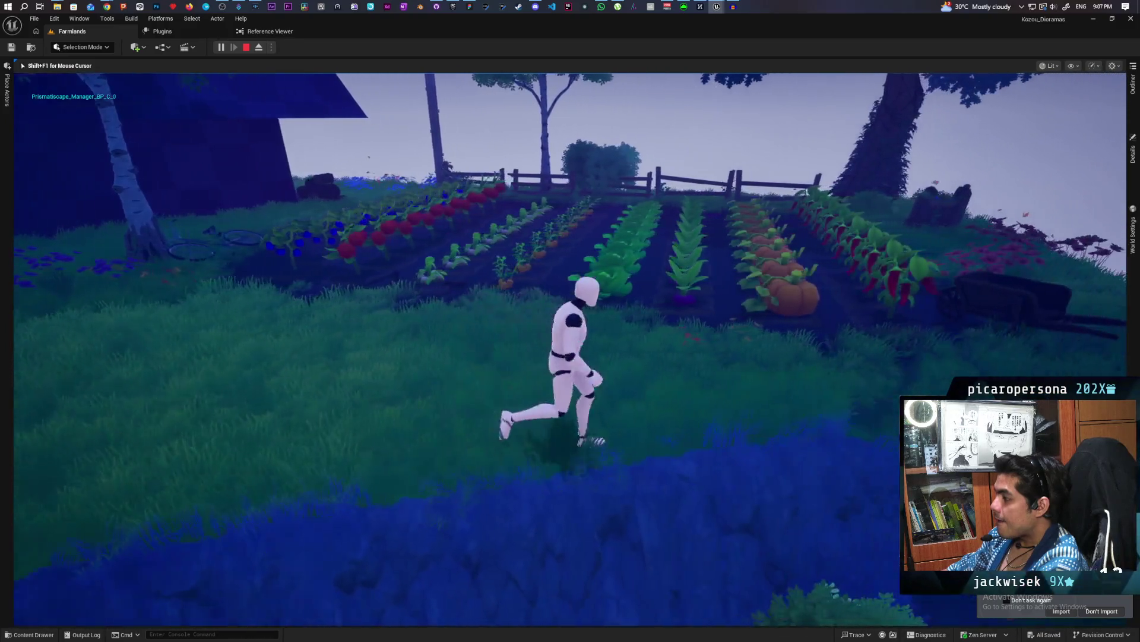
{"action": "key", "text": "w"}
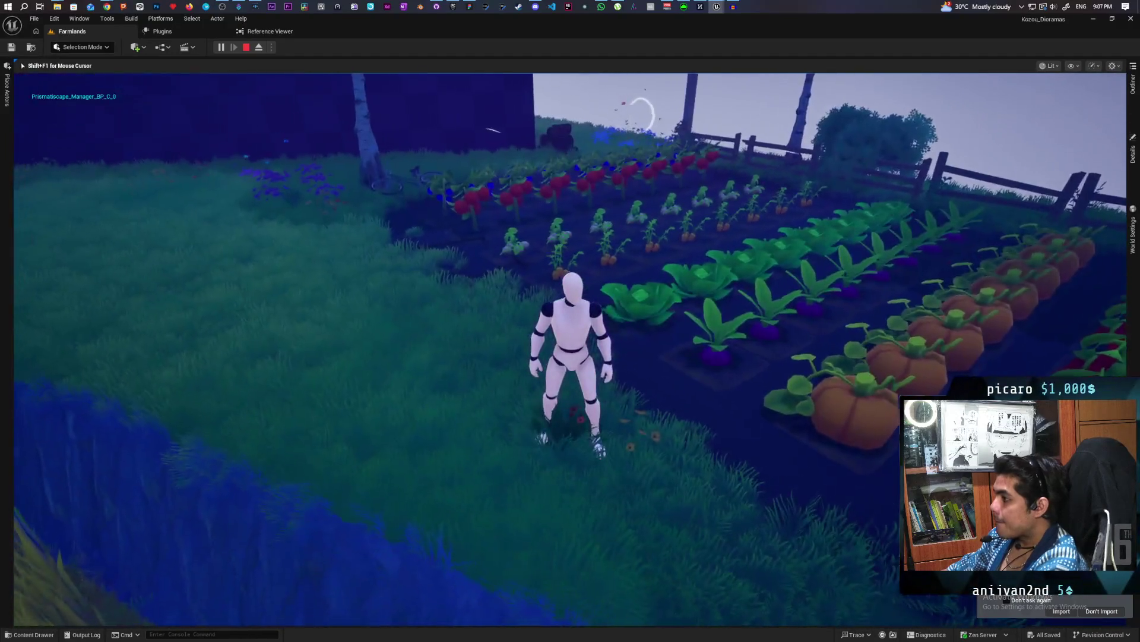
{"action": "key", "text": "Escape"}
{"action": "left_click_drag", "start_coordinate": [642, 373], "coordinate": [654, 372]}
Move the wooden cart from the barn onto the grass beside the wheat field and frame it.
{"action": "left_click", "coordinate": [654, 372]}
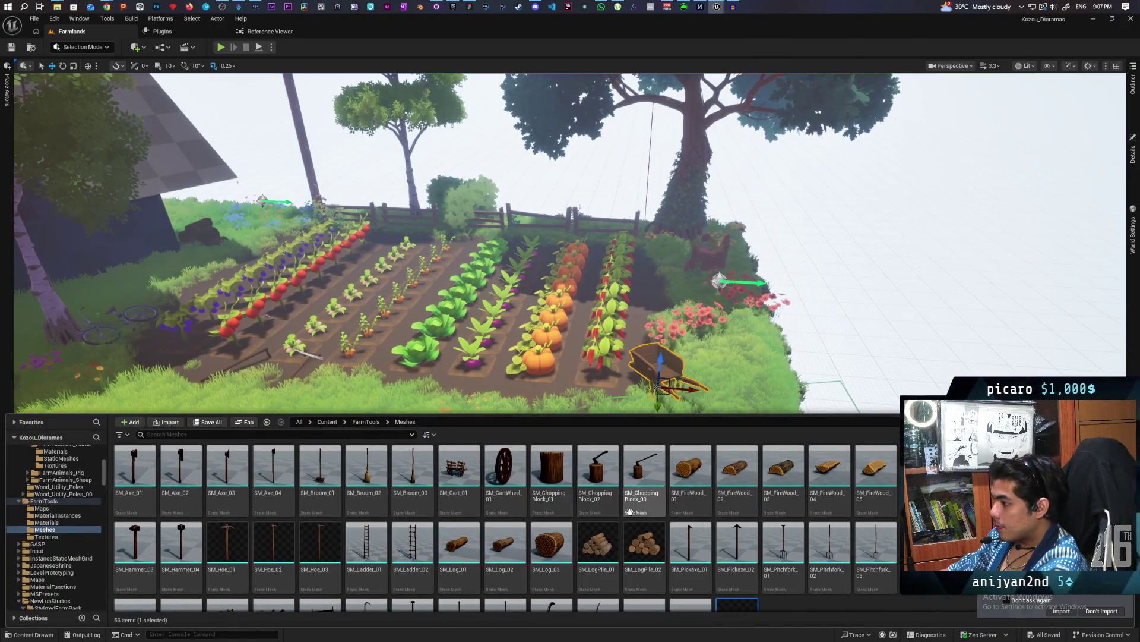
{"action": "left_click_drag", "start_coordinate": [231, 385], "coordinate": [122, 432]}
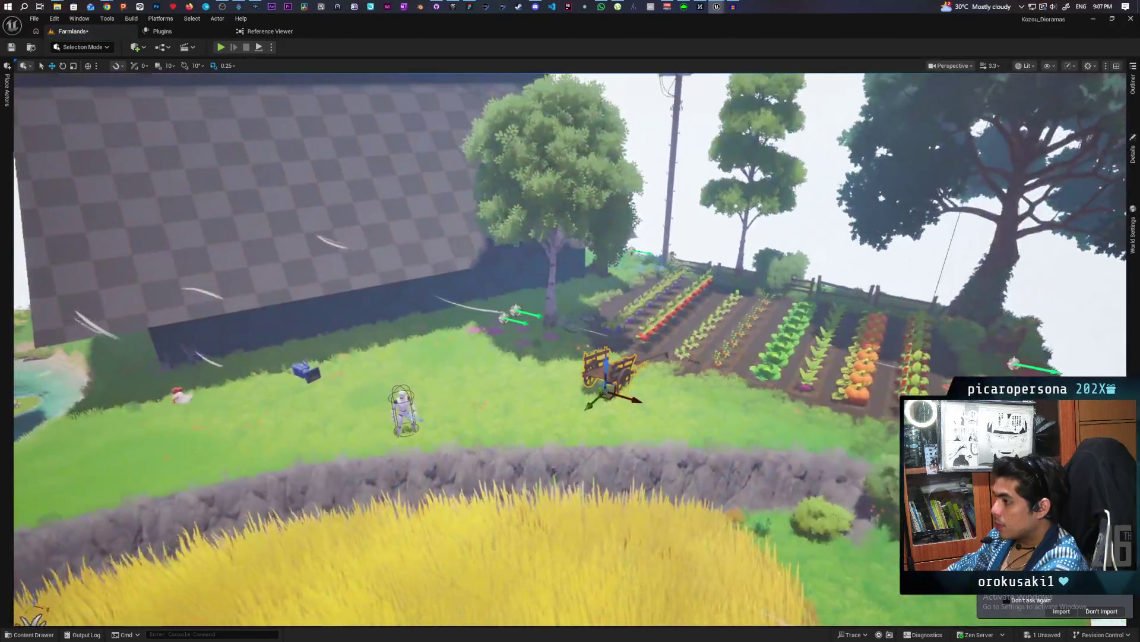
{"action": "key", "text": "d"}
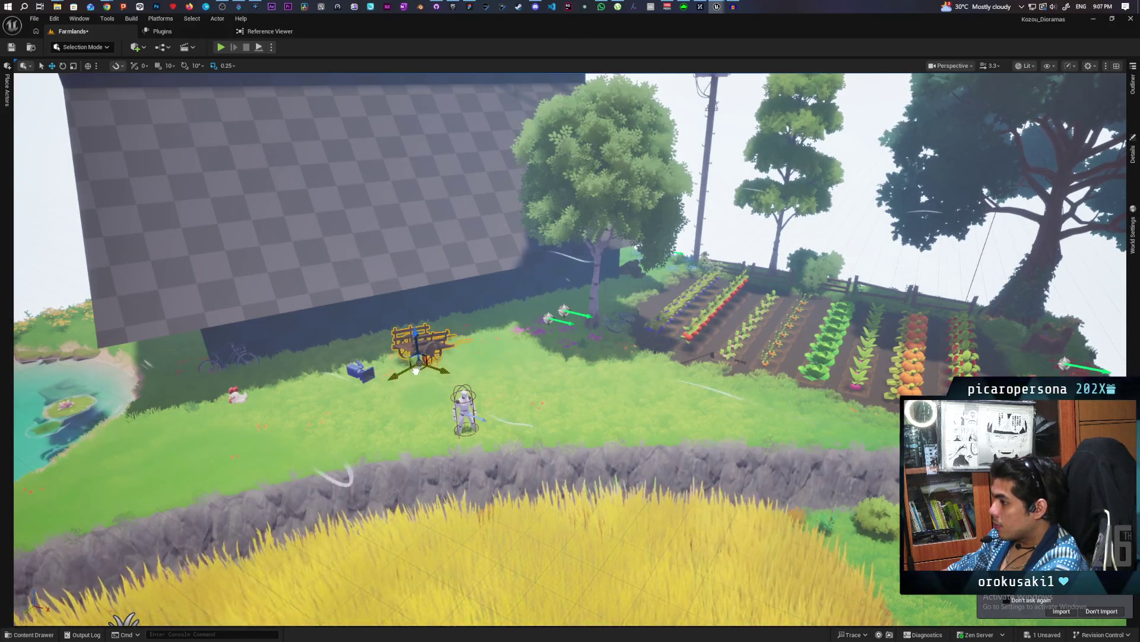
{"action": "key", "text": "Delete"}
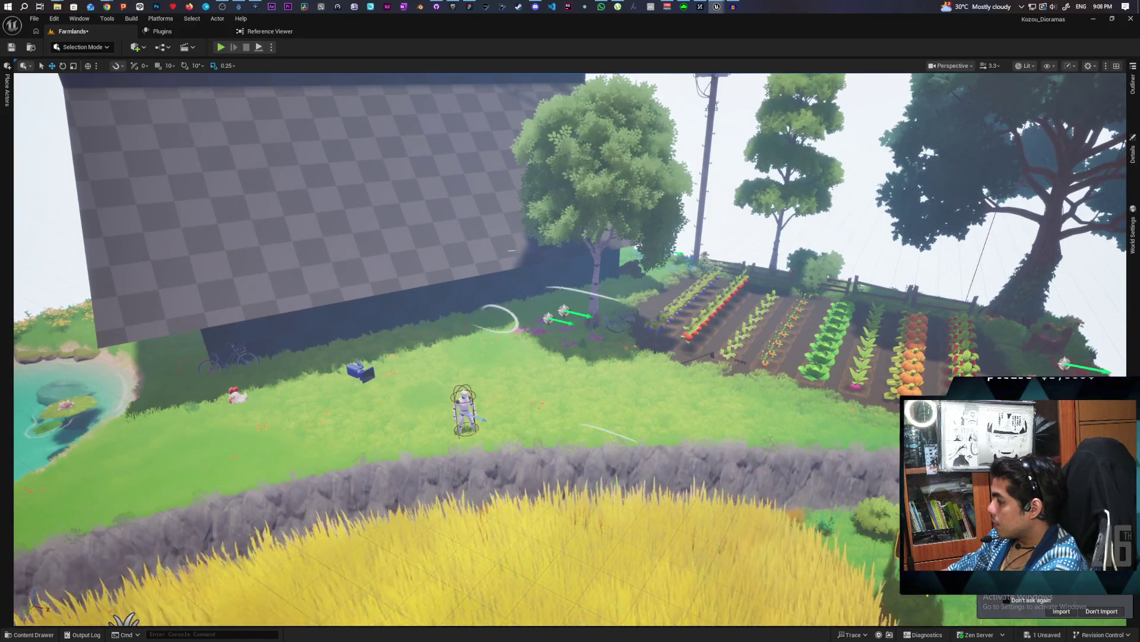
{"action": "left_click_drag", "start_coordinate": [945, 609], "coordinate": [936, 605]}
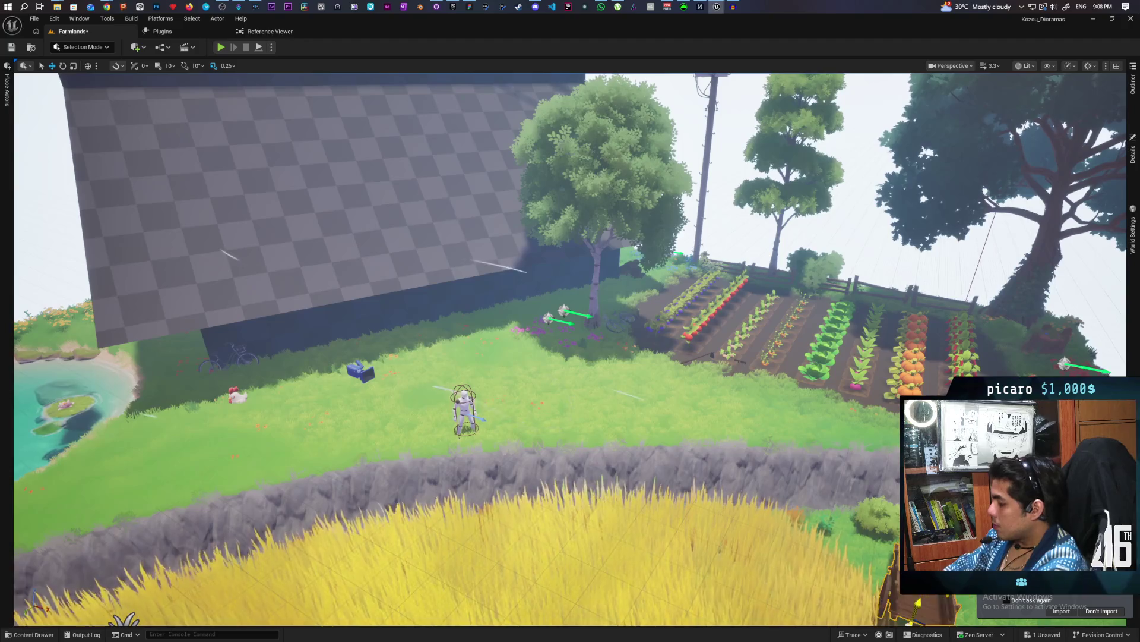
{"action": "key", "text": "w"}
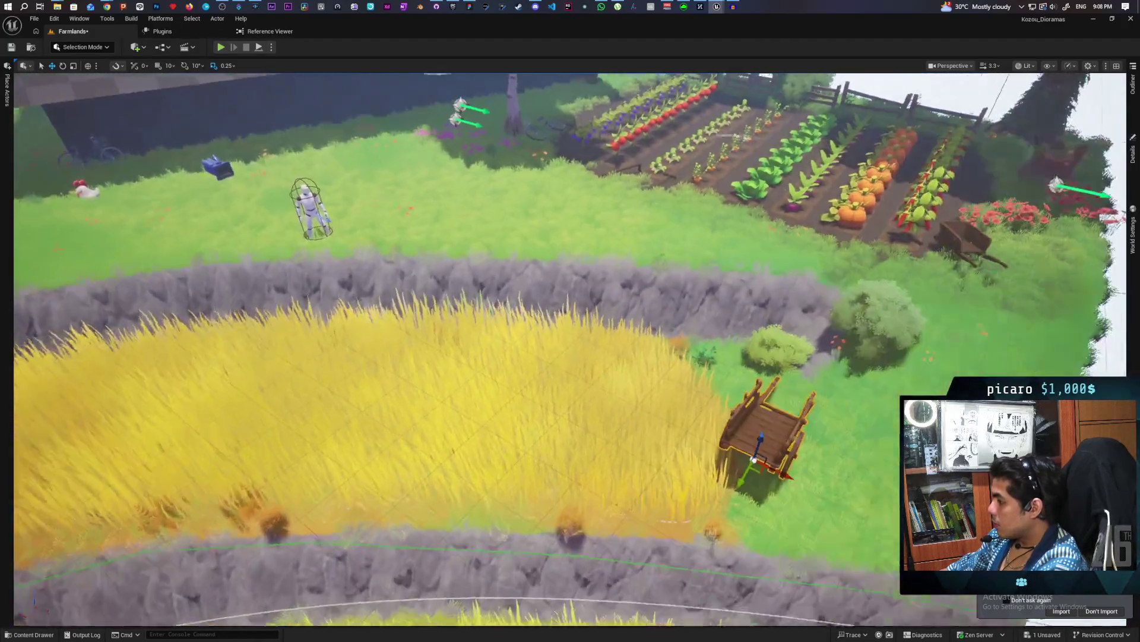
{"action": "key", "text": "s"}
{"action": "mouse_move", "coordinate": [704, 430]}
{"action": "left_mouse_down"}
{"action": "mouse_move", "coordinate": [774, 456]}
{"action": "mouse_move", "coordinate": [715, 468]}
{"action": "left_mouse_up"}
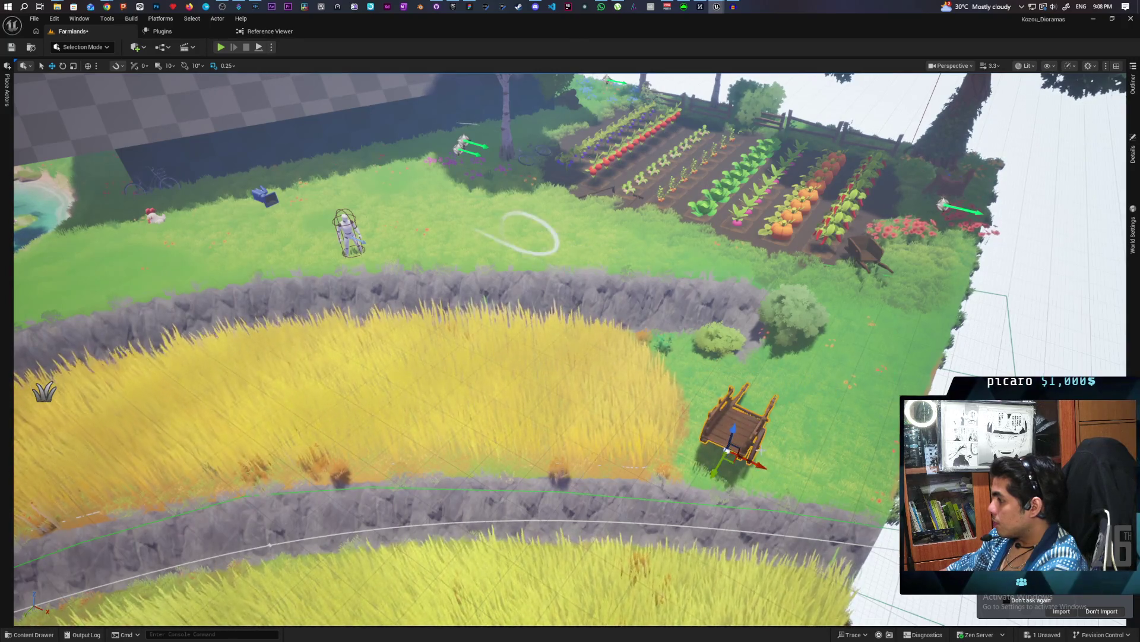
{"action": "key", "text": "f"}
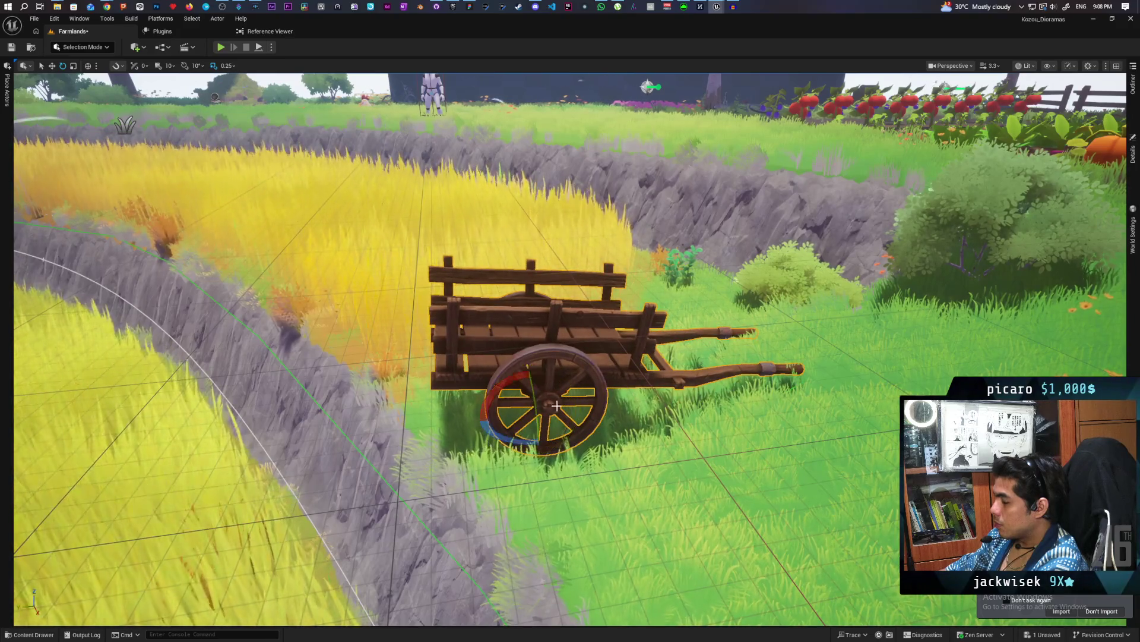
Select the rake in the vegetable garden and bring up the FarmTools Meshes content drawer.
{"action": "scroll", "coordinate": [541, 399], "scroll_direction": "down", "scroll_amount": 10}
{"action": "scroll", "coordinate": [570, 349], "scroll_direction": "down", "scroll_amount": 5}
{"action": "scroll", "coordinate": [570, 349], "scroll_direction": "up", "scroll_amount": 5}
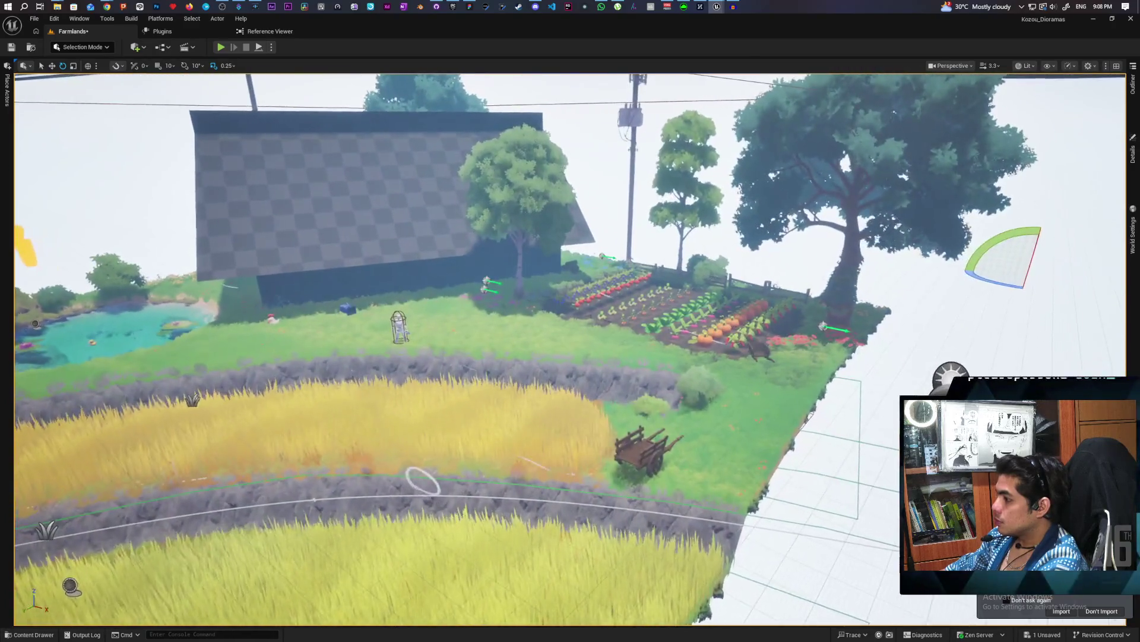
{"action": "scroll", "coordinate": [570, 350], "scroll_direction": "up", "scroll_amount": 3}
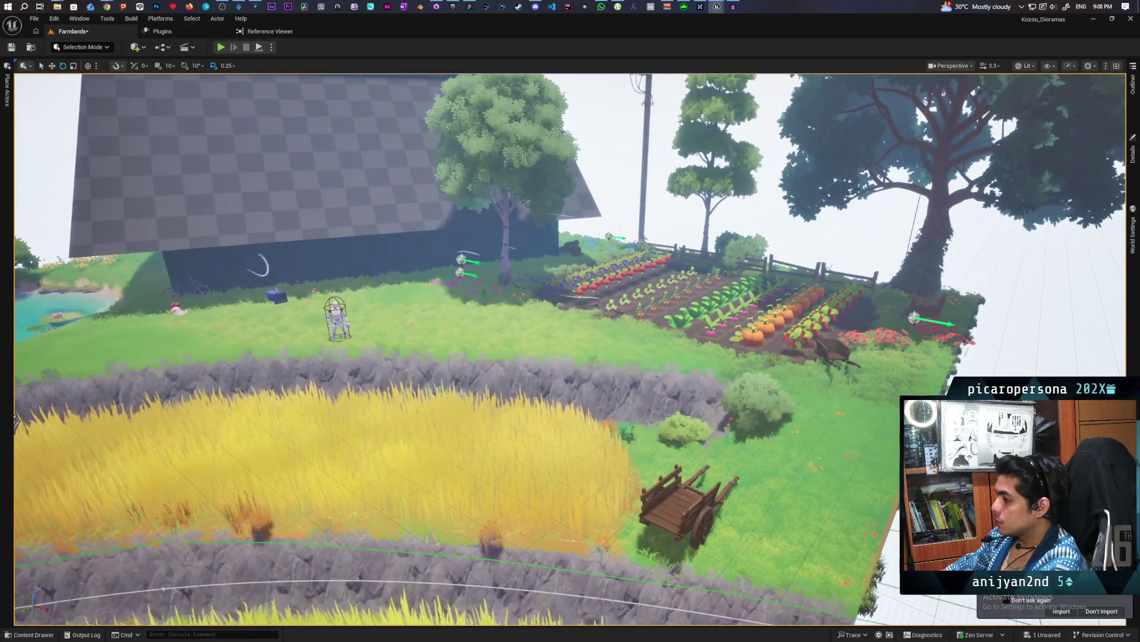
{"action": "scroll", "coordinate": [570, 349], "scroll_direction": "up", "scroll_amount": 2}
{"action": "scroll", "coordinate": [570, 349], "scroll_direction": "up", "scroll_amount": 4}
{"action": "scroll", "coordinate": [597, 328], "scroll_direction": "up", "scroll_amount": 6}
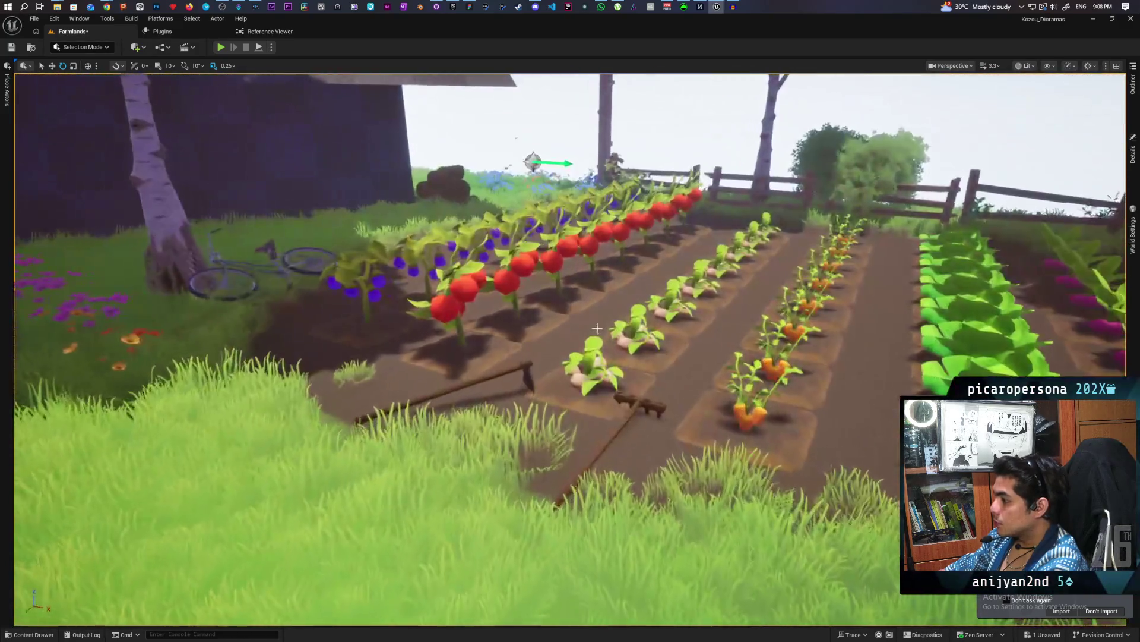
{"action": "left_click", "coordinate": [642, 408]}
{"action": "scroll", "coordinate": [642, 409], "scroll_direction": "down", "scroll_amount": 5}
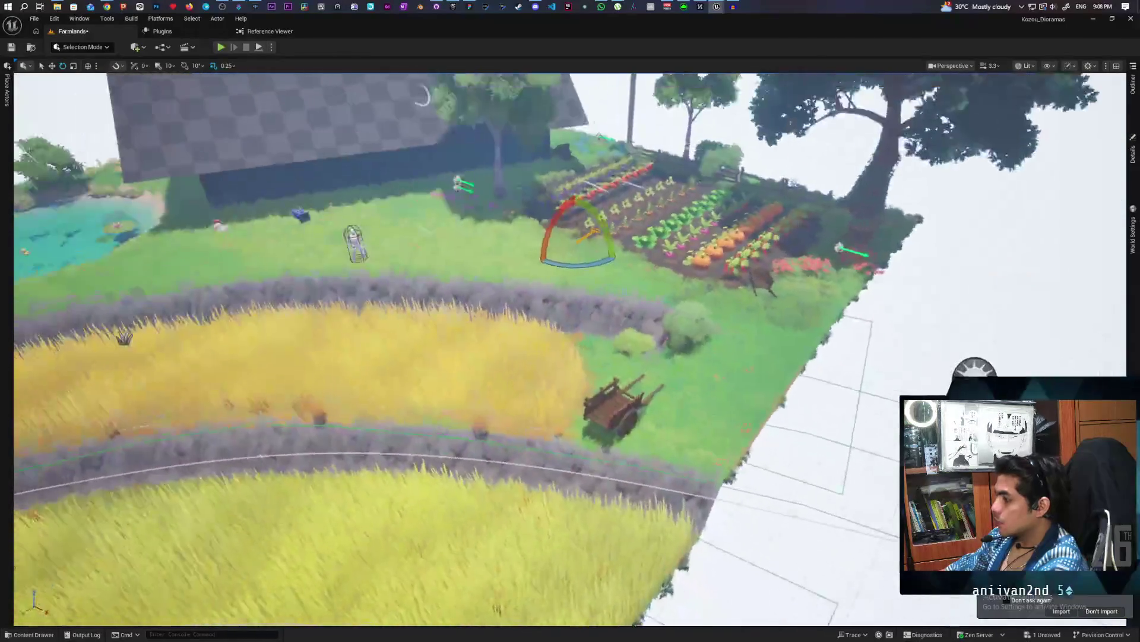
{"action": "key", "text": "ctrl+space"}
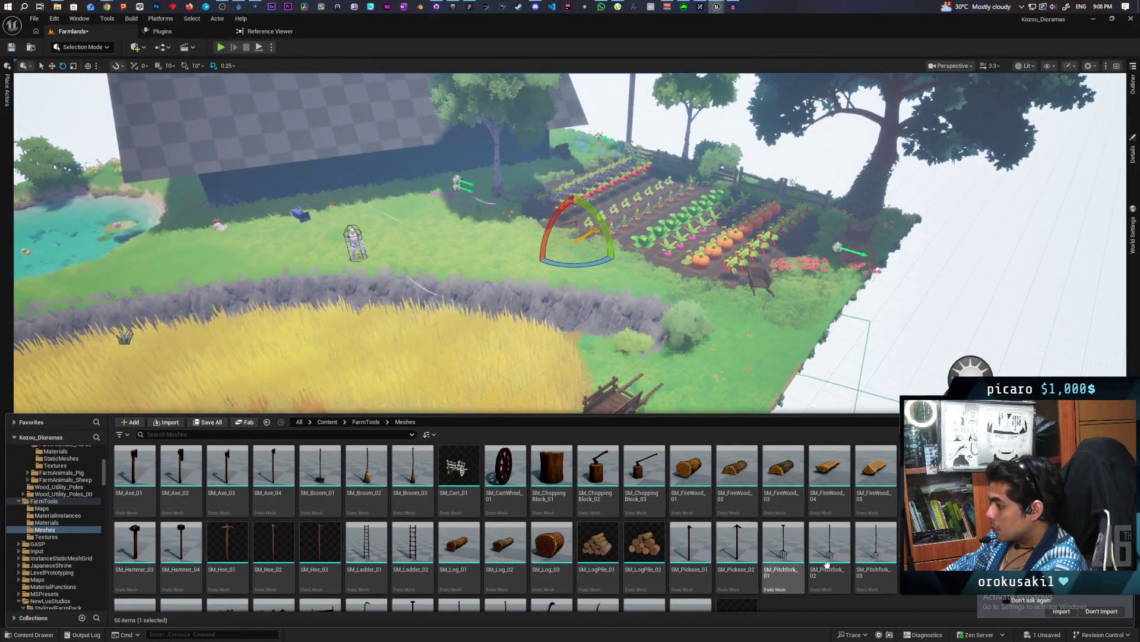
Place SM_Sickle_01 on the cart, close the content drawer, and frame the sickle.
{"action": "scroll", "coordinate": [829, 553], "scroll_direction": "down", "scroll_amount": 2}
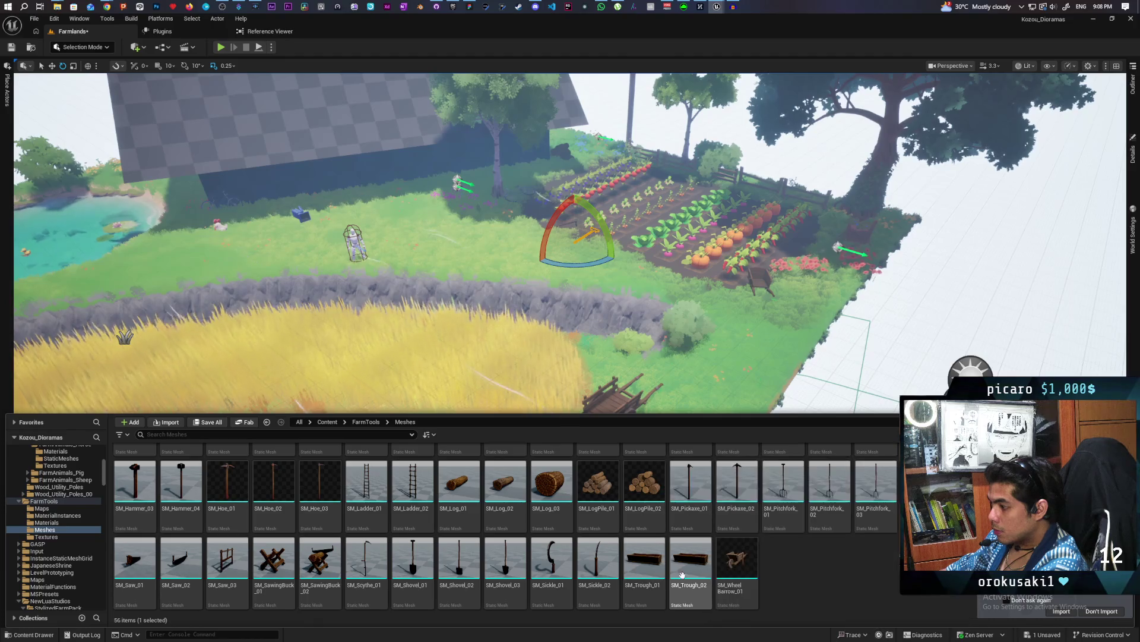
{"action": "key", "text": "ctrl+space"}
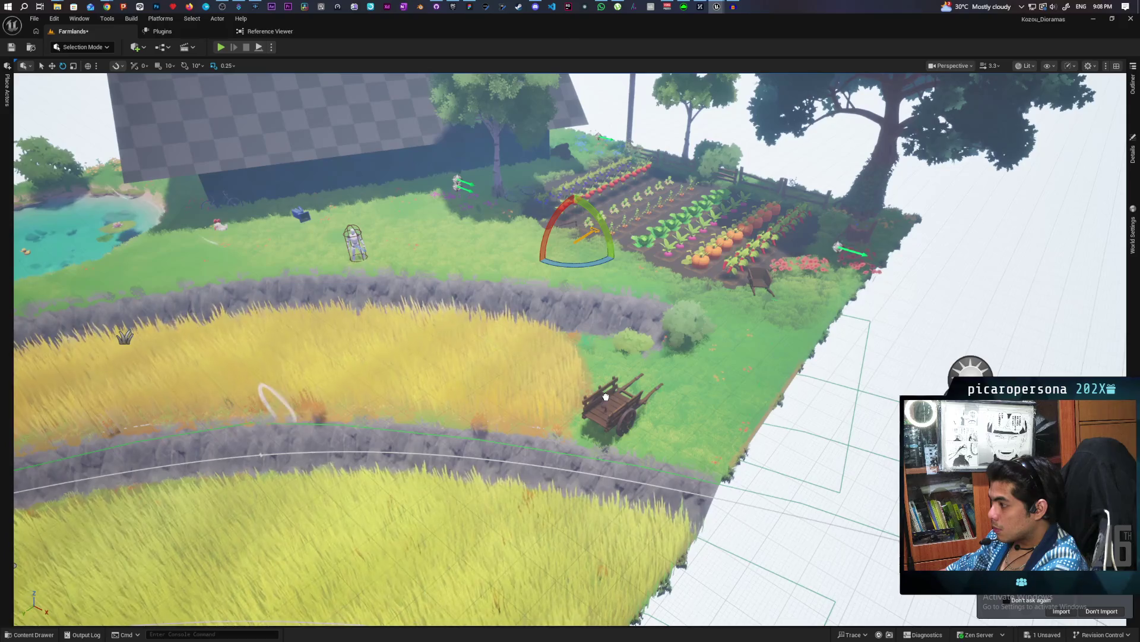
{"action": "key", "text": "f"}
{"action": "scroll", "coordinate": [732, 299], "scroll_direction": "down", "scroll_amount": 8}
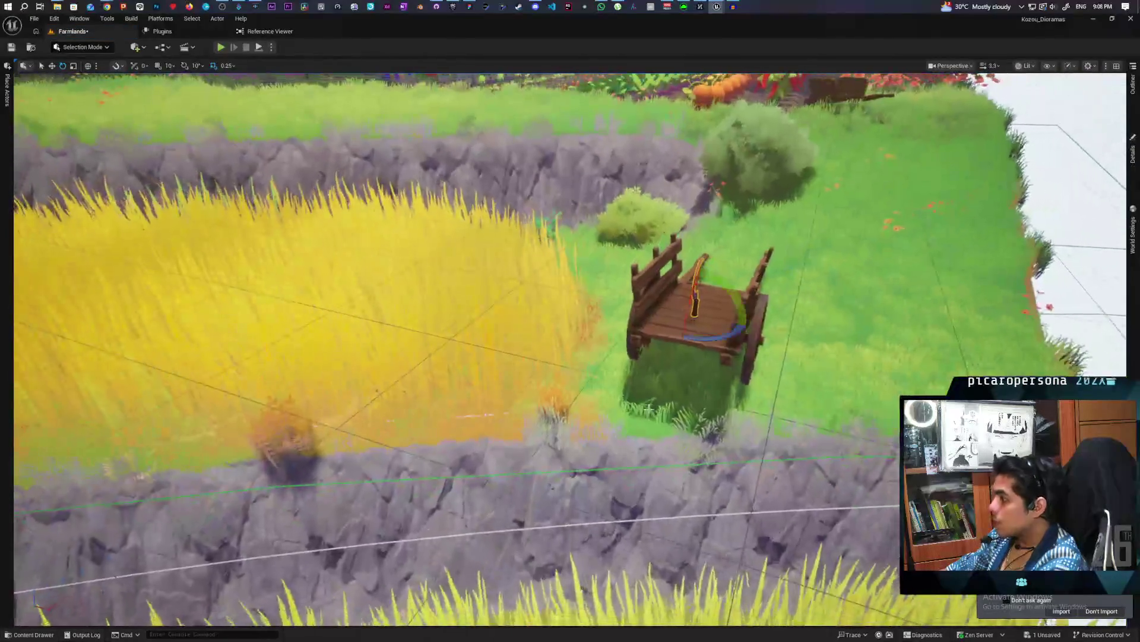
Rotate the sickle about 91° and raise it to lie flat on the cart bed.
{"action": "left_click_drag", "start_coordinate": [733, 299], "coordinate": [713, 265]}
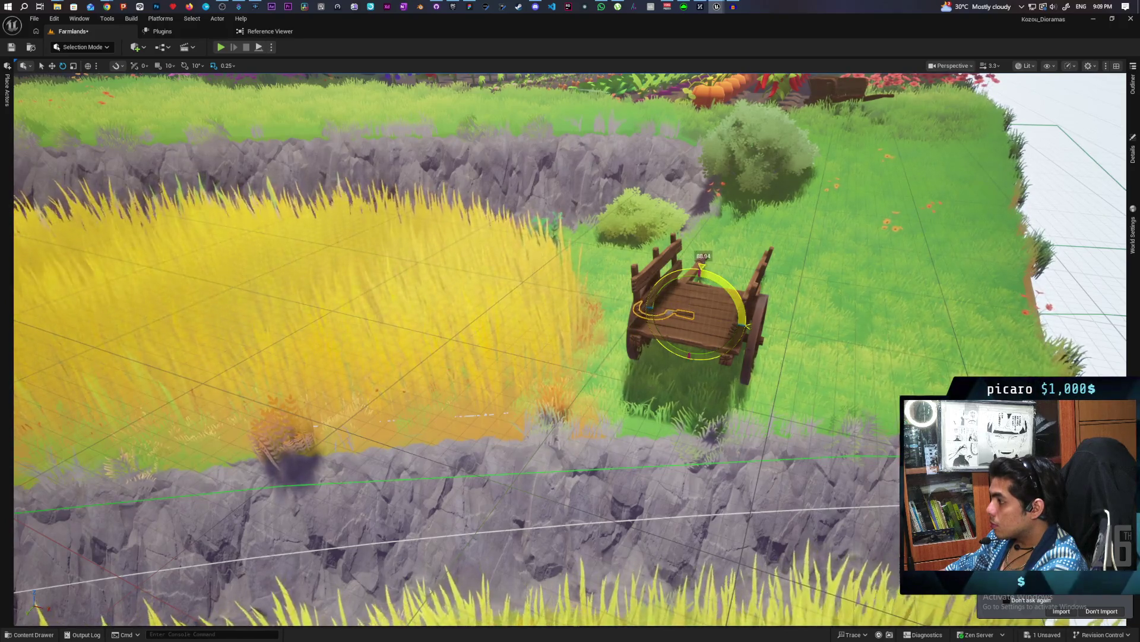
{"action": "mouse_move", "coordinate": [698, 312]}
{"action": "left_mouse_down"}
{"action": "mouse_move", "coordinate": [719, 300]}
{"action": "mouse_move", "coordinate": [746, 309]}
{"action": "left_mouse_up"}
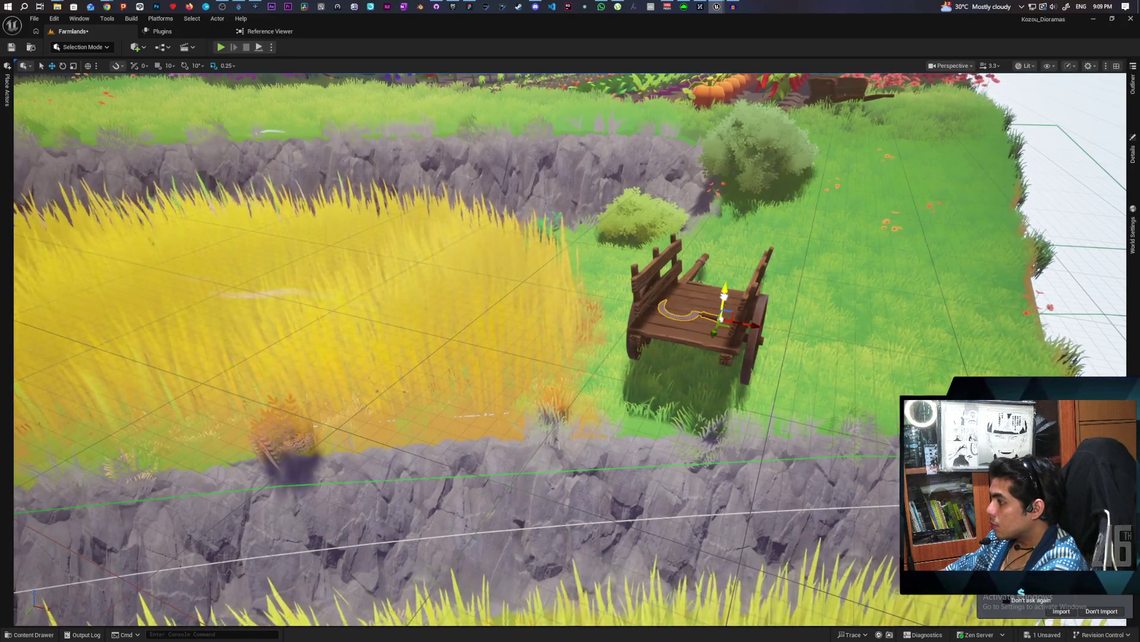
{"action": "scroll", "coordinate": [756, 305], "scroll_direction": "up", "scroll_amount": 5}
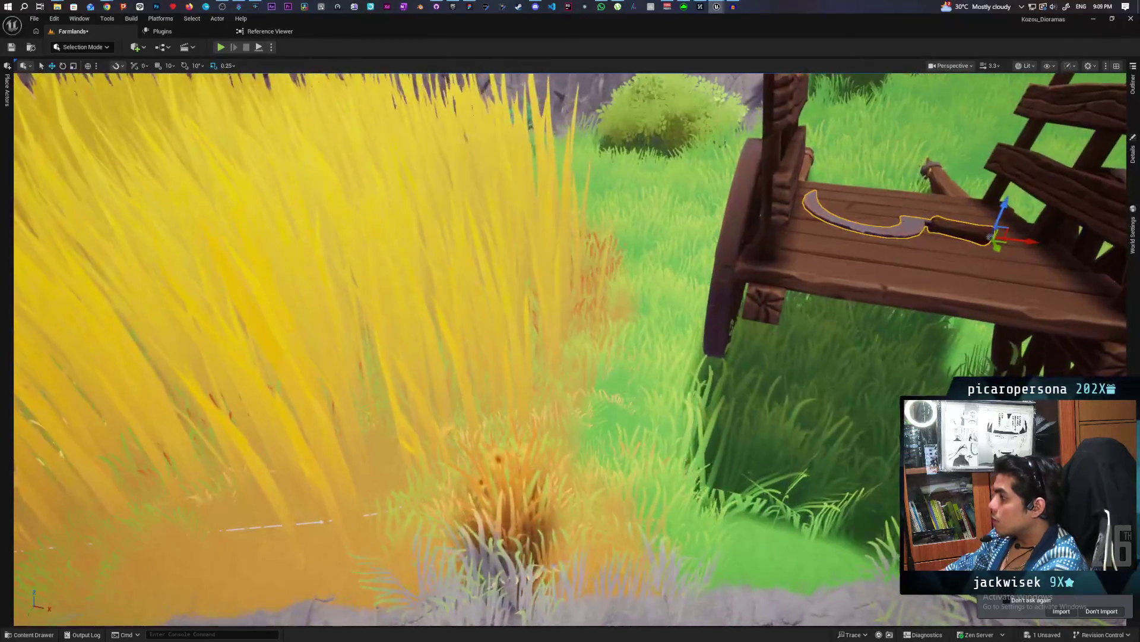
{"action": "scroll", "coordinate": [570, 349], "scroll_direction": "down", "scroll_amount": 10}
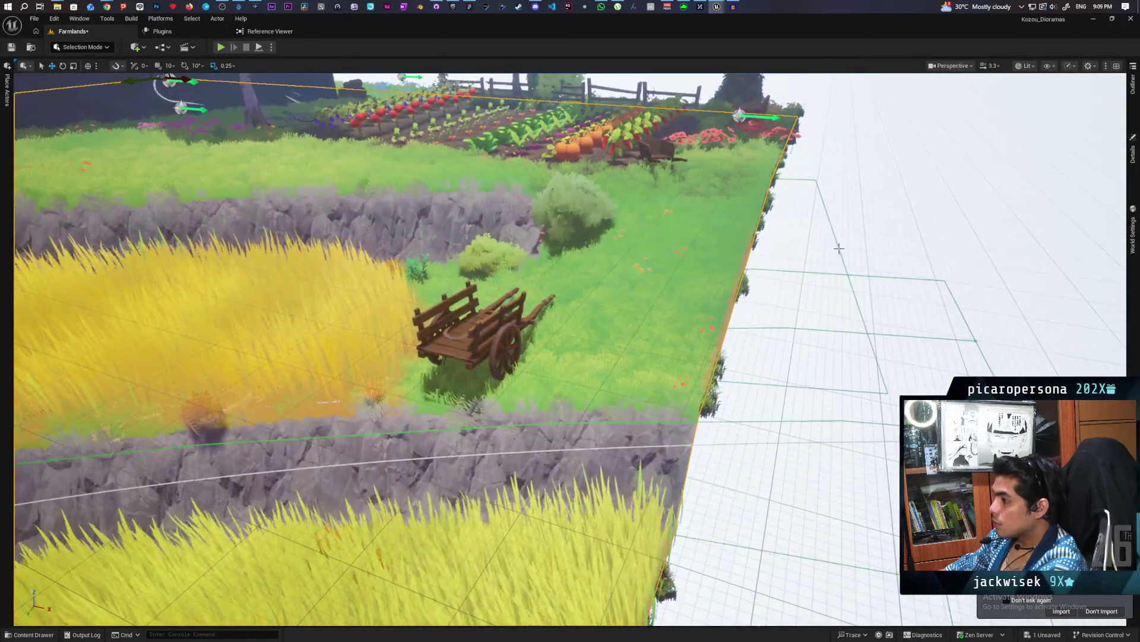
{"action": "scroll", "coordinate": [571, 349], "scroll_direction": "up", "scroll_amount": 5}
{"action": "scroll", "coordinate": [571, 349], "scroll_direction": "down", "scroll_amount": 5}
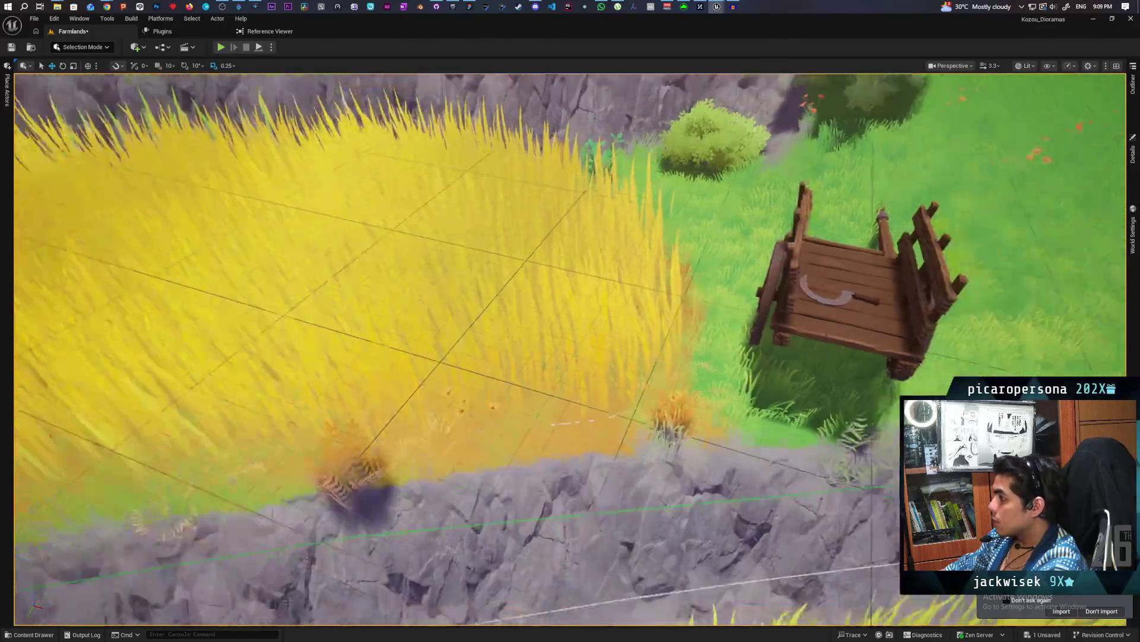
{"action": "scroll", "coordinate": [571, 349], "scroll_direction": "down", "scroll_amount": 5}
{"action": "scroll", "coordinate": [570, 349], "scroll_direction": "up", "scroll_amount": 7}
{"action": "scroll", "coordinate": [571, 349], "scroll_direction": "down", "scroll_amount": 4}
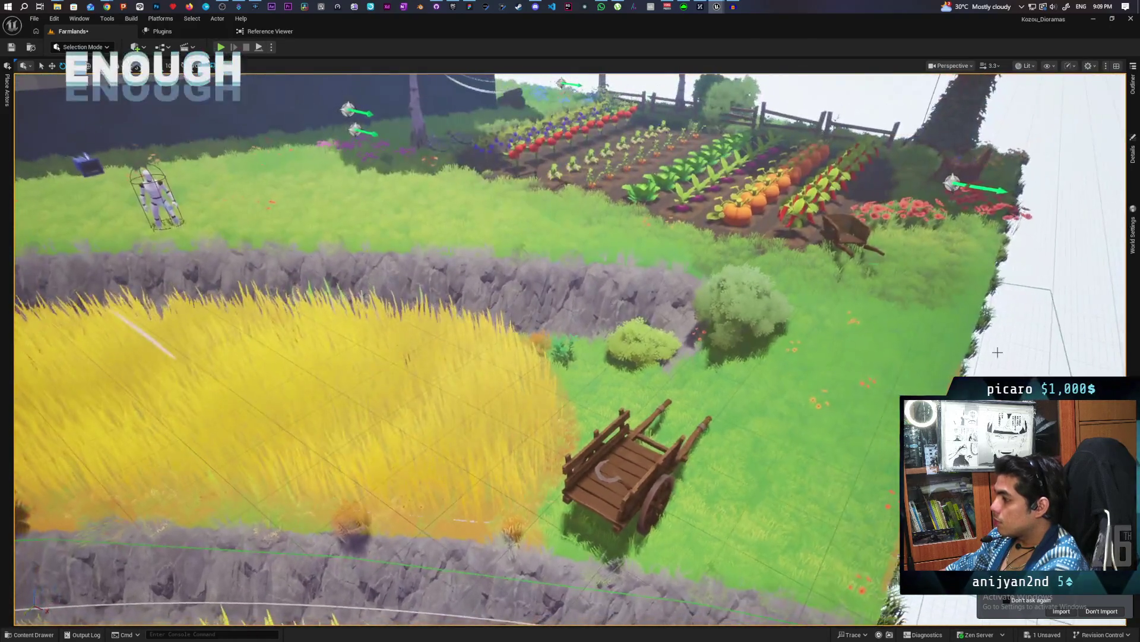
{"action": "scroll", "coordinate": [570, 349], "scroll_direction": "down", "scroll_amount": 2}
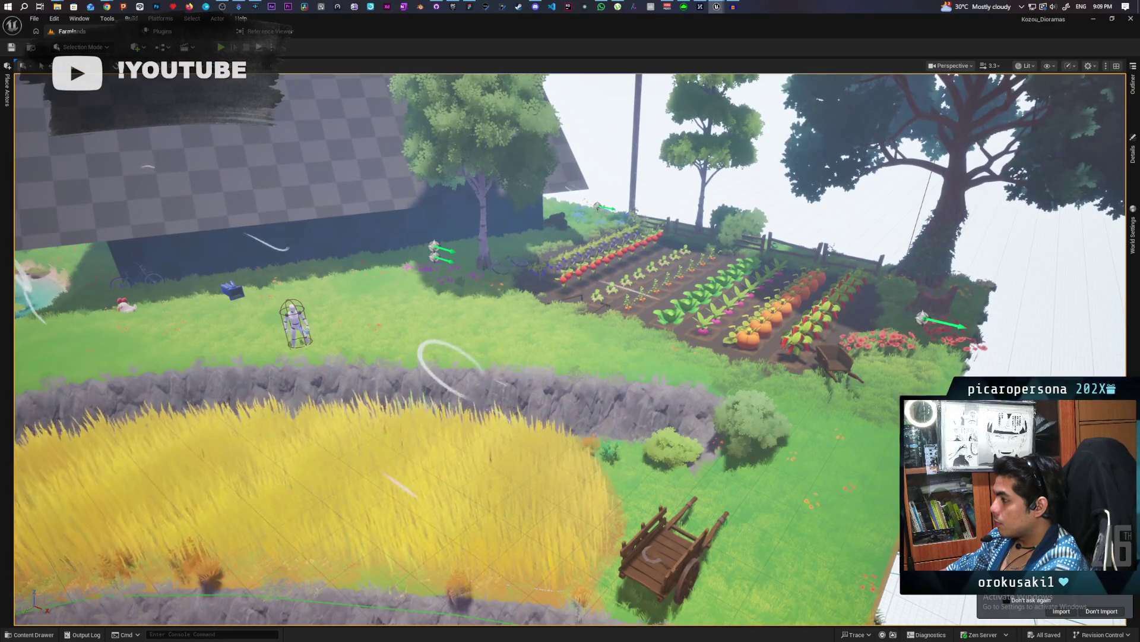
{"action": "scroll", "coordinate": [571, 349], "scroll_direction": "up", "scroll_amount": 5}
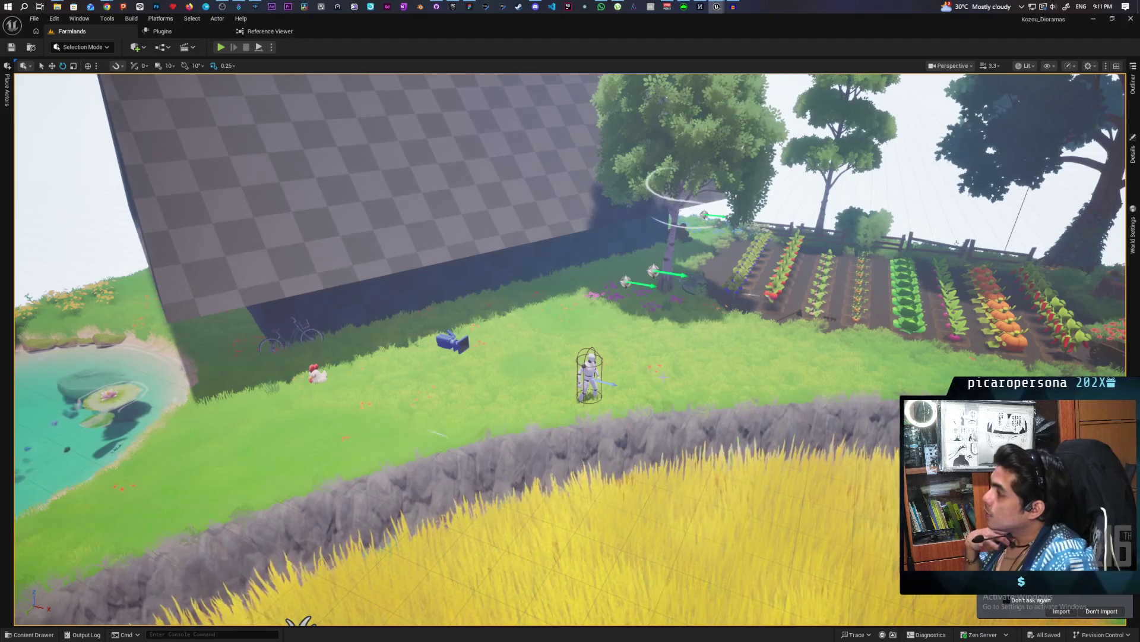
{"action": "left_click_drag", "start_coordinate": [792, 380], "coordinate": [792, 345]}
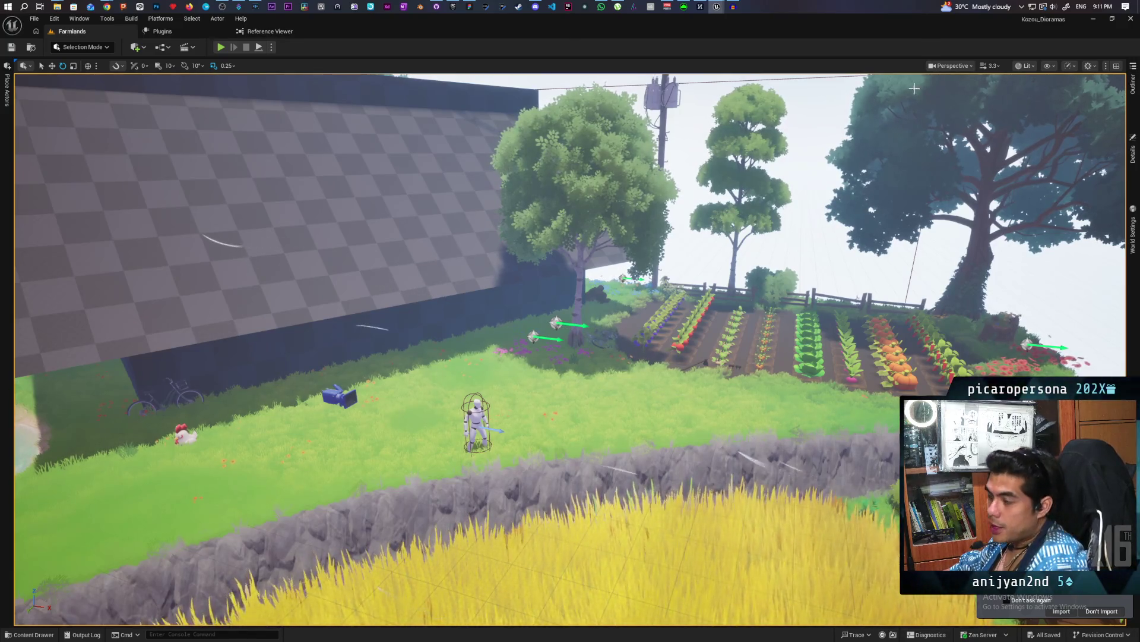
Return to Unreal Engine and look toward the pond, then back to the checker wall and crop beds.
{"action": "mouse_move", "coordinate": [468, 5]}
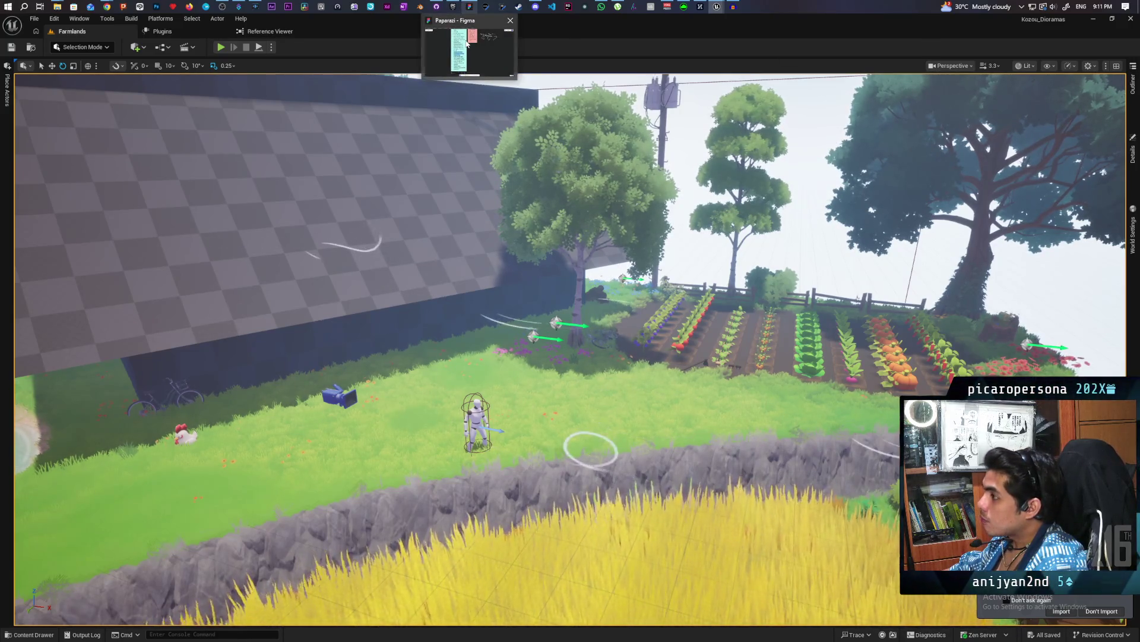
{"action": "left_click", "coordinate": [467, 42]}
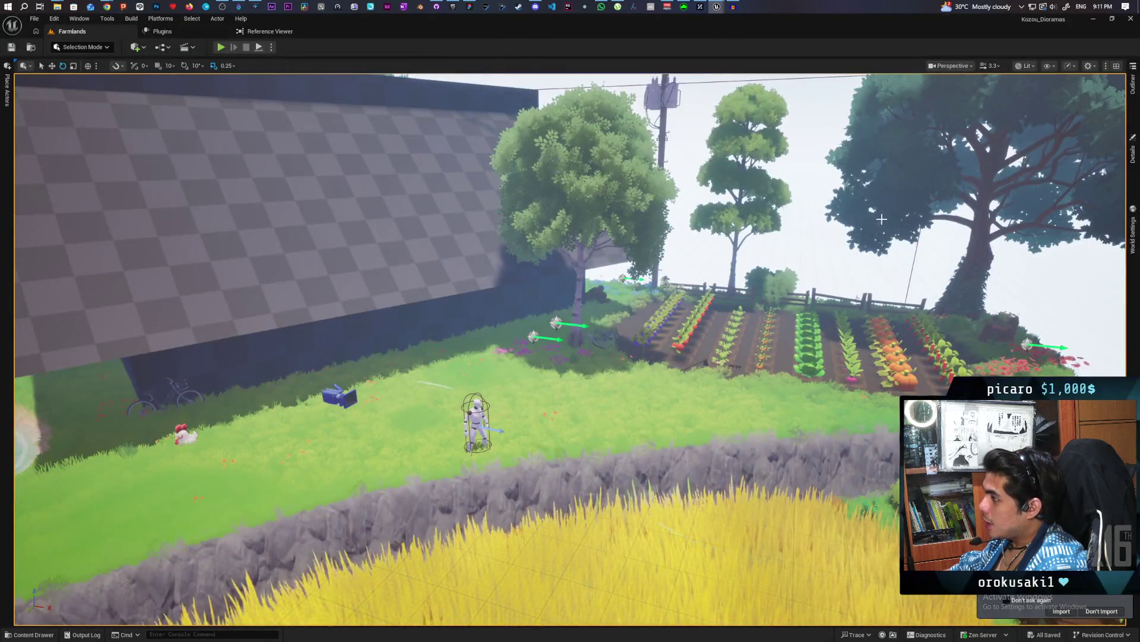
{"action": "left_click_drag", "start_coordinate": [882, 219], "coordinate": [713, 219]}
{"action": "mouse_move", "coordinate": [911, 283]}
{"action": "left_mouse_down"}
{"action": "mouse_move", "coordinate": [980, 283]}
{"action": "mouse_move", "coordinate": [911, 283]}
{"action": "mouse_move", "coordinate": [968, 283]}
{"action": "left_mouse_up"}
Play the level from a clicked landscape spot and walk the mannequin toward the hill beside the barn.
{"action": "right_click", "coordinate": [255, 153]}
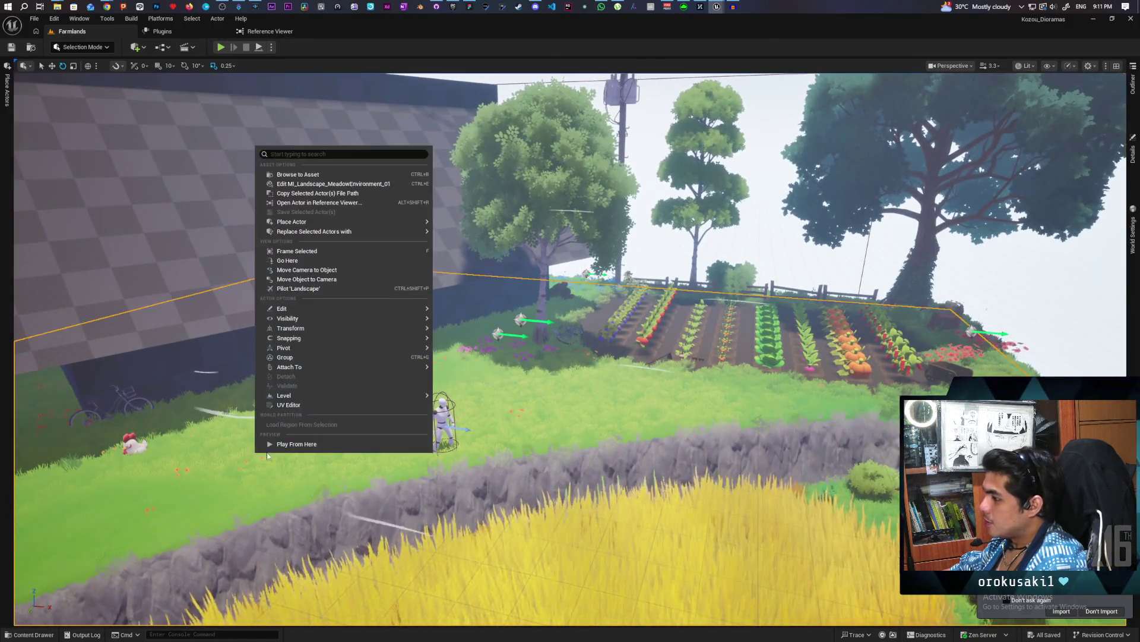
{"action": "left_click", "coordinate": [297, 444]}
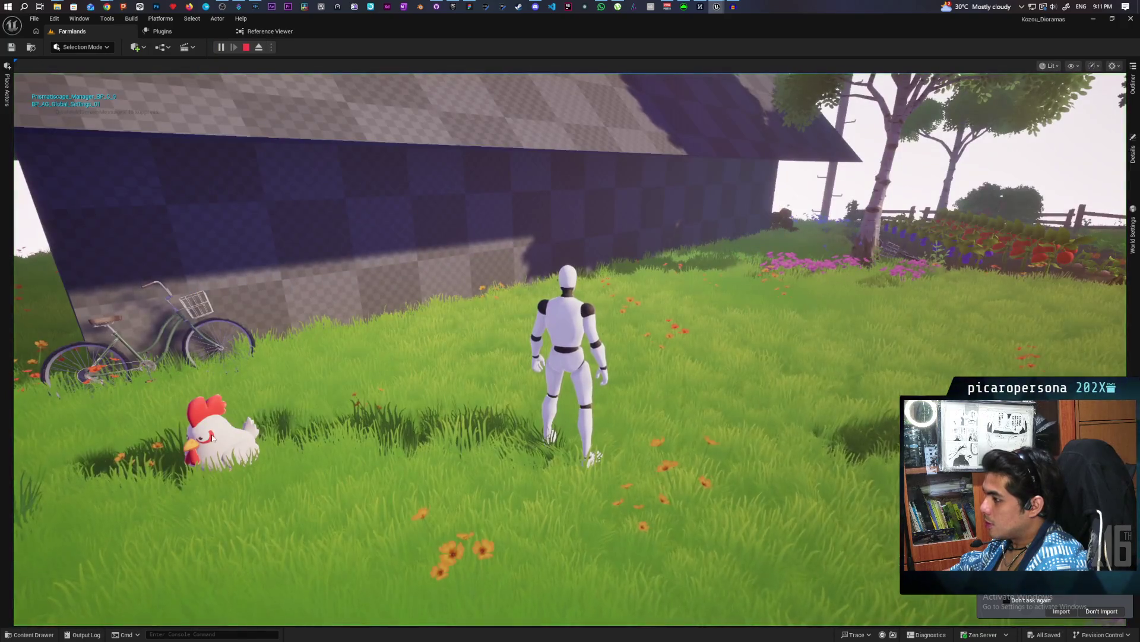
{"action": "left_click", "coordinate": [297, 450]}
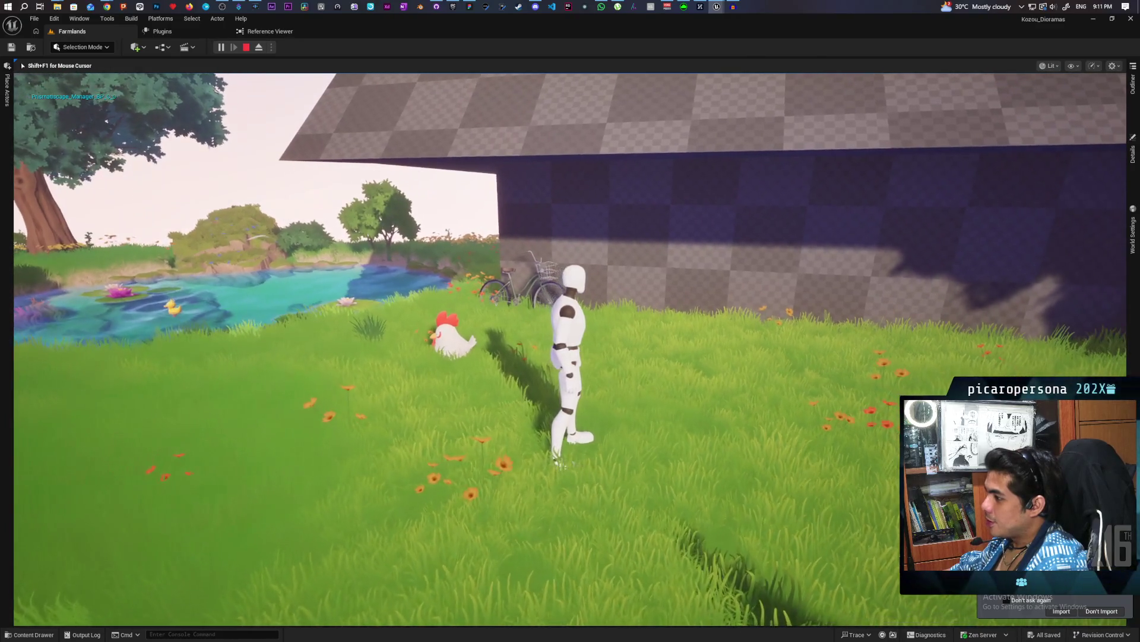
{"action": "key", "text": "w"}
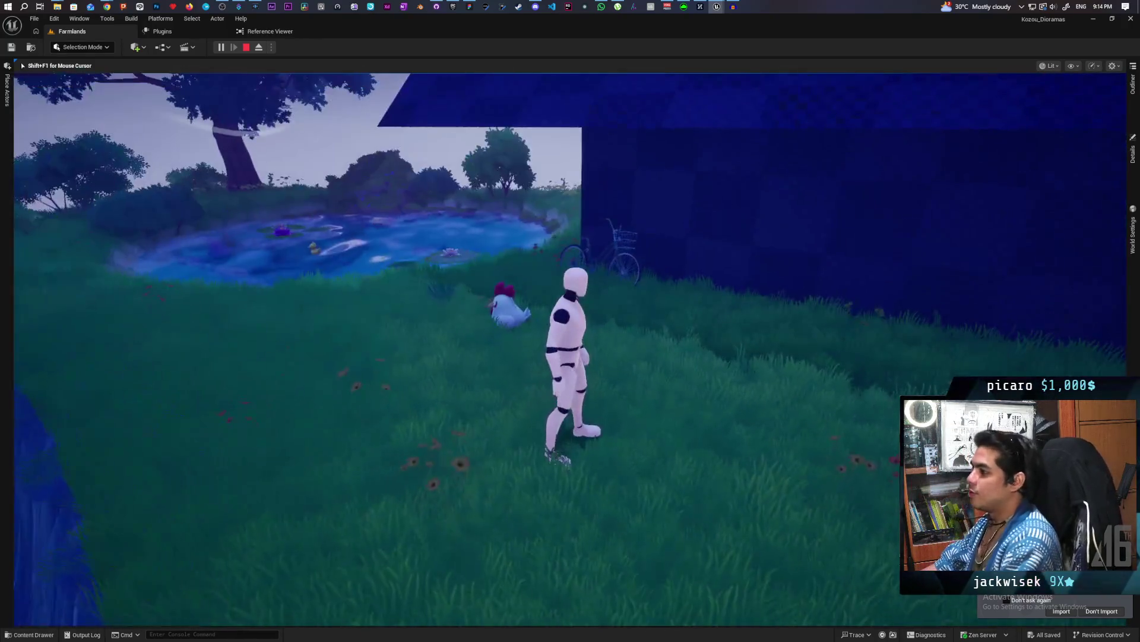
Wade the mannequin across the pond onto the rock, then stop the playtest with Esc.
{"action": "key", "text": "w"}
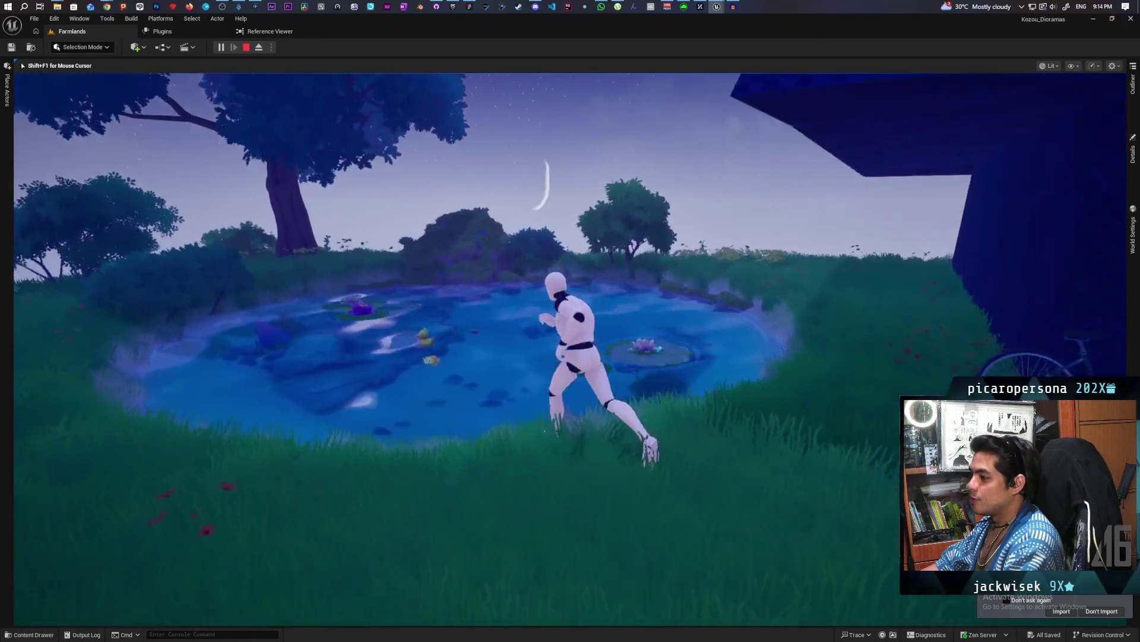
{"action": "key", "text": "w"}
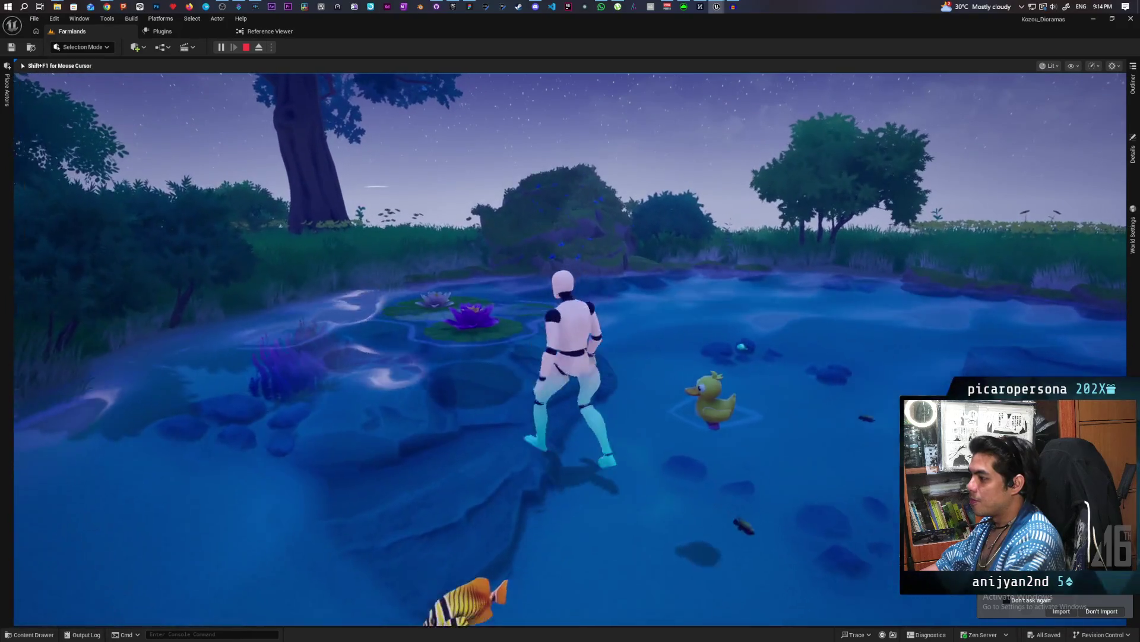
{"action": "key", "text": "w"}
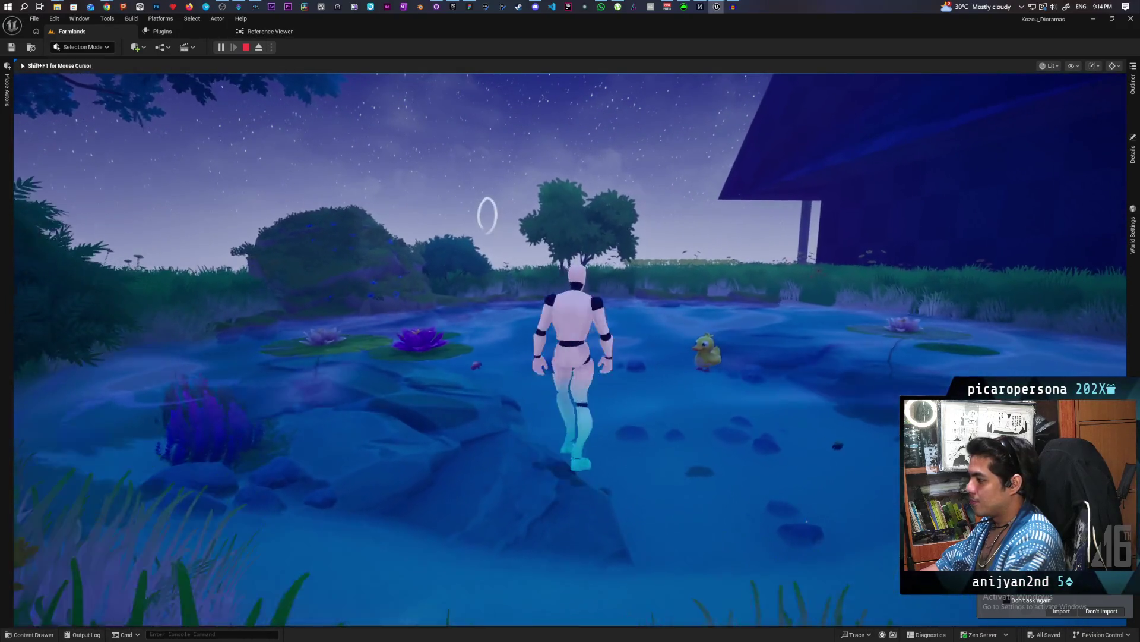
{"action": "key", "text": "w"}
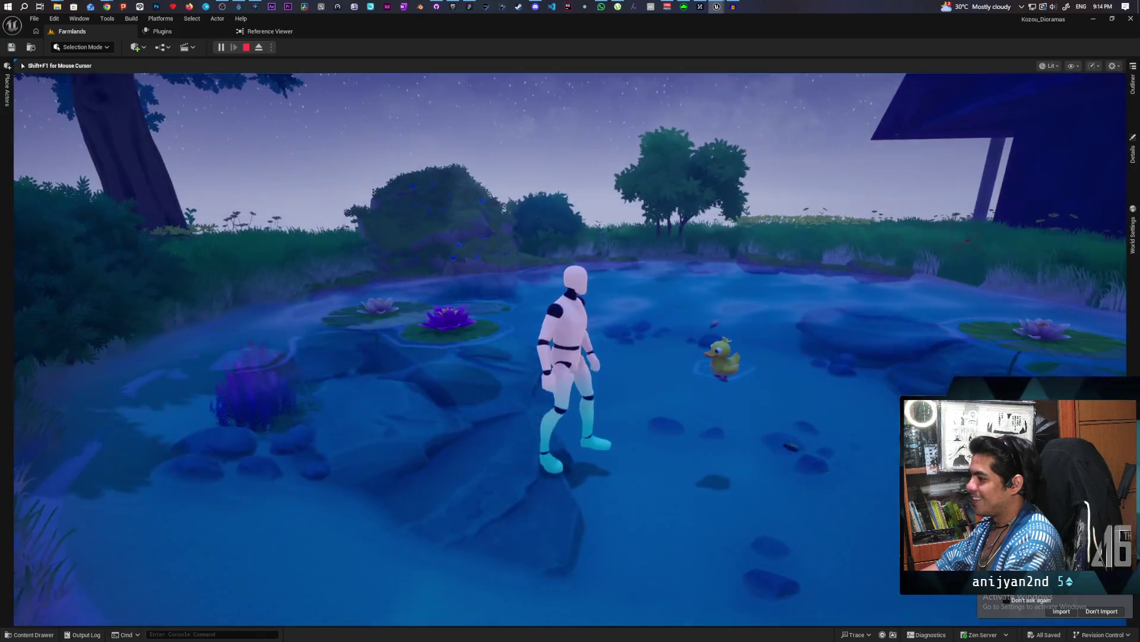
{"action": "key", "text": "w"}
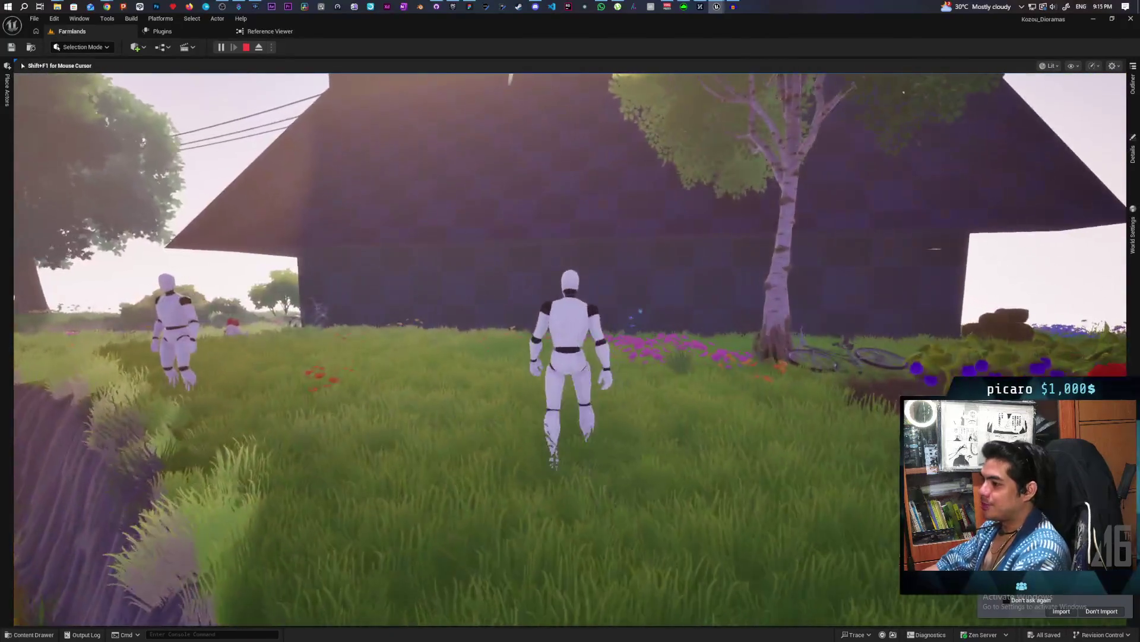
{"action": "key", "text": "Escape"}
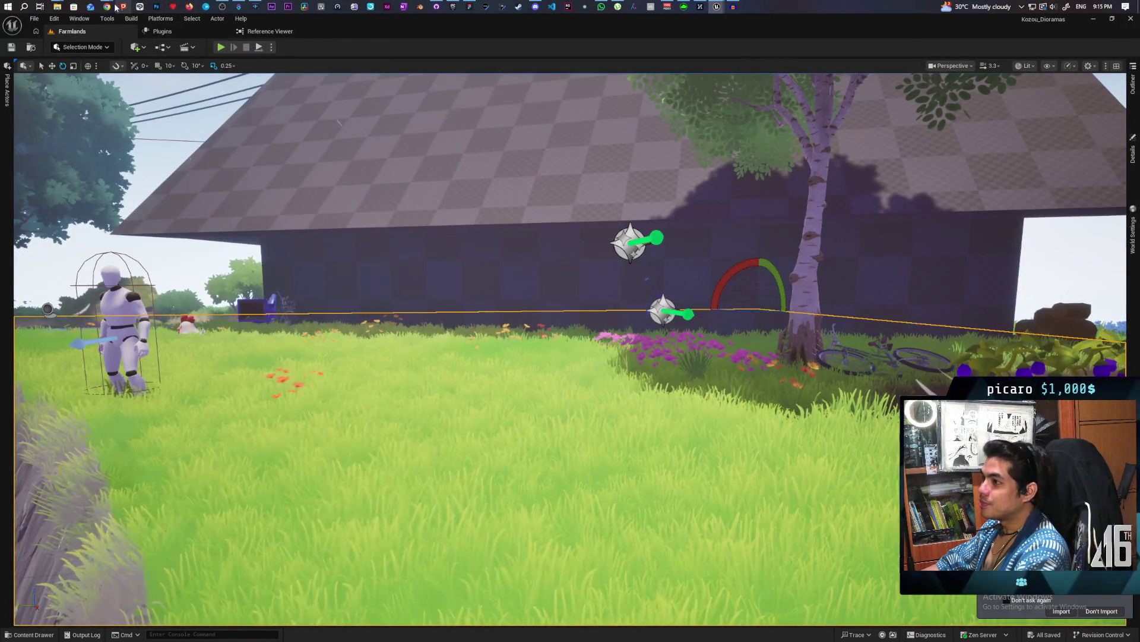
Bring the YouTube browser window to the front, refresh the home feed and scroll through it.
{"action": "mouse_move", "coordinate": [107, 7]}
{"action": "left_click", "coordinate": [629, 56]}
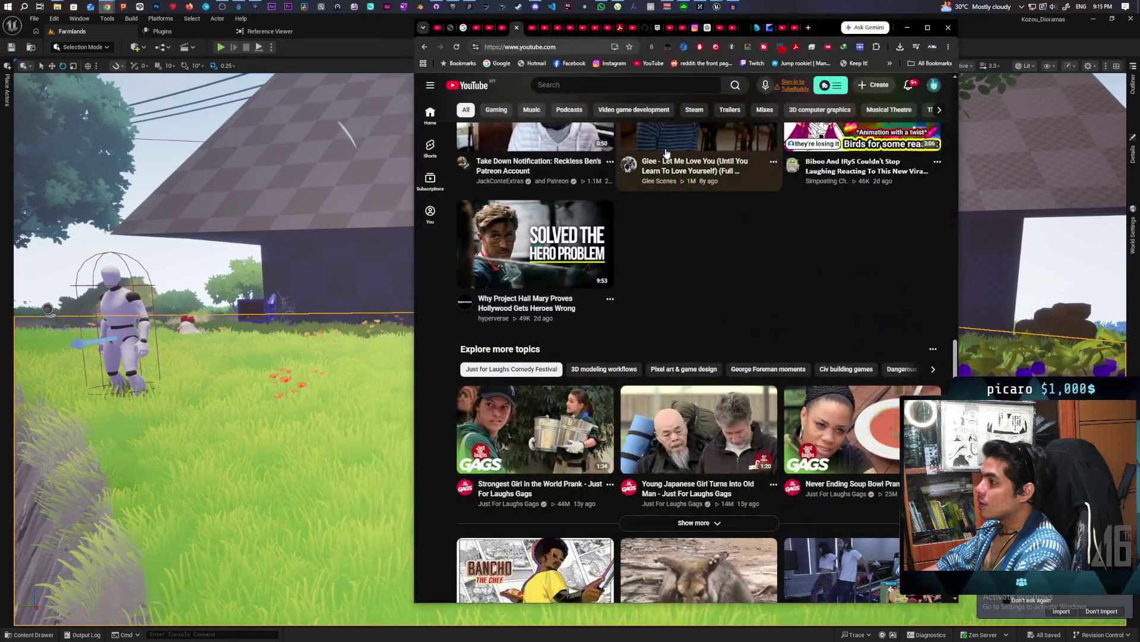
{"action": "left_click", "coordinate": [459, 85]}
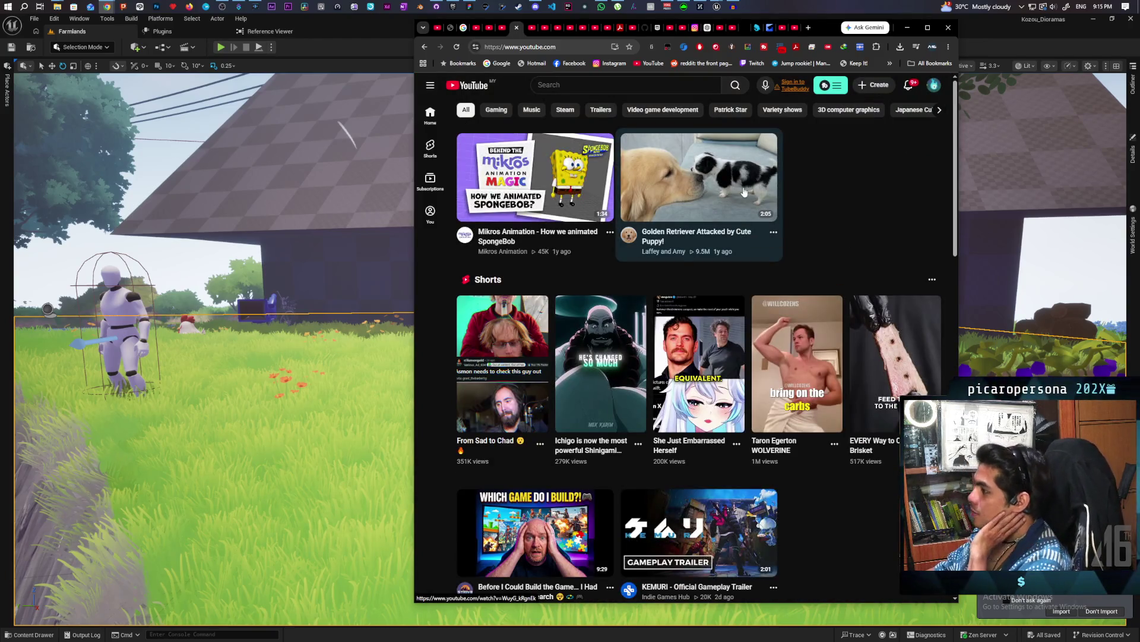
{"action": "mouse_move", "coordinate": [568, 198]}
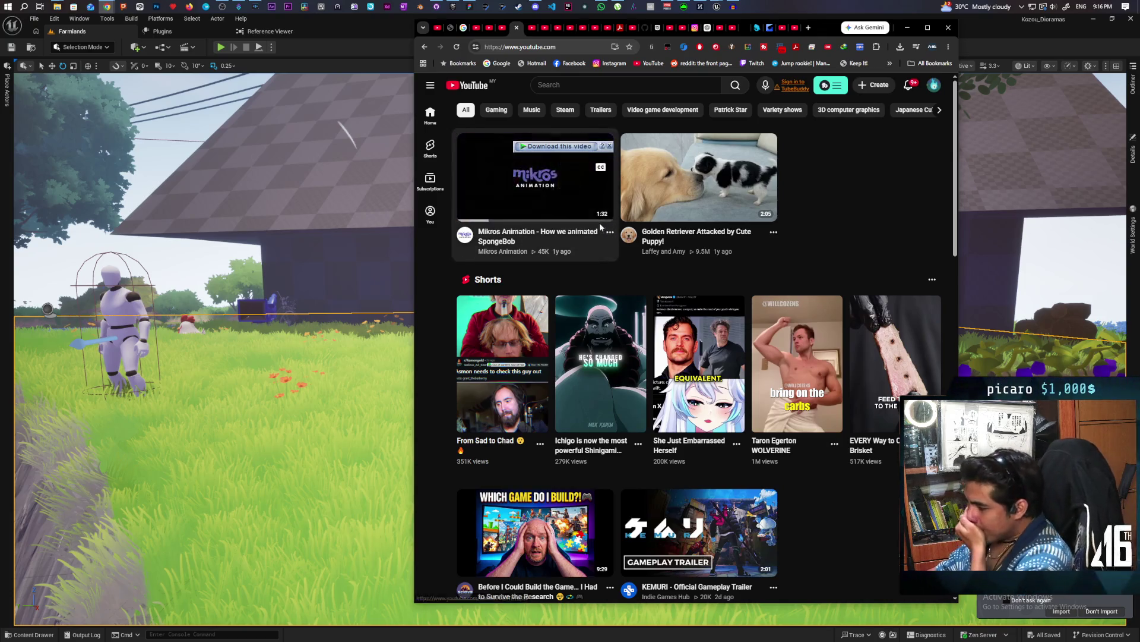
{"action": "scroll", "coordinate": [818, 358], "scroll_direction": "down", "scroll_amount": 2}
{"action": "mouse_move", "coordinate": [683, 396]}
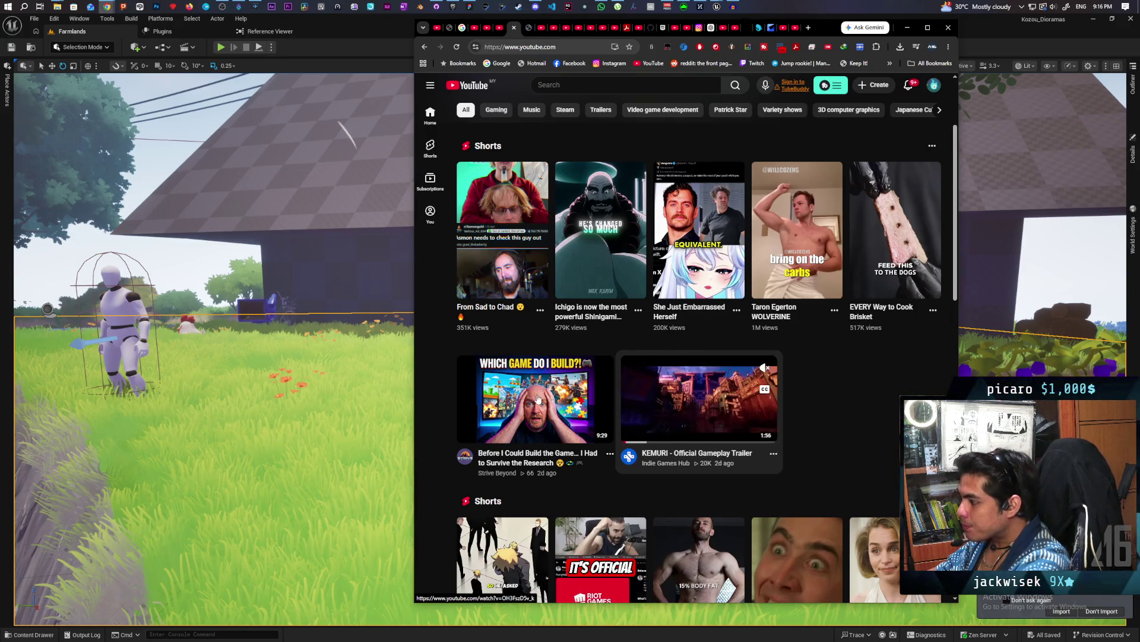
{"action": "scroll", "coordinate": [846, 353], "scroll_direction": "down", "scroll_amount": 1}
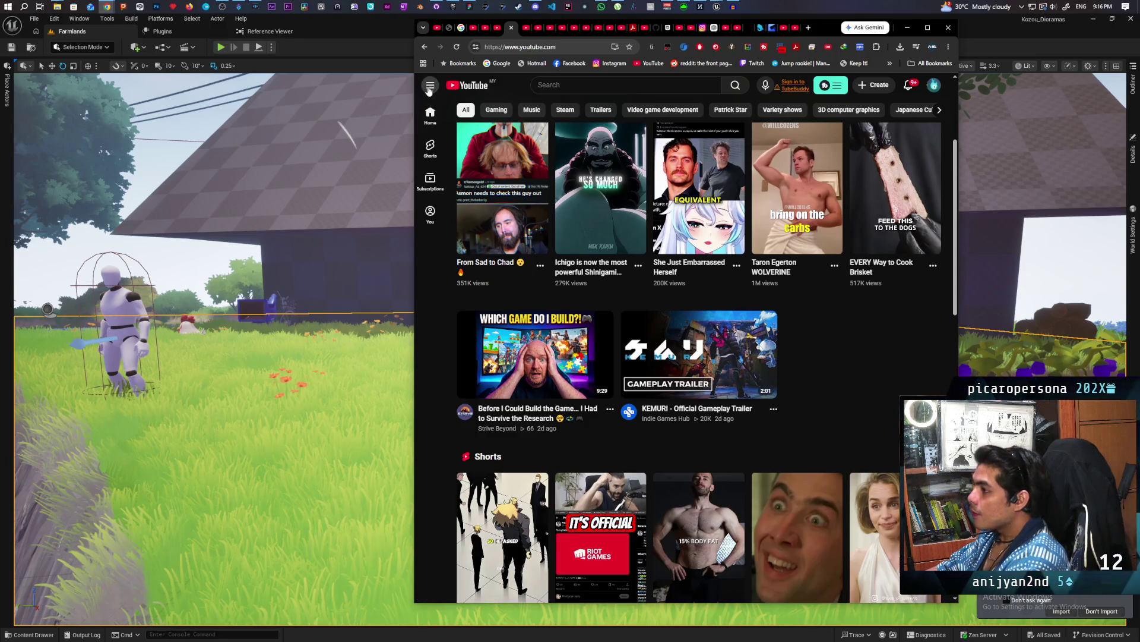
Open the Watch later playlist and switch to the KEMURI gameplay trailer tab.
{"action": "left_click", "coordinate": [432, 87]}
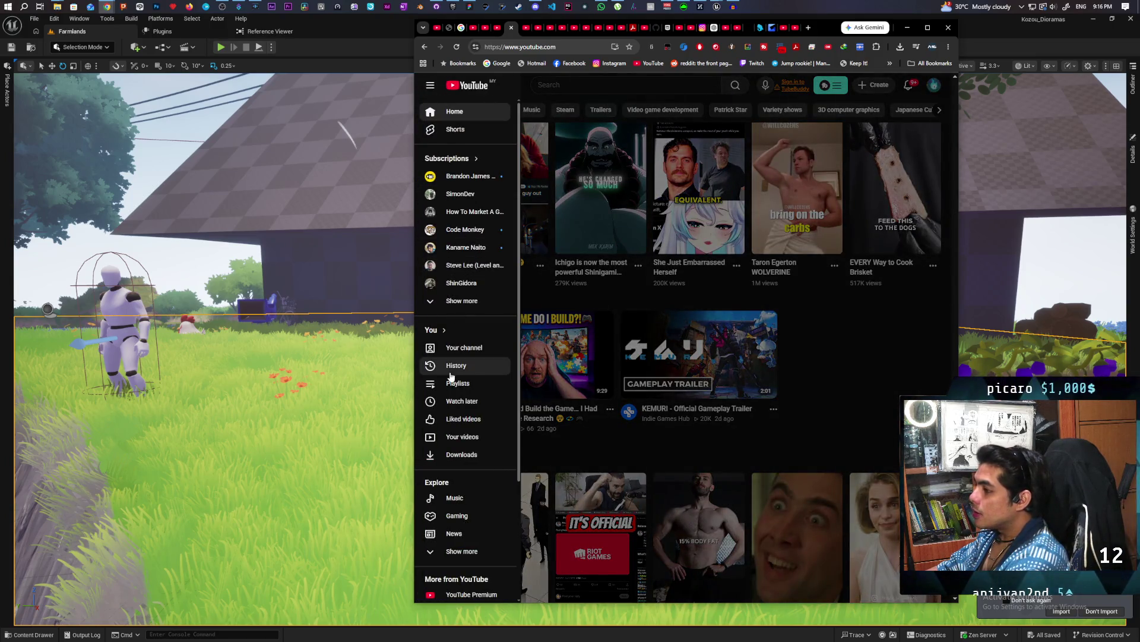
{"action": "left_click", "coordinate": [484, 409]}
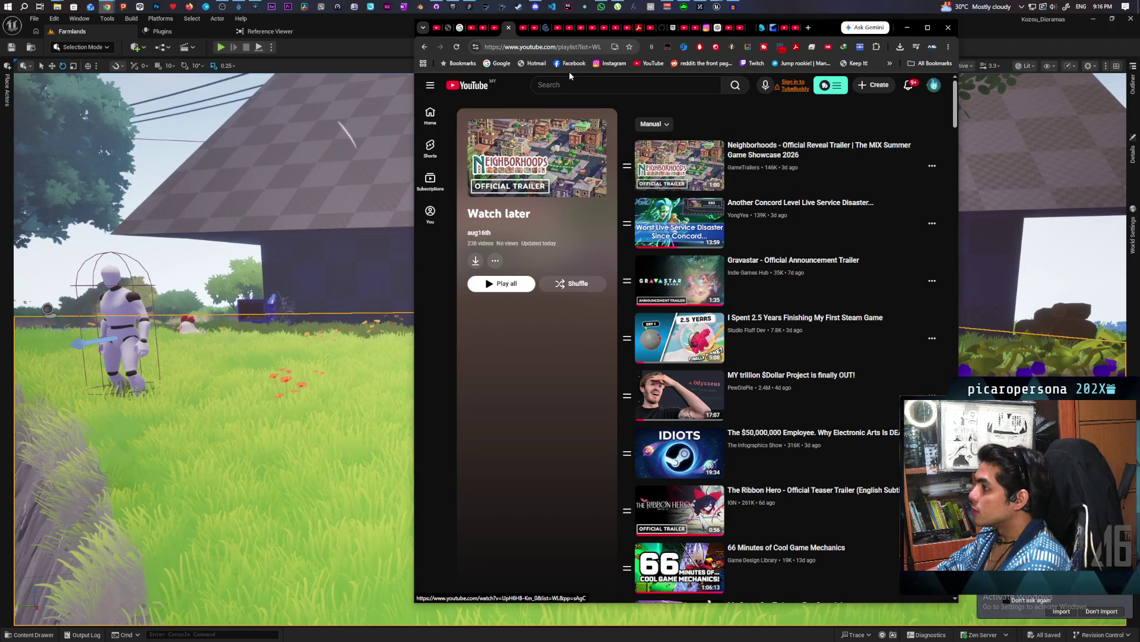
{"action": "left_click", "coordinate": [522, 28]}
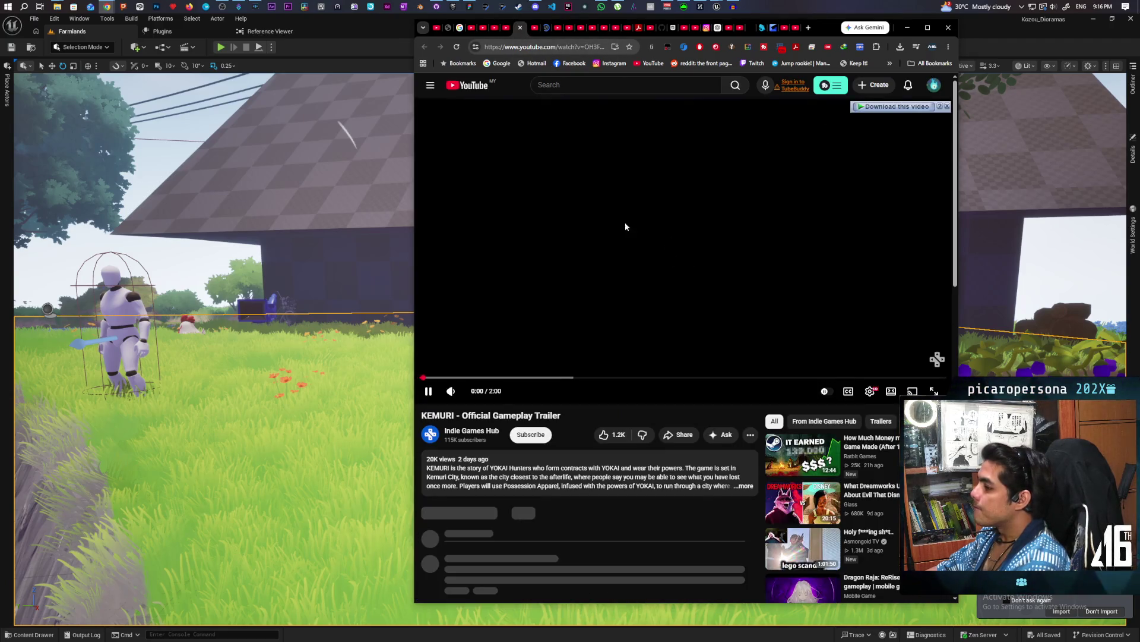
Maximize the browser, then after the KEMURI trailer ends open the 'How Much Money my Indie Game Made' recommendation.
{"action": "double_click", "coordinate": [827, 27]}
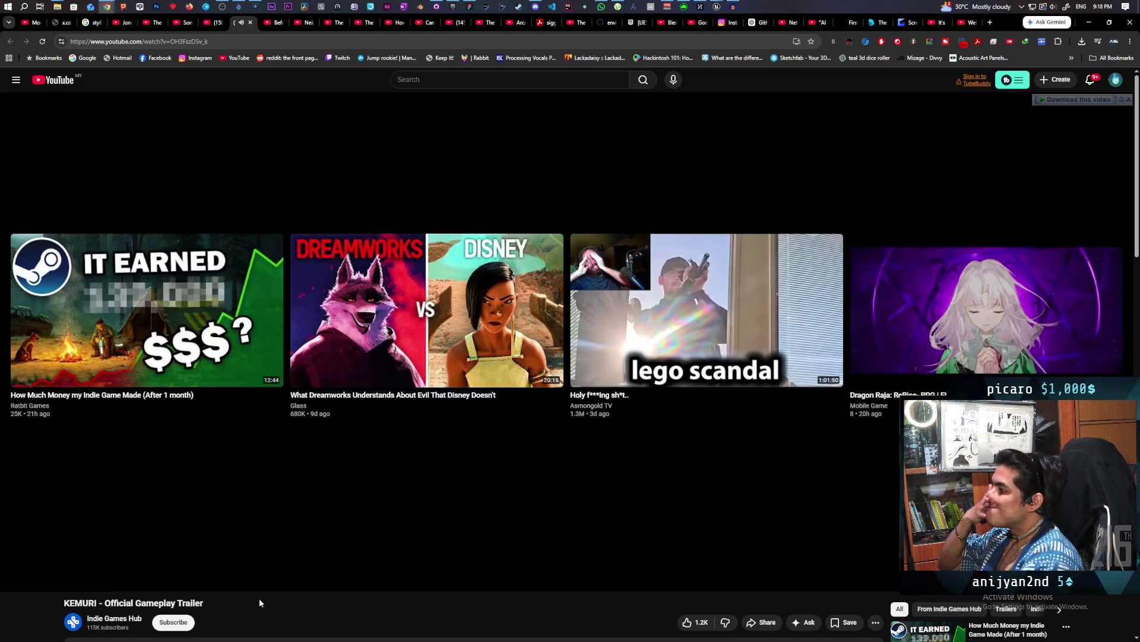
{"action": "mouse_move", "coordinate": [309, 560]}
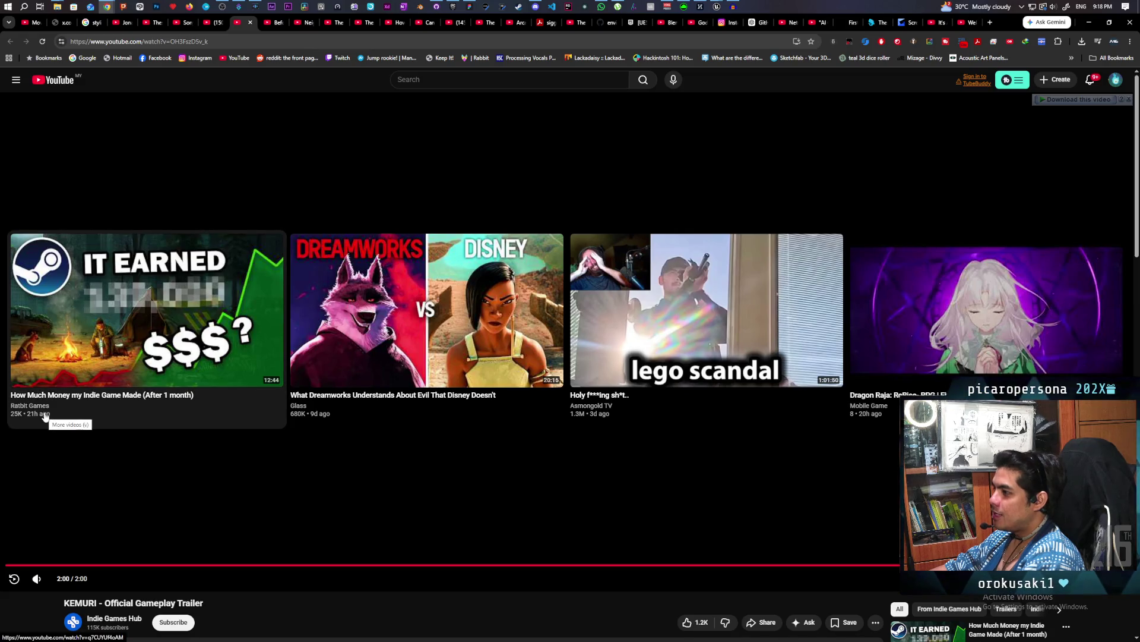
{"action": "left_click", "coordinate": [76, 359]}
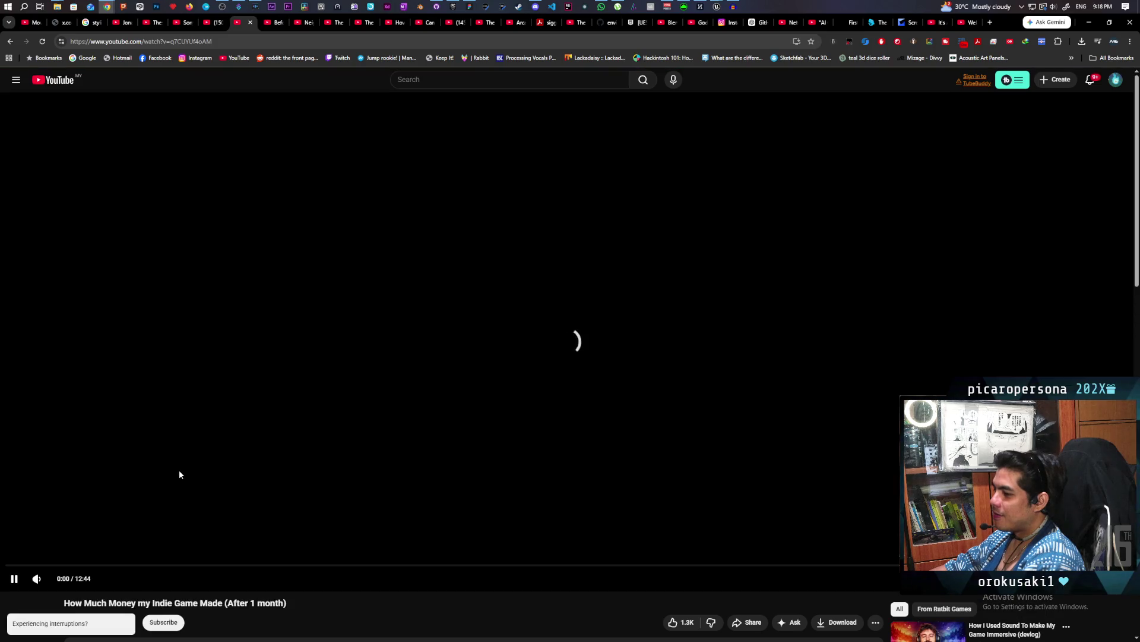